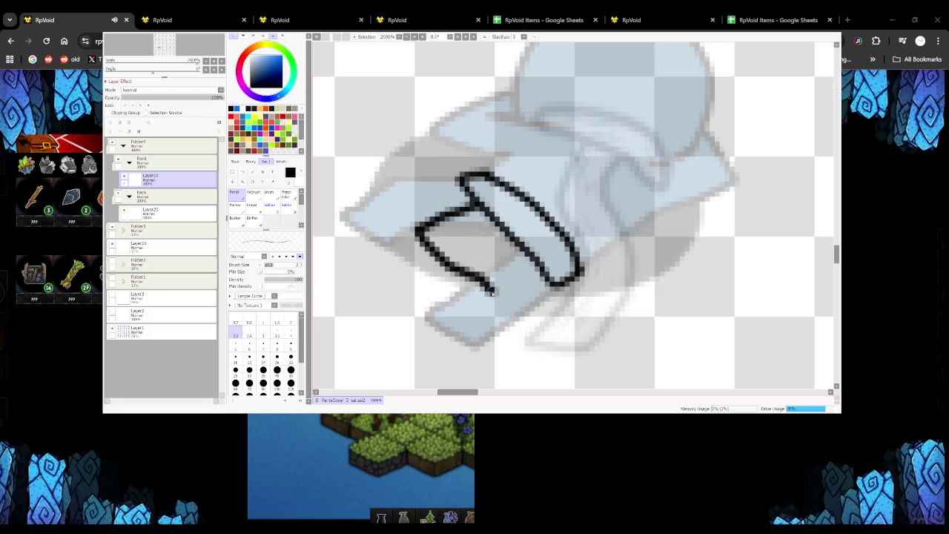
Try outlining the kneeling bow-pose figure's loincloth edge, undoing both attempts
{"action": "scroll", "coordinate": [499, 294], "scroll_direction": "down", "scroll_amount": 2}
{"action": "scroll", "coordinate": [498, 294], "scroll_direction": "down", "scroll_amount": 2}
{"action": "scroll", "coordinate": [493, 286], "scroll_direction": "down", "scroll_amount": 2}
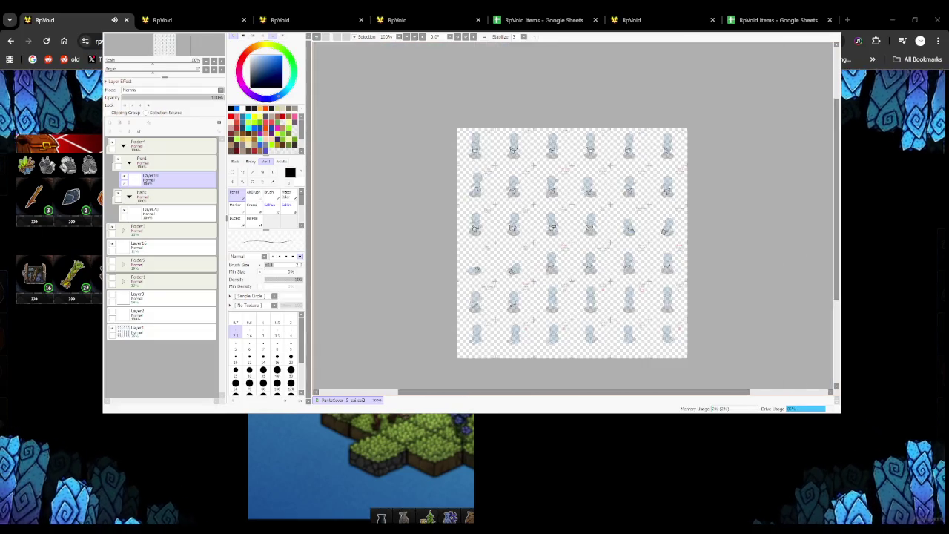
{"action": "scroll", "coordinate": [485, 270], "scroll_direction": "up", "scroll_amount": 3}
{"action": "scroll", "coordinate": [485, 270], "scroll_direction": "down", "scroll_amount": 2}
{"action": "scroll", "coordinate": [460, 215], "scroll_direction": "up", "scroll_amount": 4}
{"action": "scroll", "coordinate": [445, 171], "scroll_direction": "up", "scroll_amount": 1}
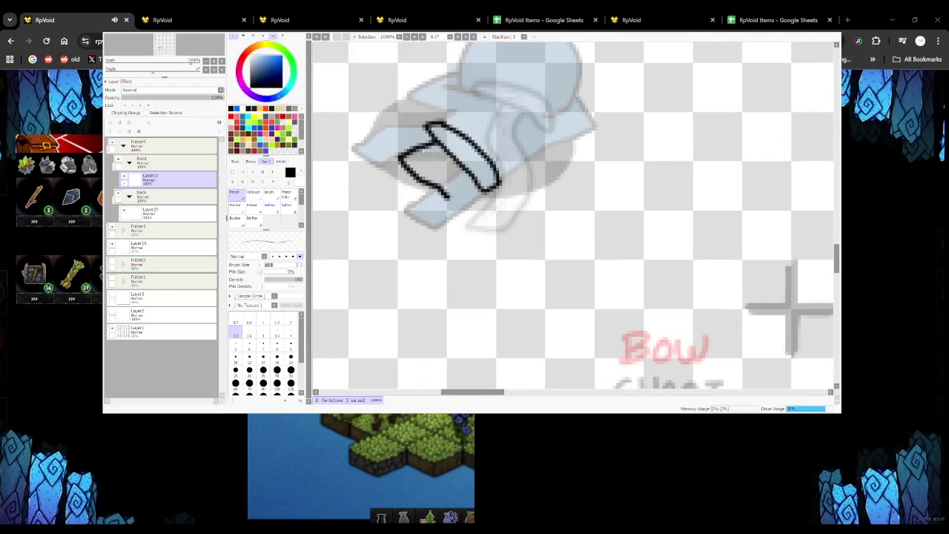
{"action": "left_click_drag", "start_coordinate": [442, 143], "coordinate": [387, 165]}
{"action": "key", "text": "ctrl+z"}
{"action": "mouse_move", "coordinate": [442, 143]}
{"action": "left_mouse_down"}
{"action": "mouse_move", "coordinate": [398, 159]}
{"action": "mouse_move", "coordinate": [432, 188]}
{"action": "left_mouse_up"}
{"action": "key", "text": "ctrl+z"}
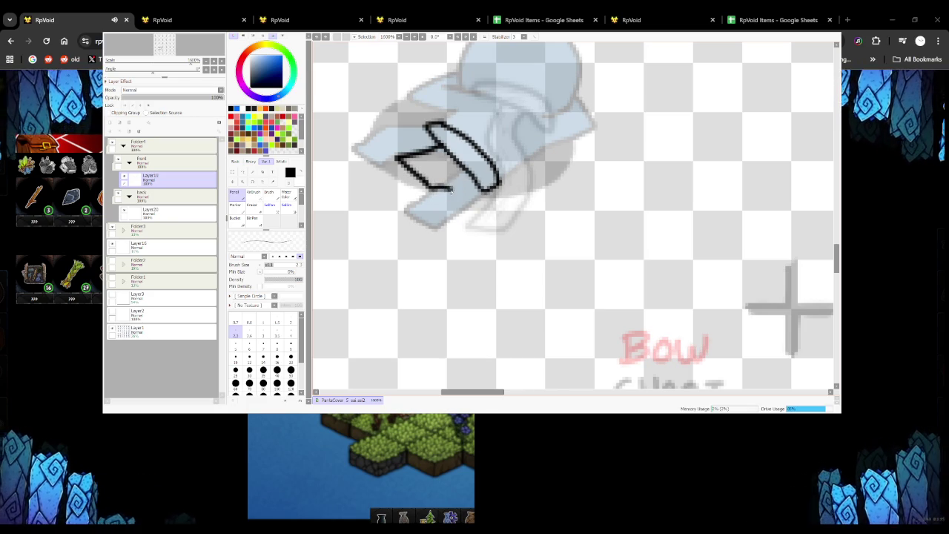
Draw the flap's left edge straight down from the belt
{"action": "scroll", "coordinate": [450, 190], "scroll_direction": "down", "scroll_amount": 3}
{"action": "scroll", "coordinate": [451, 189], "scroll_direction": "up", "scroll_amount": 4}
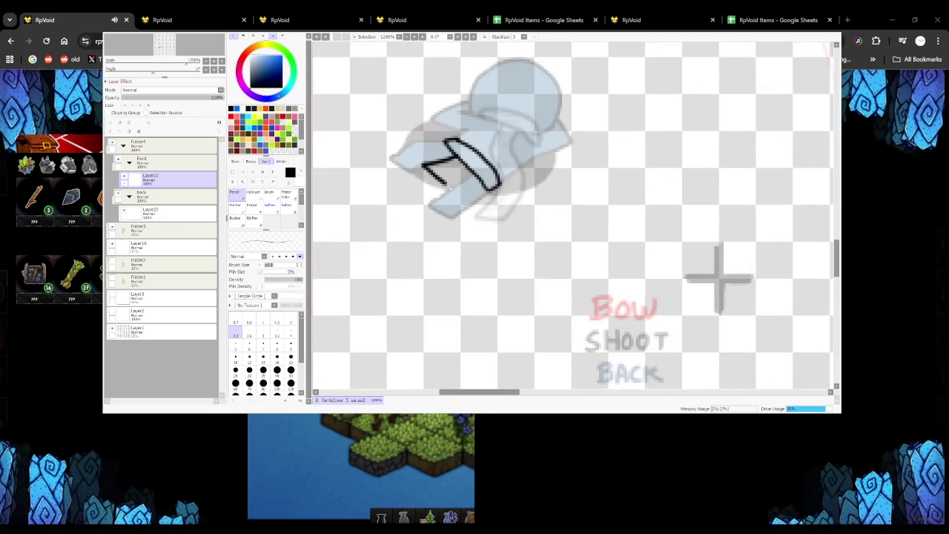
{"action": "scroll", "coordinate": [472, 182], "scroll_direction": "down", "scroll_amount": 3}
{"action": "scroll", "coordinate": [472, 183], "scroll_direction": "down", "scroll_amount": 2}
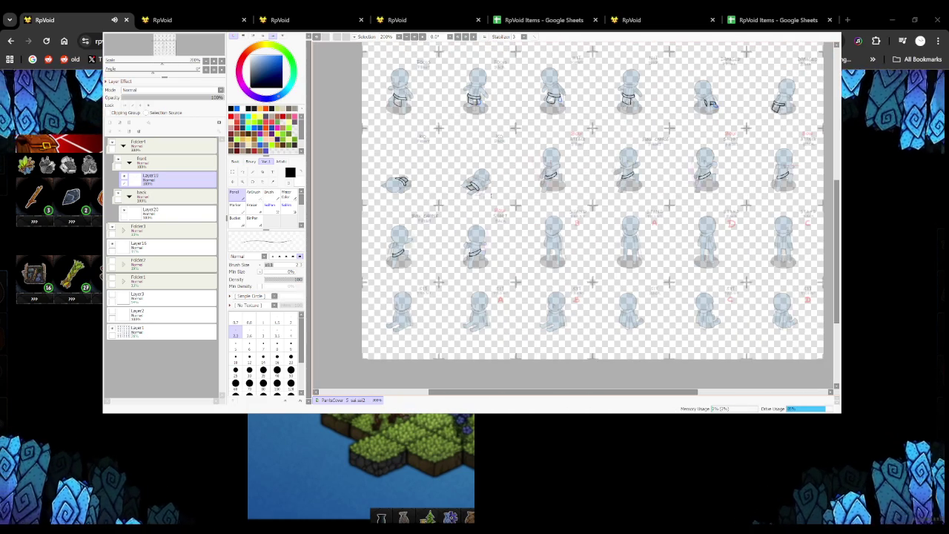
{"action": "scroll", "coordinate": [533, 192], "scroll_direction": "up", "scroll_amount": 1}
{"action": "scroll", "coordinate": [533, 192], "scroll_direction": "up", "scroll_amount": 3}
{"action": "scroll", "coordinate": [533, 191], "scroll_direction": "down", "scroll_amount": 3}
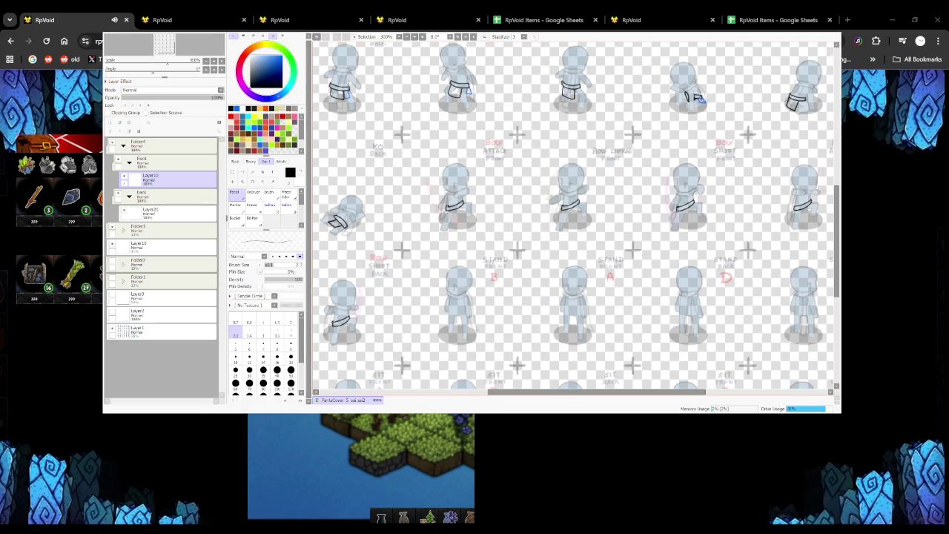
{"action": "scroll", "coordinate": [487, 198], "scroll_direction": "up", "scroll_amount": 3}
{"action": "scroll", "coordinate": [487, 198], "scroll_direction": "up", "scroll_amount": 5}
{"action": "left_click_drag", "start_coordinate": [443, 212], "coordinate": [447, 275]}
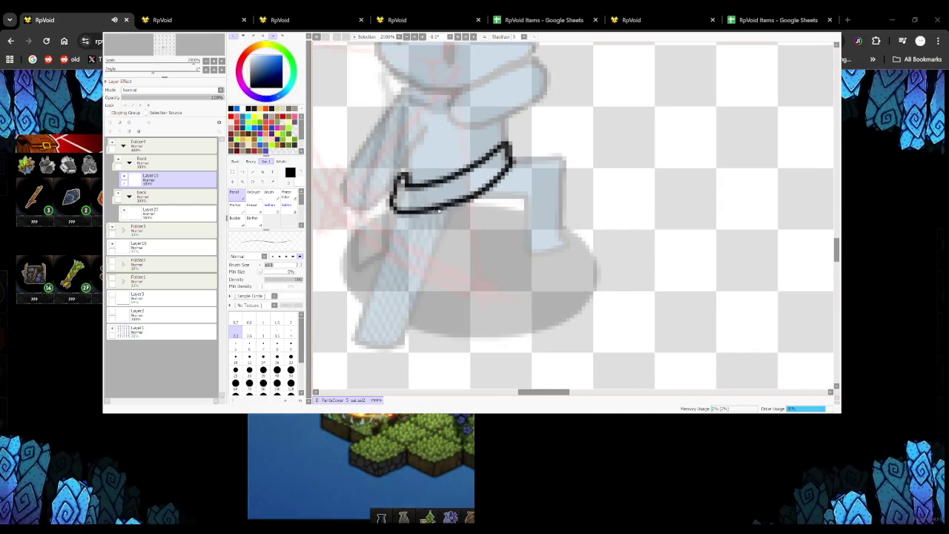
Finish the flap with a right edge and a diagonal bottom line, redoing misplaced strokes
{"action": "scroll", "coordinate": [447, 276], "scroll_direction": "down", "scroll_amount": 5}
{"action": "scroll", "coordinate": [435, 255], "scroll_direction": "up", "scroll_amount": 3}
{"action": "scroll", "coordinate": [436, 254], "scroll_direction": "up", "scroll_amount": 3}
{"action": "scroll", "coordinate": [435, 254], "scroll_direction": "up", "scroll_amount": 2}
{"action": "mouse_move", "coordinate": [435, 255]}
{"action": "left_mouse_down"}
{"action": "mouse_move", "coordinate": [445, 323]}
{"action": "mouse_move", "coordinate": [509, 272]}
{"action": "left_mouse_up"}
{"action": "key", "text": "ctrl+z"}
{"action": "mouse_move", "coordinate": [446, 323]}
{"action": "left_mouse_down"}
{"action": "mouse_move", "coordinate": [508, 284]}
{"action": "mouse_move", "coordinate": [498, 223]}
{"action": "left_mouse_up"}
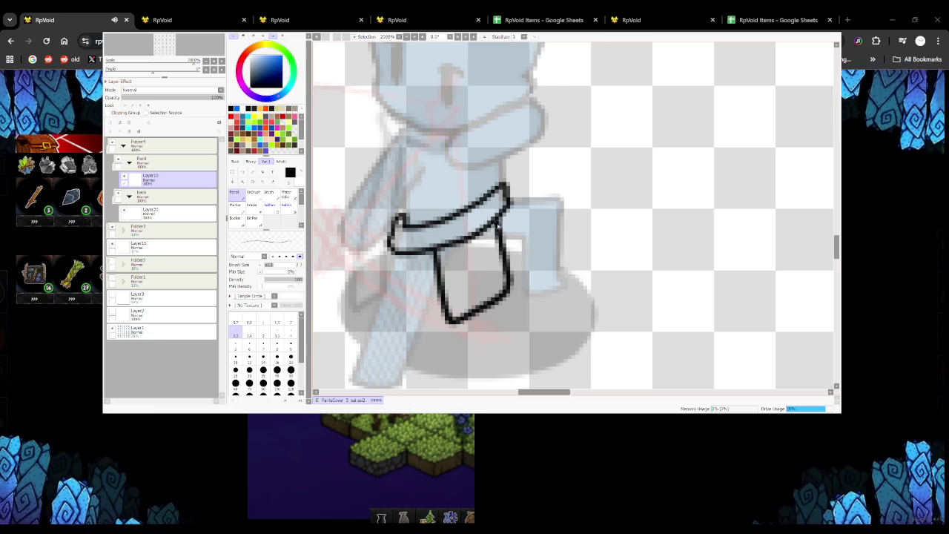
{"action": "scroll", "coordinate": [481, 239], "scroll_direction": "down", "scroll_amount": 2}
{"action": "key", "text": "ctrl+z"}
{"action": "key", "text": "ctrl+z"}
{"action": "key", "text": "ctrl+z"}
{"action": "left_click_drag", "start_coordinate": [491, 269], "coordinate": [485, 223]}
{"action": "left_click_drag", "start_coordinate": [451, 288], "coordinate": [490, 267]}
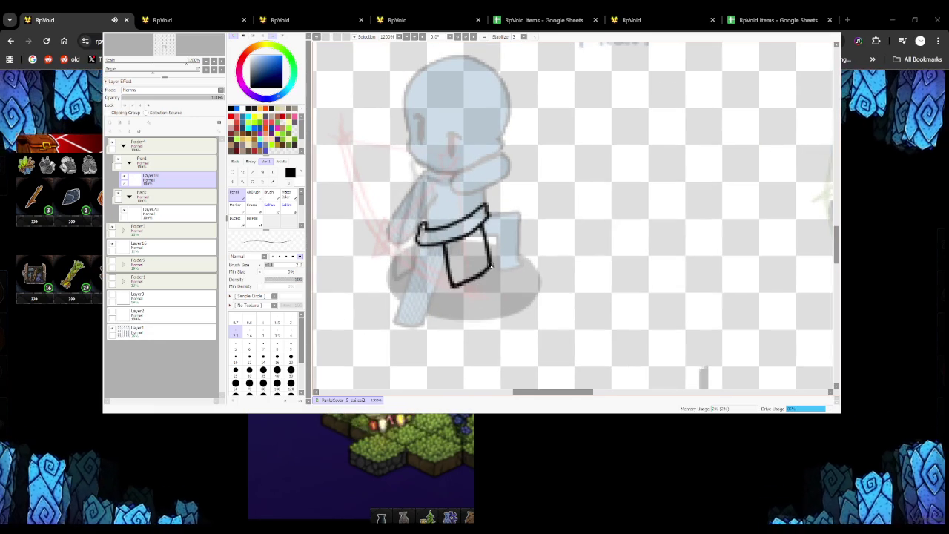
{"action": "scroll", "coordinate": [489, 266], "scroll_direction": "down", "scroll_amount": 4}
{"action": "scroll", "coordinate": [477, 264], "scroll_direction": "up", "scroll_amount": 2}
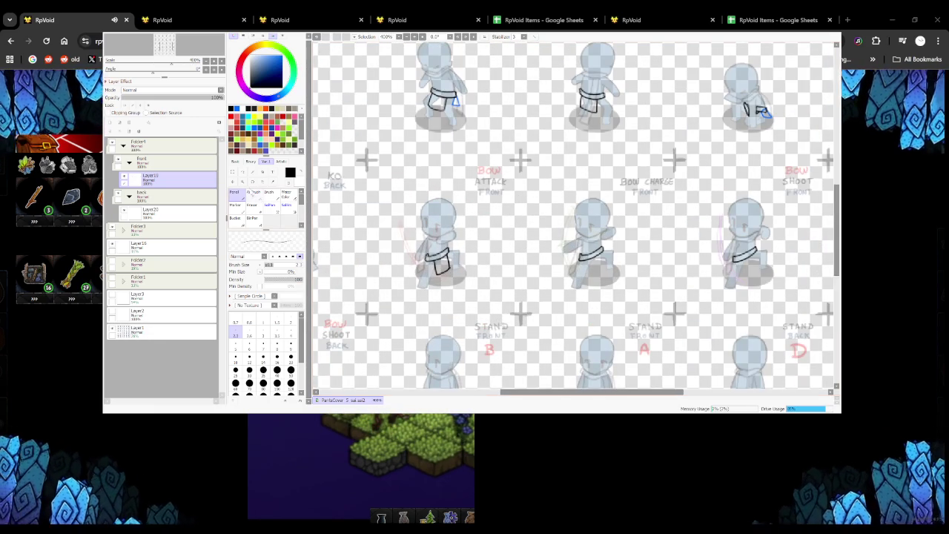
Paste the belt onto the Bow Charge figure as a 21%-opacity guide layer
{"action": "left_click", "coordinate": [253, 219]}
{"action": "scroll", "coordinate": [355, 167], "scroll_direction": "up", "scroll_amount": 5}
{"action": "scroll", "coordinate": [359, 173], "scroll_direction": "down", "scroll_amount": 4}
{"action": "scroll", "coordinate": [358, 173], "scroll_direction": "down", "scroll_amount": 1}
{"action": "key", "text": "ctrl"}
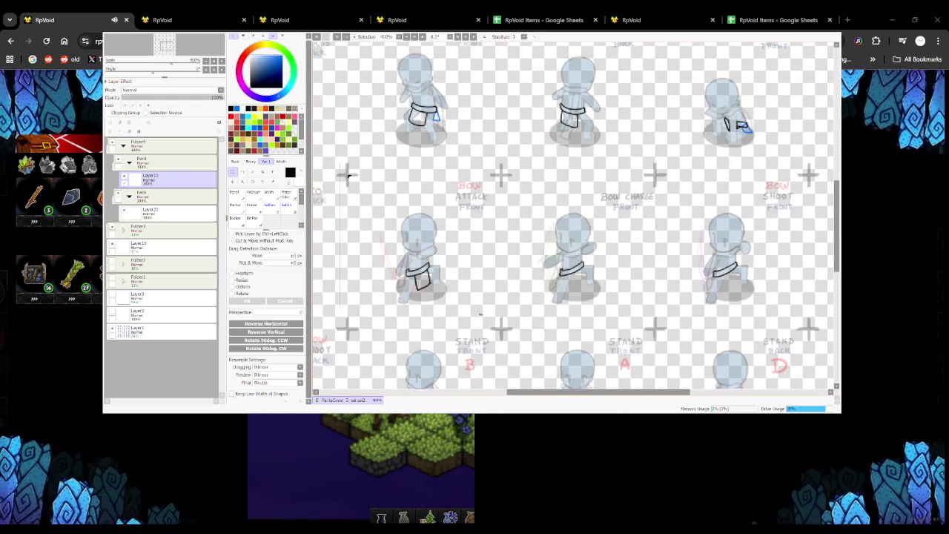
{"action": "key", "text": "ctrl+v"}
{"action": "scroll", "coordinate": [348, 175], "scroll_direction": "right", "scroll_amount": 2}
{"action": "mouse_move", "coordinate": [349, 175]}
{"action": "left_mouse_down"}
{"action": "mouse_move", "coordinate": [440, 175]}
{"action": "mouse_move", "coordinate": [411, 158]}
{"action": "left_mouse_up"}
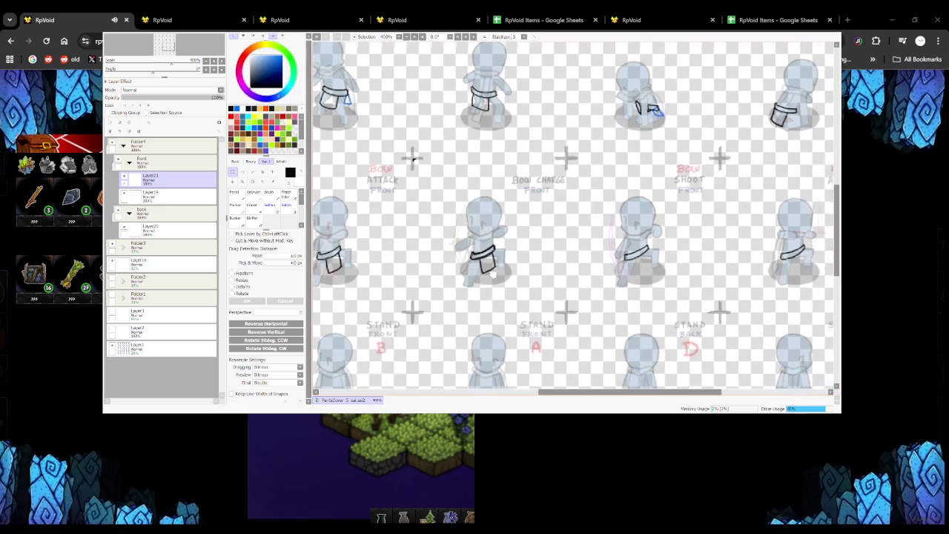
{"action": "left_click", "coordinate": [144, 97]}
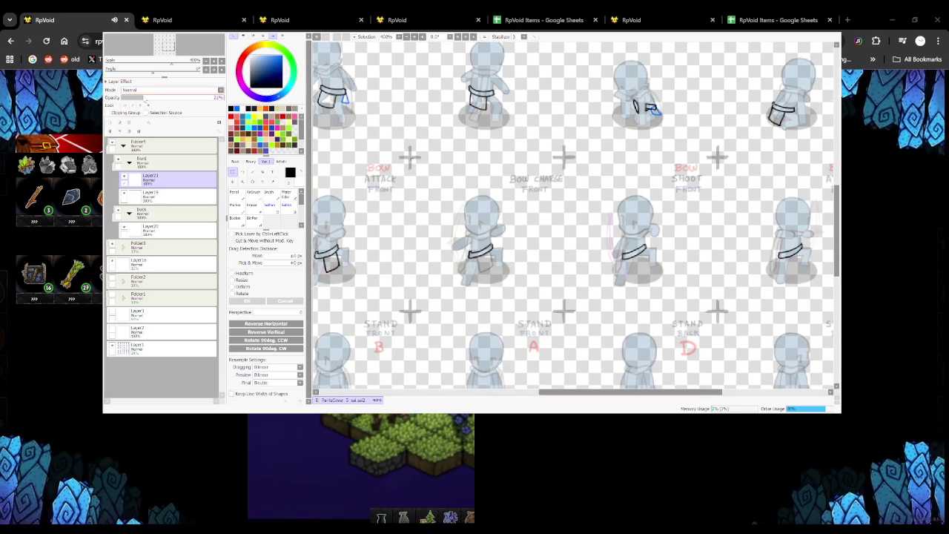
Return to the outline layer with the Pencil and test strokes near the leg, undoing both
{"action": "key", "text": "ctrl+e"}
{"action": "key", "text": "n"}
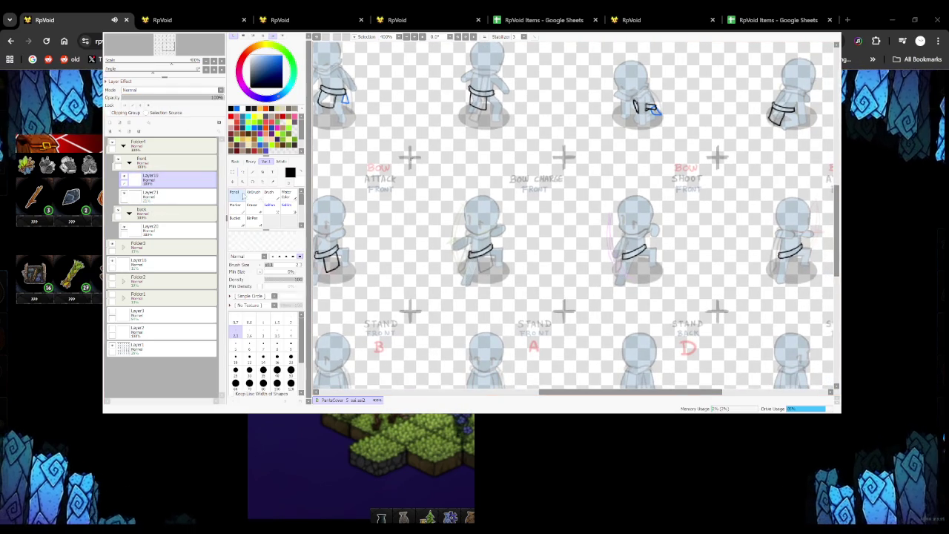
{"action": "scroll", "coordinate": [482, 245], "scroll_direction": "up", "scroll_amount": 3}
{"action": "scroll", "coordinate": [482, 245], "scroll_direction": "up", "scroll_amount": 3}
{"action": "left_click_drag", "start_coordinate": [512, 237], "coordinate": [467, 293]}
{"action": "key", "text": "ctrl+z"}
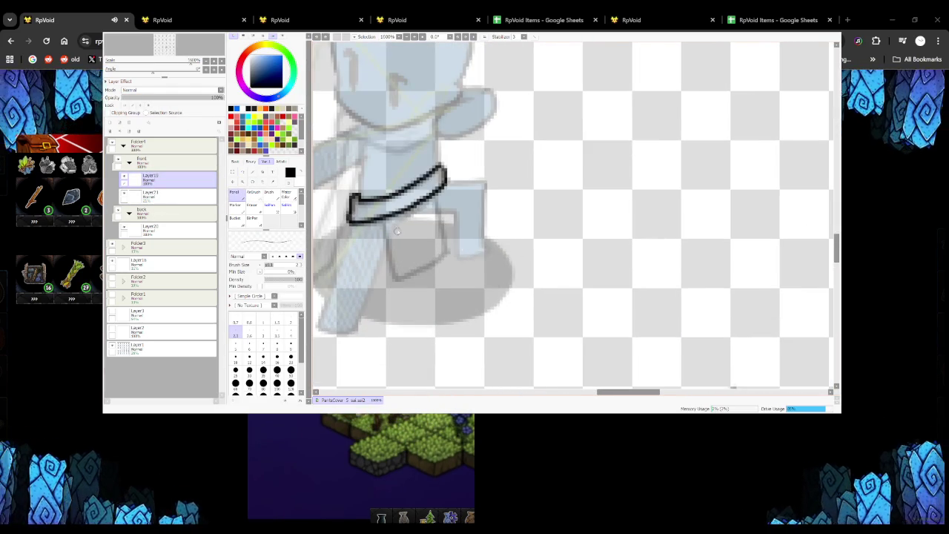
{"action": "scroll", "coordinate": [375, 215], "scroll_direction": "up", "scroll_amount": 2}
{"action": "left_click_drag", "start_coordinate": [374, 215], "coordinate": [392, 297]}
{"action": "key", "text": "ctrl+z"}
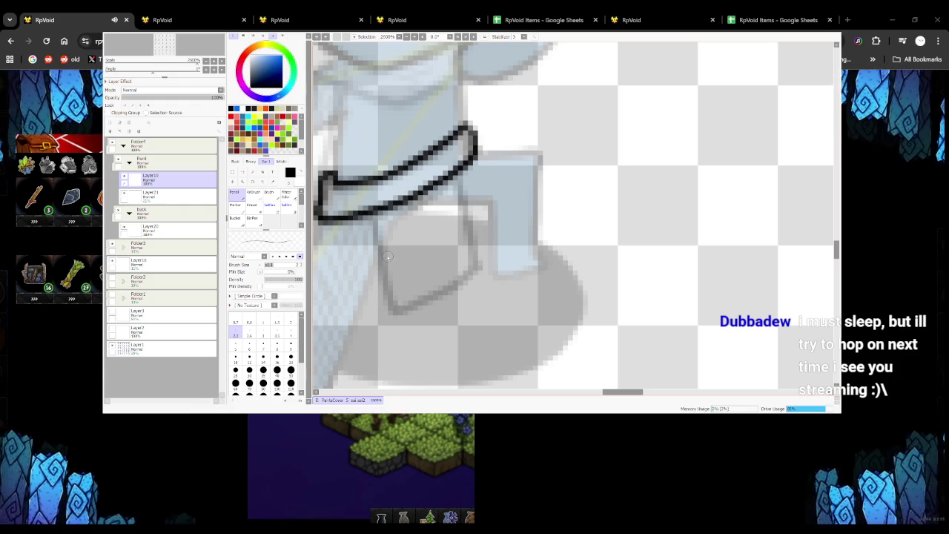
Outline the Bow Charge figure's flap bottom and right edges below the belt
{"action": "left_click_drag", "start_coordinate": [415, 268], "coordinate": [439, 288]}
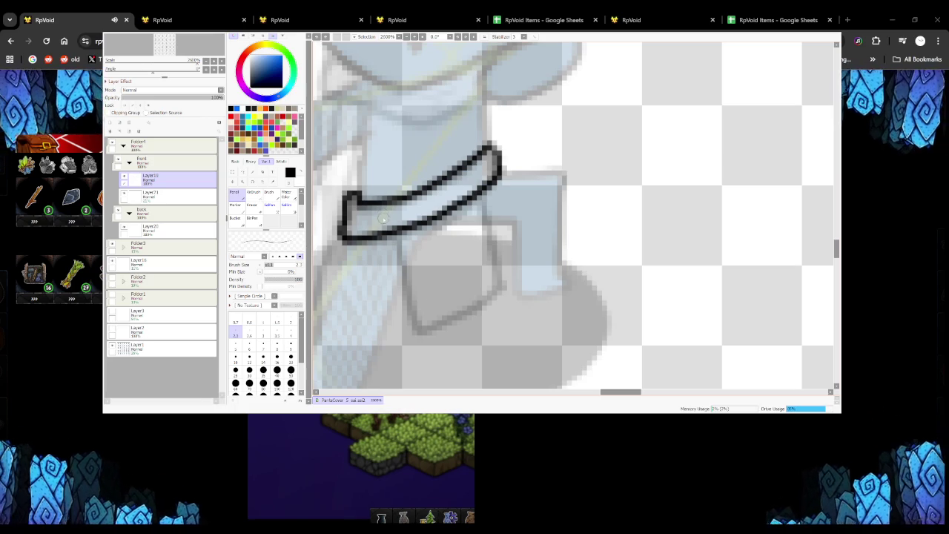
{"action": "left_click_drag", "start_coordinate": [404, 234], "coordinate": [406, 264]}
{"action": "key", "text": "ctrl+z"}
{"action": "mouse_move", "coordinate": [401, 231]}
{"action": "left_mouse_down"}
{"action": "mouse_move", "coordinate": [414, 325]}
{"action": "mouse_move", "coordinate": [507, 289]}
{"action": "left_mouse_up"}
{"action": "key", "text": "ctrl+z"}
{"action": "left_click_drag", "start_coordinate": [491, 197], "coordinate": [504, 289]}
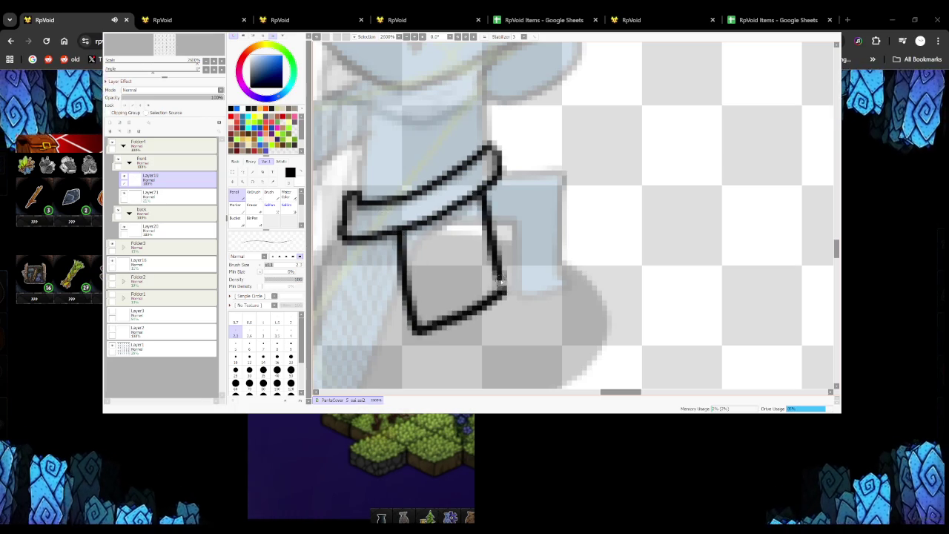
{"action": "scroll", "coordinate": [456, 221], "scroll_direction": "down", "scroll_amount": 3}
{"action": "scroll", "coordinate": [456, 221], "scroll_direction": "down", "scroll_amount": 2}
{"action": "scroll", "coordinate": [564, 191], "scroll_direction": "down", "scroll_amount": 2}
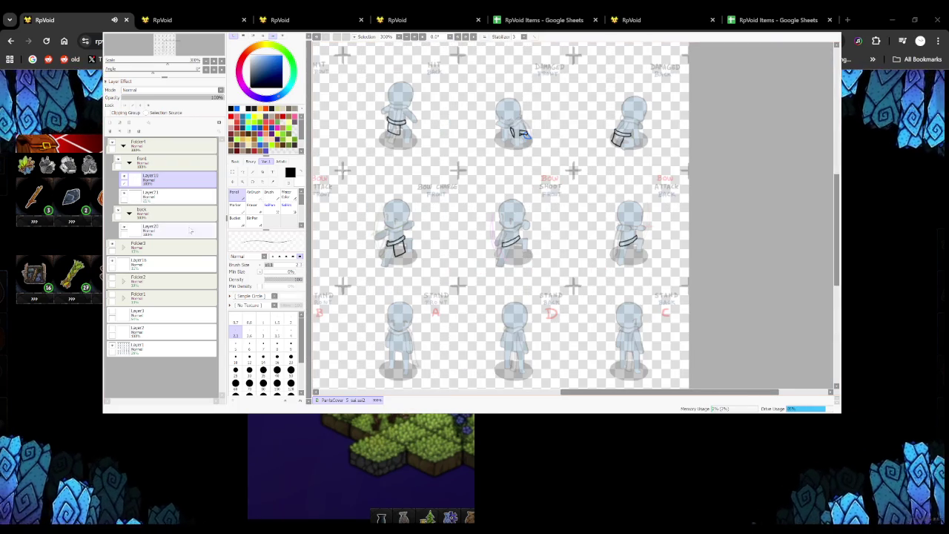
On the outline layer, draw the Bow Shoot Front flap's edge down from the belt
{"action": "left_click", "coordinate": [150, 196]}
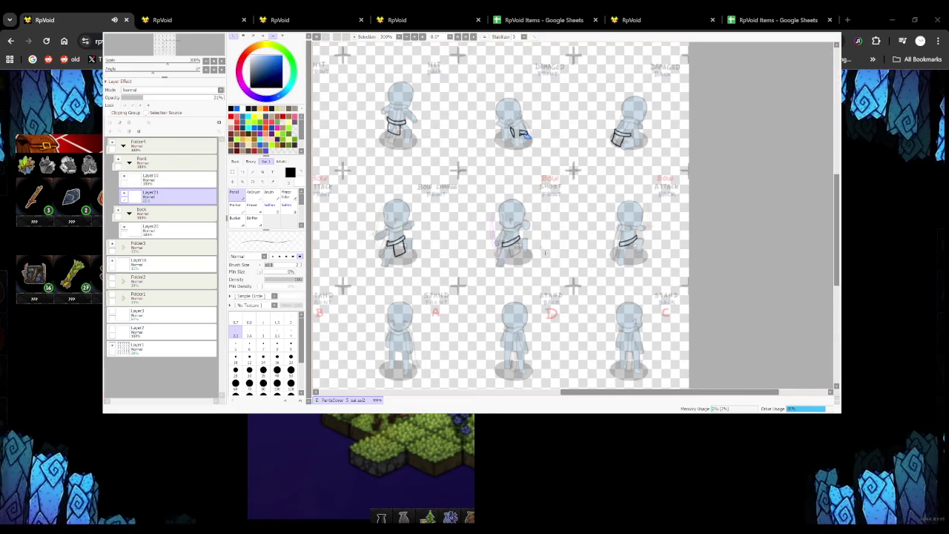
{"action": "left_click", "coordinate": [150, 178]}
{"action": "scroll", "coordinate": [511, 241], "scroll_direction": "up", "scroll_amount": 3}
{"action": "scroll", "coordinate": [512, 241], "scroll_direction": "up", "scroll_amount": 3}
{"action": "left_click_drag", "start_coordinate": [467, 199], "coordinate": [486, 282]}
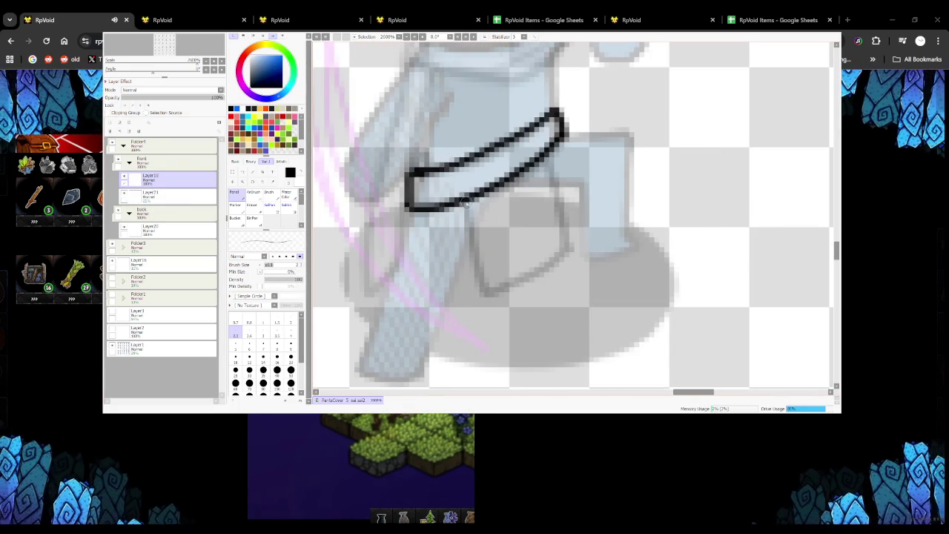
{"action": "key", "text": "ctrl+z"}
{"action": "mouse_move", "coordinate": [467, 199]}
{"action": "left_mouse_down"}
{"action": "mouse_move", "coordinate": [486, 289]}
{"action": "mouse_move", "coordinate": [556, 261]}
{"action": "mouse_move", "coordinate": [569, 246]}
{"action": "mouse_move", "coordinate": [549, 152]}
{"action": "left_mouse_up"}
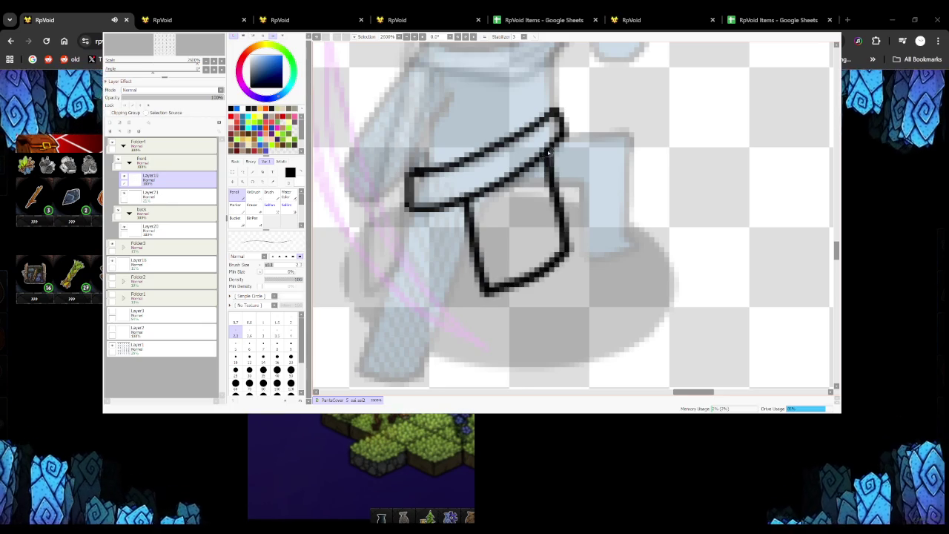
{"action": "scroll", "coordinate": [549, 152], "scroll_direction": "down", "scroll_amount": 3}
{"action": "scroll", "coordinate": [548, 185], "scroll_direction": "down", "scroll_amount": 3}
{"action": "scroll", "coordinate": [542, 253], "scroll_direction": "up", "scroll_amount": 4}
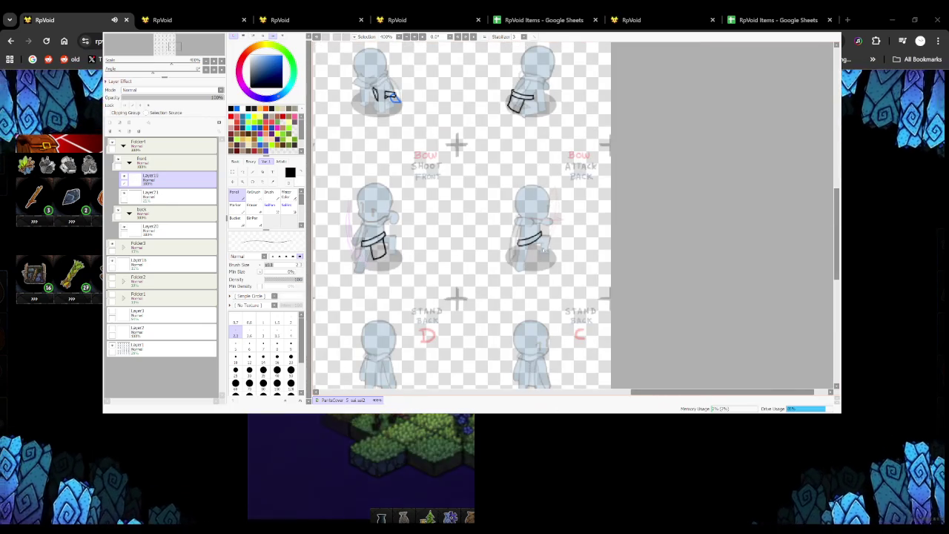
Remove the stray right-side flap stroke and delete the faint 21% reference layer
{"action": "left_click", "coordinate": [181, 203]}
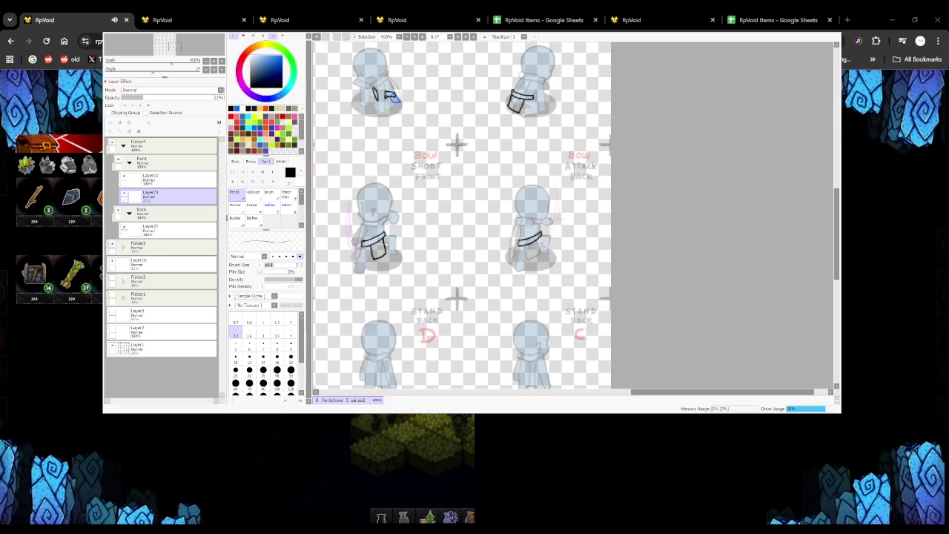
{"action": "left_click", "coordinate": [152, 179]}
{"action": "scroll", "coordinate": [534, 238], "scroll_direction": "up", "scroll_amount": 2}
{"action": "scroll", "coordinate": [419, 235], "scroll_direction": "up", "scroll_amount": 2}
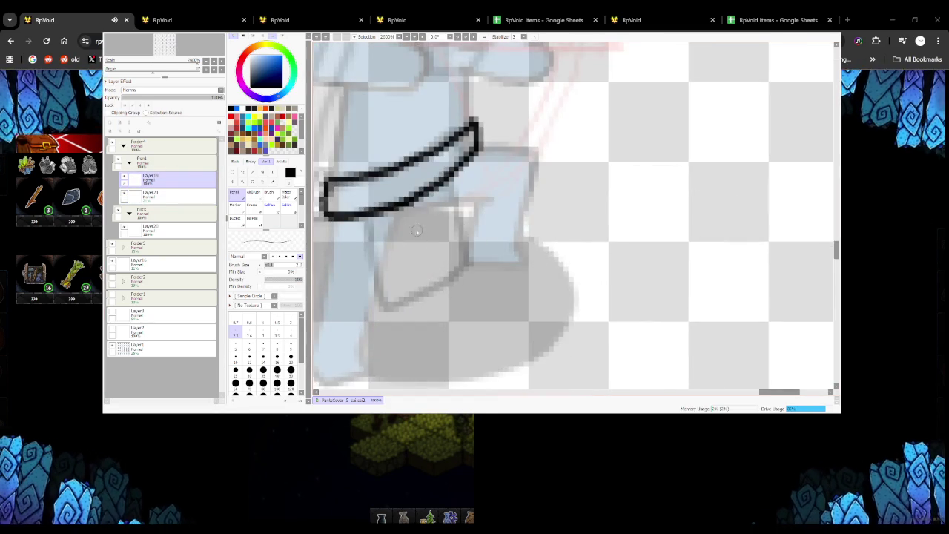
{"action": "scroll", "coordinate": [376, 229], "scroll_direction": "down", "scroll_amount": 5}
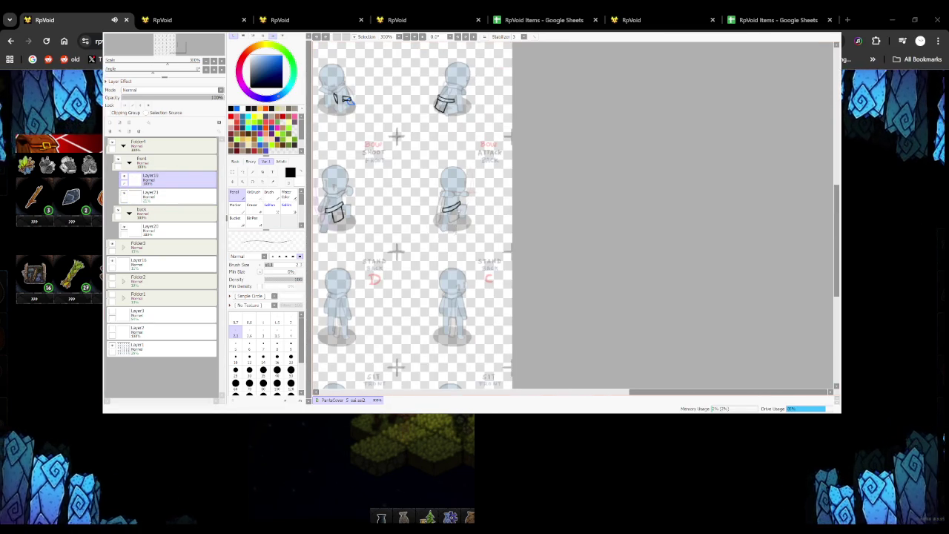
{"action": "scroll", "coordinate": [456, 209], "scroll_direction": "up", "scroll_amount": 2}
{"action": "scroll", "coordinate": [460, 212], "scroll_direction": "up", "scroll_amount": 1}
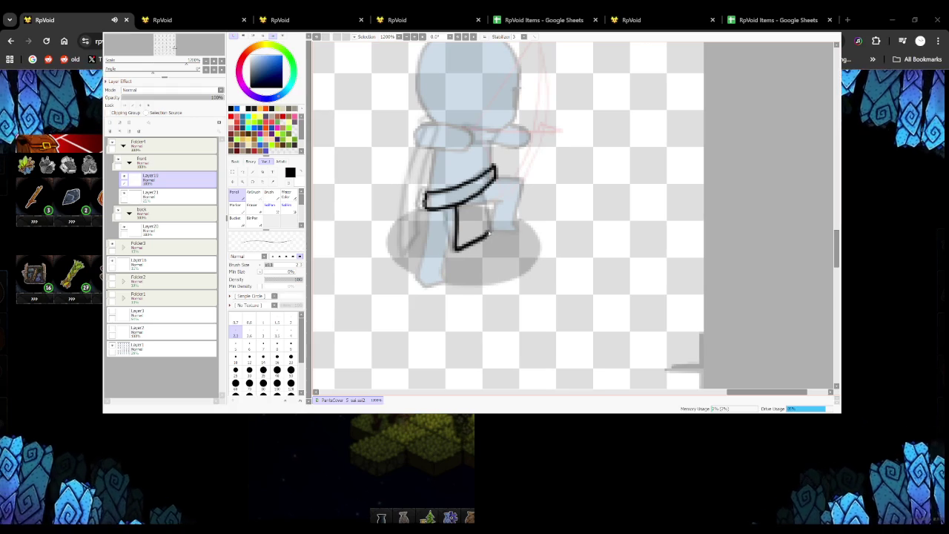
{"action": "key", "text": "ctrl+z"}
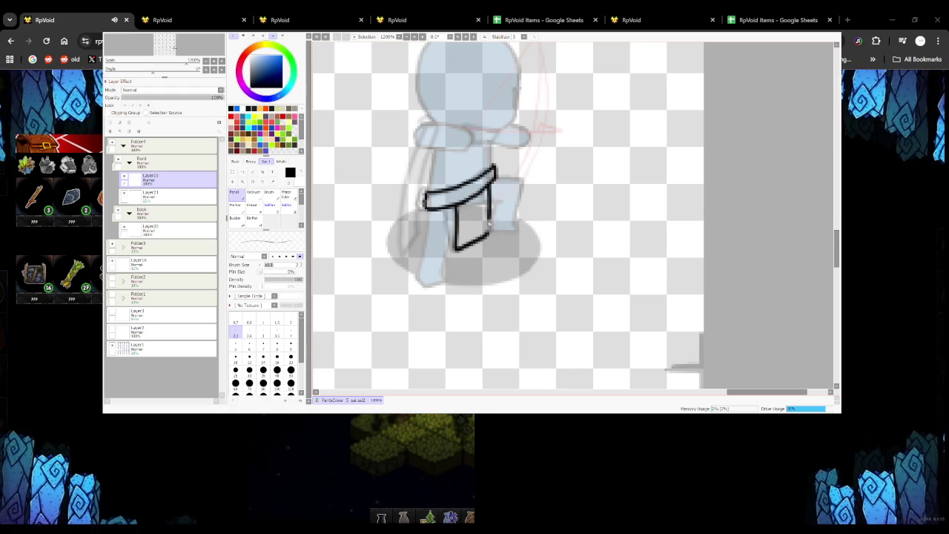
{"action": "scroll", "coordinate": [456, 209], "scroll_direction": "down", "scroll_amount": 3}
{"action": "scroll", "coordinate": [456, 209], "scroll_direction": "down", "scroll_amount": 2}
{"action": "scroll", "coordinate": [456, 209], "scroll_direction": "up", "scroll_amount": 2}
{"action": "scroll", "coordinate": [457, 209], "scroll_direction": "down", "scroll_amount": 1}
{"action": "scroll", "coordinate": [456, 209], "scroll_direction": "down", "scroll_amount": 1}
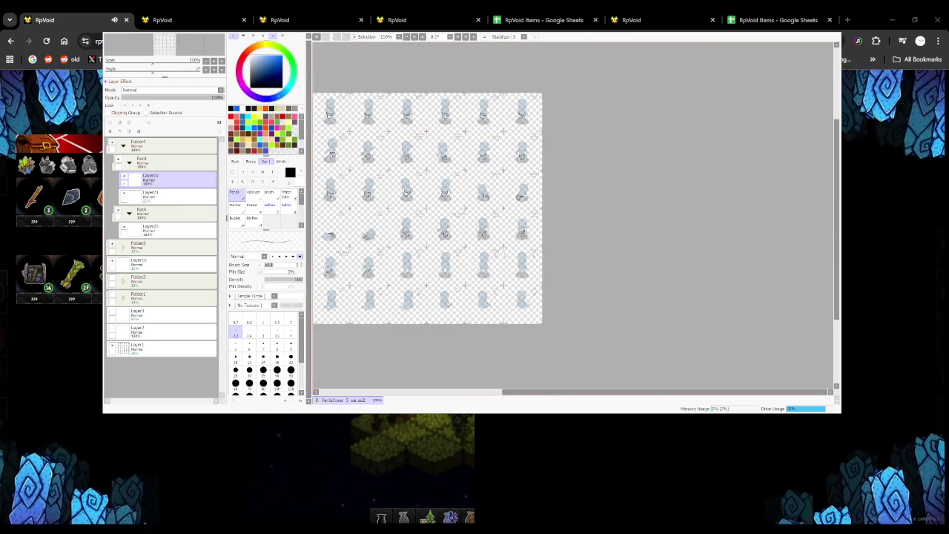
{"action": "left_click_drag", "start_coordinate": [145, 126], "coordinate": [138, 131]}
{"action": "scroll", "coordinate": [523, 208], "scroll_direction": "up", "scroll_amount": 1}
On Layer20, draw a clean blue vertical line down from the loincloth's left edge
{"action": "scroll", "coordinate": [523, 208], "scroll_direction": "up", "scroll_amount": 1}
{"action": "left_click", "coordinate": [170, 213]}
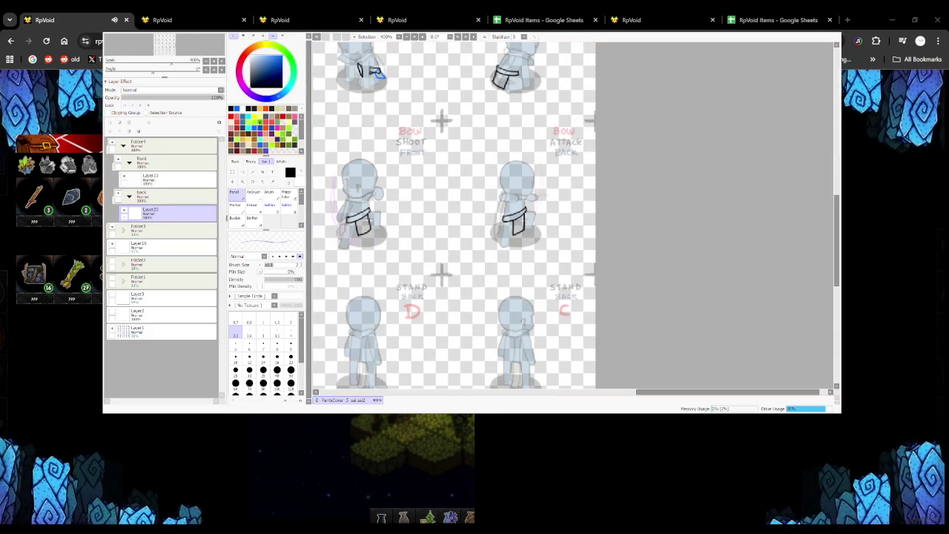
{"action": "scroll", "coordinate": [513, 218], "scroll_direction": "up", "scroll_amount": 2}
{"action": "scroll", "coordinate": [513, 218], "scroll_direction": "up", "scroll_amount": 1}
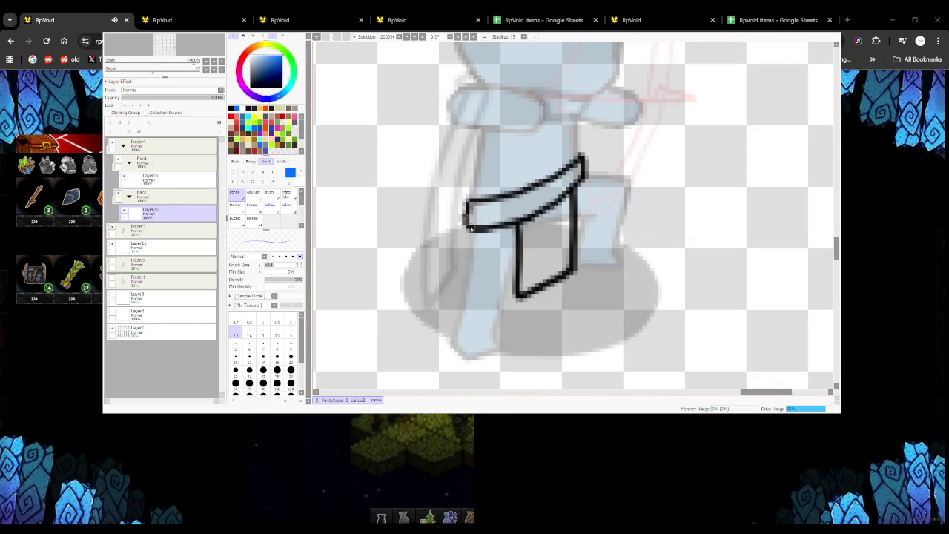
{"action": "left_click_drag", "start_coordinate": [469, 229], "coordinate": [462, 287]}
{"action": "key", "text": "ctrl+z"}
{"action": "left_click_drag", "start_coordinate": [468, 230], "coordinate": [459, 291]}
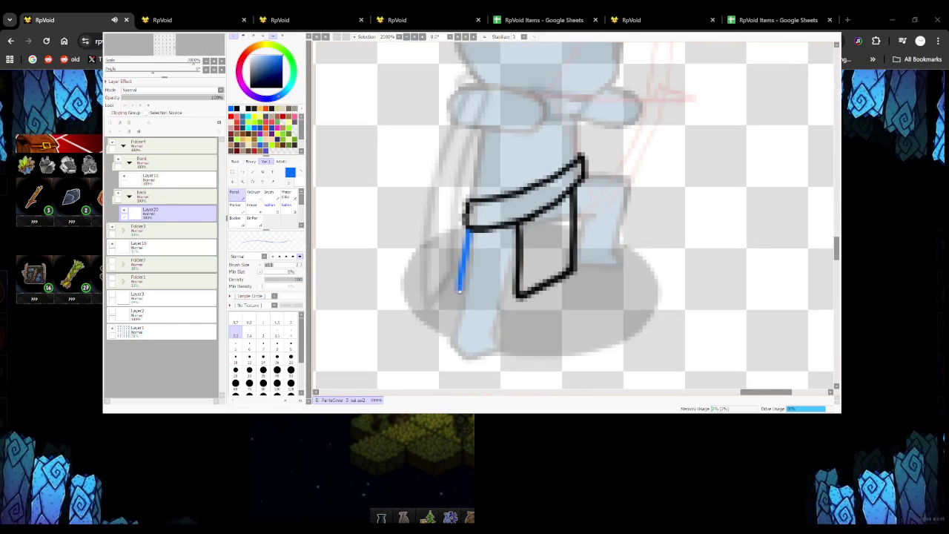
{"action": "scroll", "coordinate": [469, 296], "scroll_direction": "down", "scroll_amount": 1}
{"action": "scroll", "coordinate": [469, 296], "scroll_direction": "down", "scroll_amount": 2}
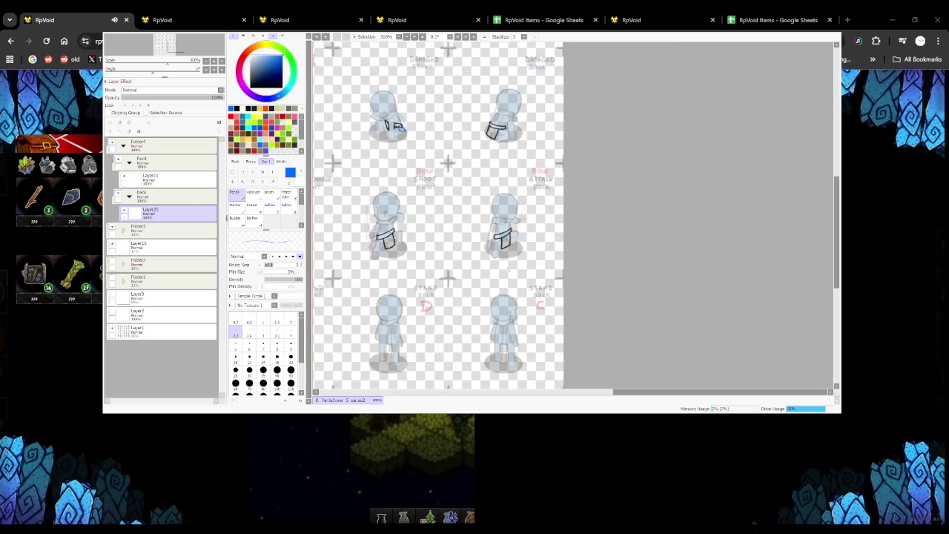
{"action": "scroll", "coordinate": [437, 216], "scroll_direction": "down", "scroll_amount": 1}
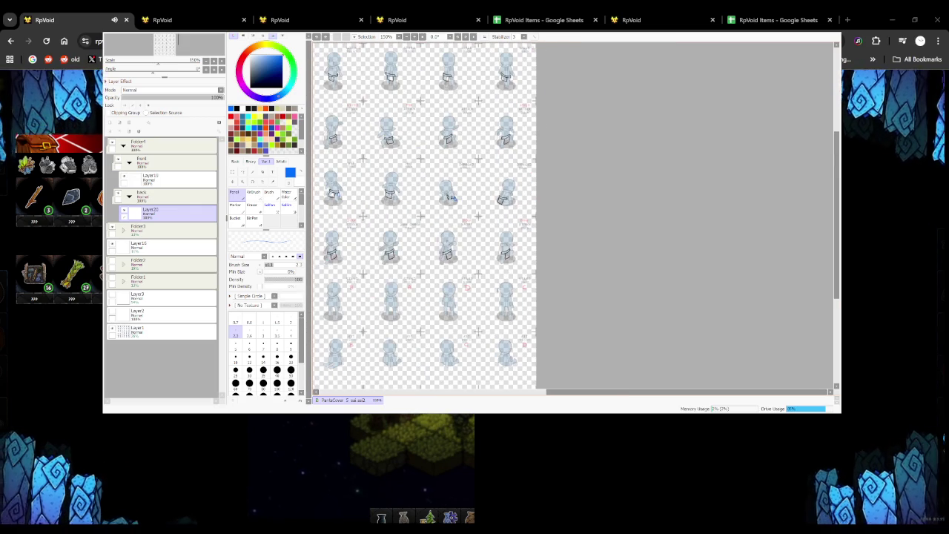
{"action": "scroll", "coordinate": [506, 265], "scroll_direction": "up", "scroll_amount": 1}
{"action": "scroll", "coordinate": [507, 264], "scroll_direction": "up", "scroll_amount": 1}
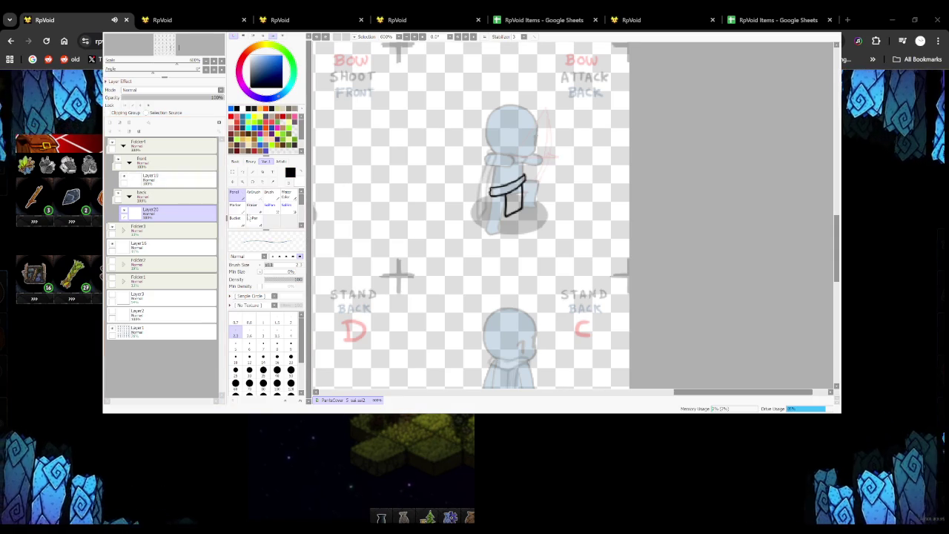
Paste the copied drawing as a new layer, drag it right and merge it
{"action": "left_click", "coordinate": [252, 217]}
{"action": "scroll", "coordinate": [399, 209], "scroll_direction": "down", "scroll_amount": 1}
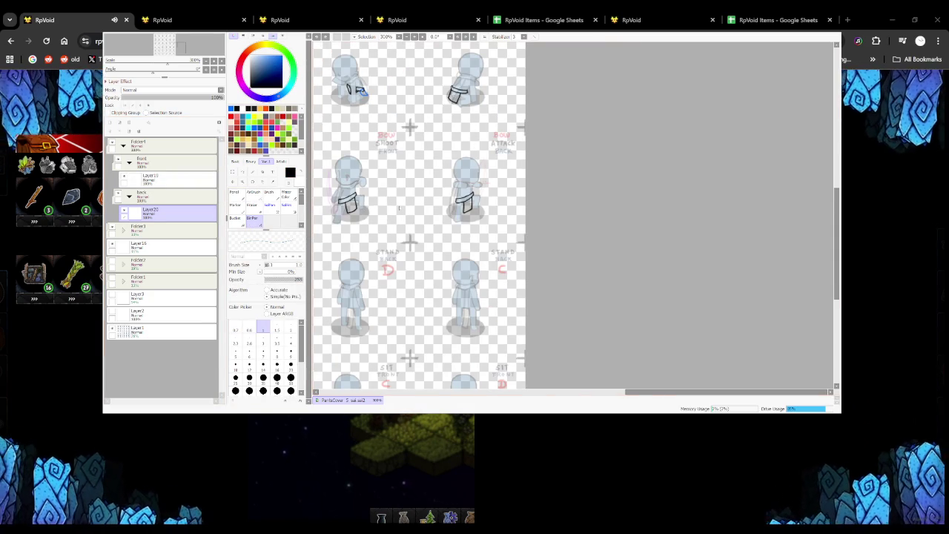
{"action": "scroll", "coordinate": [416, 134], "scroll_direction": "up", "scroll_amount": 5}
{"action": "scroll", "coordinate": [418, 138], "scroll_direction": "up", "scroll_amount": 2}
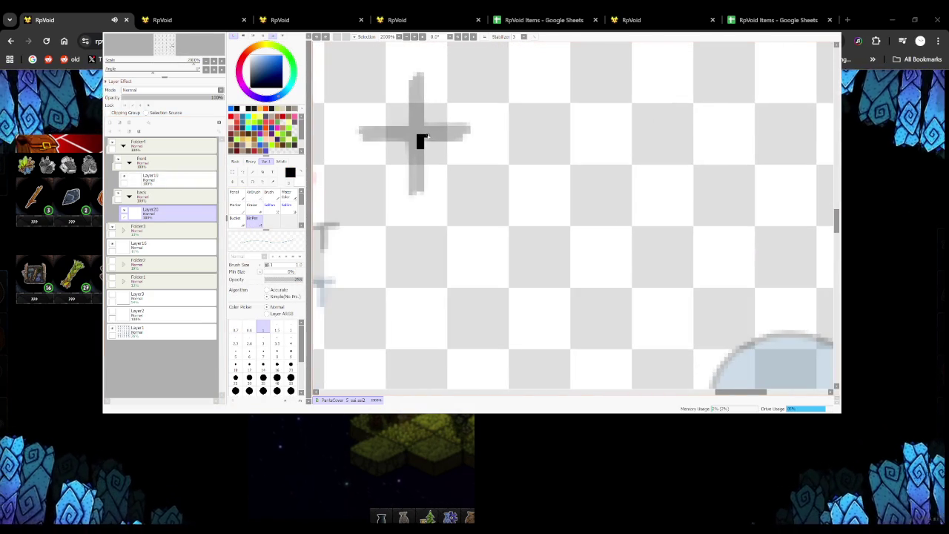
{"action": "scroll", "coordinate": [425, 141], "scroll_direction": "down", "scroll_amount": 4}
{"action": "scroll", "coordinate": [431, 140], "scroll_direction": "down", "scroll_amount": 1}
{"action": "key", "text": "ctrl"}
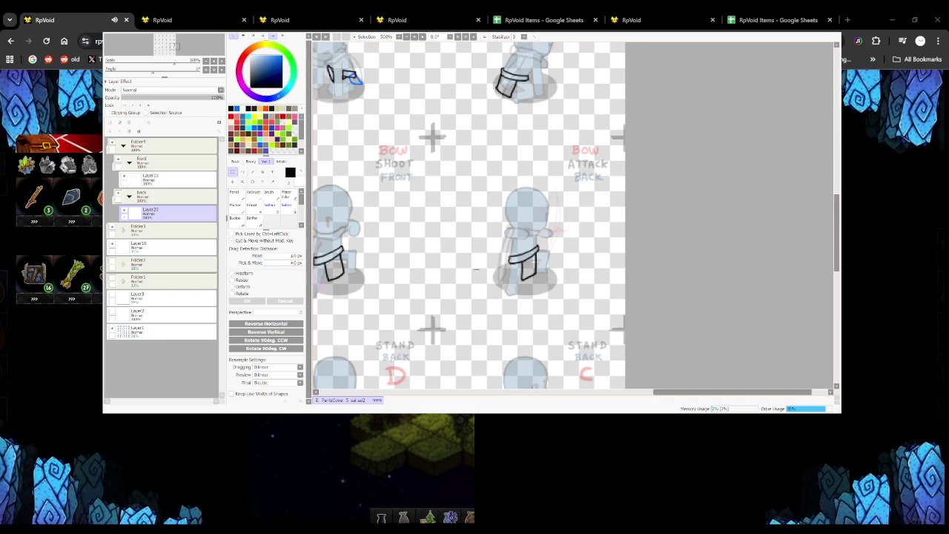
{"action": "scroll", "coordinate": [427, 249], "scroll_direction": "down", "scroll_amount": 2}
{"action": "scroll", "coordinate": [427, 248], "scroll_direction": "down", "scroll_amount": 1}
{"action": "scroll", "coordinate": [426, 249], "scroll_direction": "up", "scroll_amount": 2}
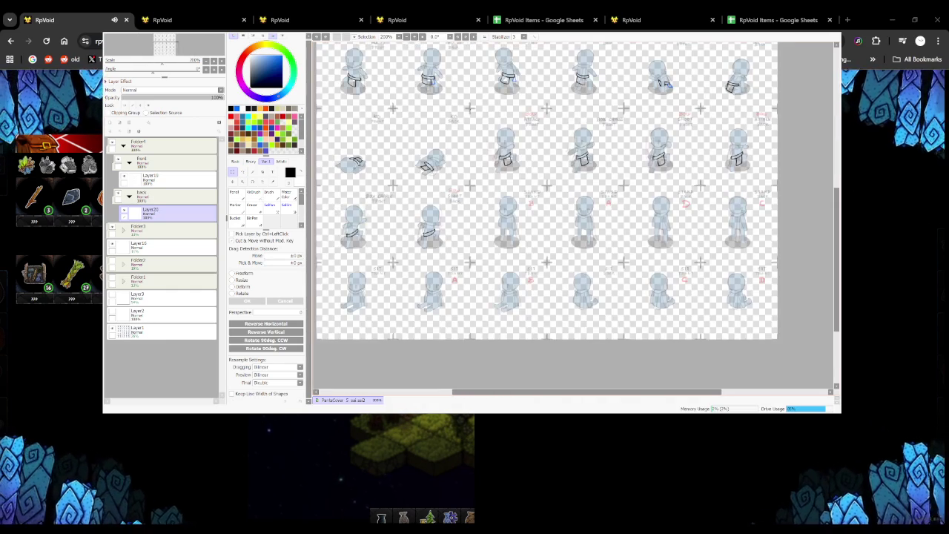
{"action": "key", "text": "ctrl+v"}
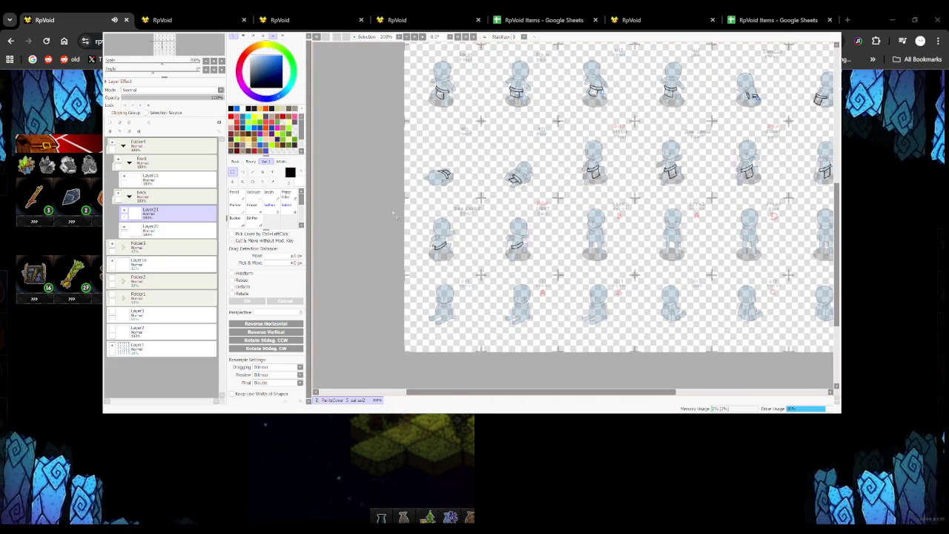
{"action": "left_click_drag", "start_coordinate": [541, 391], "coordinate": [695, 392]}
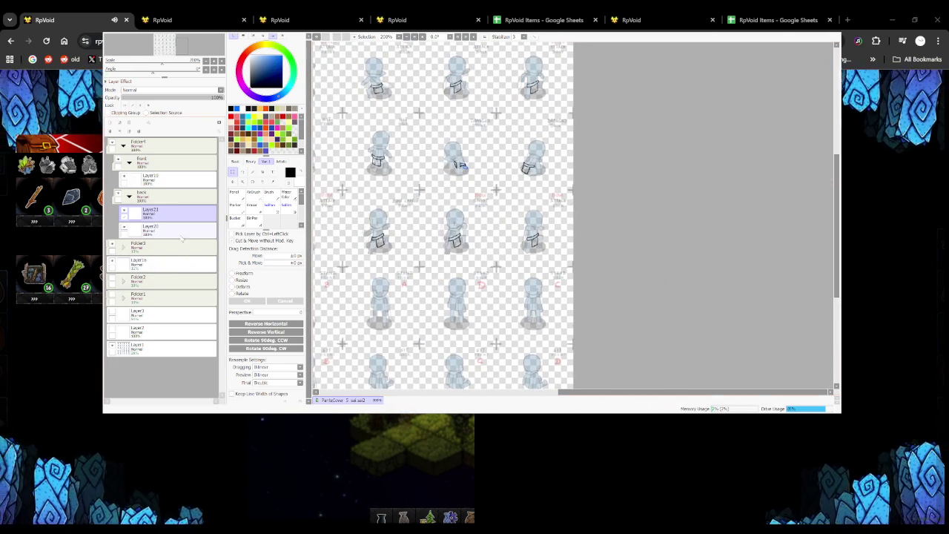
{"action": "key", "text": "ctrl+e"}
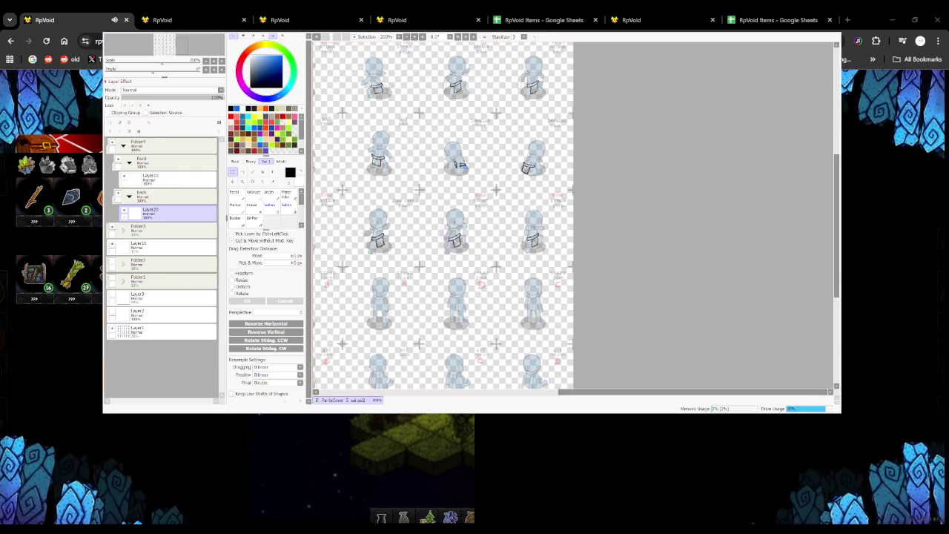
Mark black pixels at the crosshair centre with a fine pen, then merge the front layers
{"action": "left_click", "coordinate": [254, 220]}
{"action": "scroll", "coordinate": [512, 104], "scroll_direction": "up", "scroll_amount": 5}
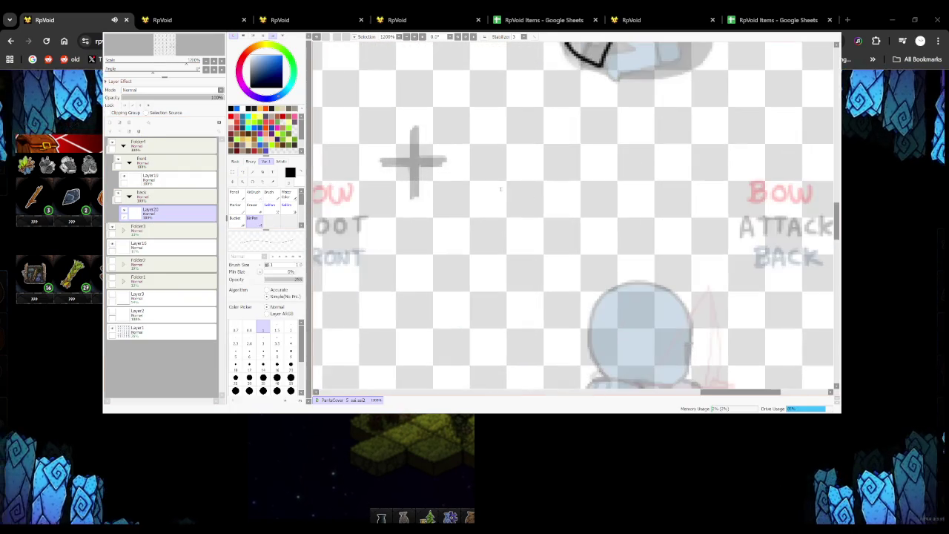
{"action": "scroll", "coordinate": [414, 167], "scroll_direction": "up", "scroll_amount": 3}
{"action": "left_click_drag", "start_coordinate": [417, 160], "coordinate": [417, 178]}
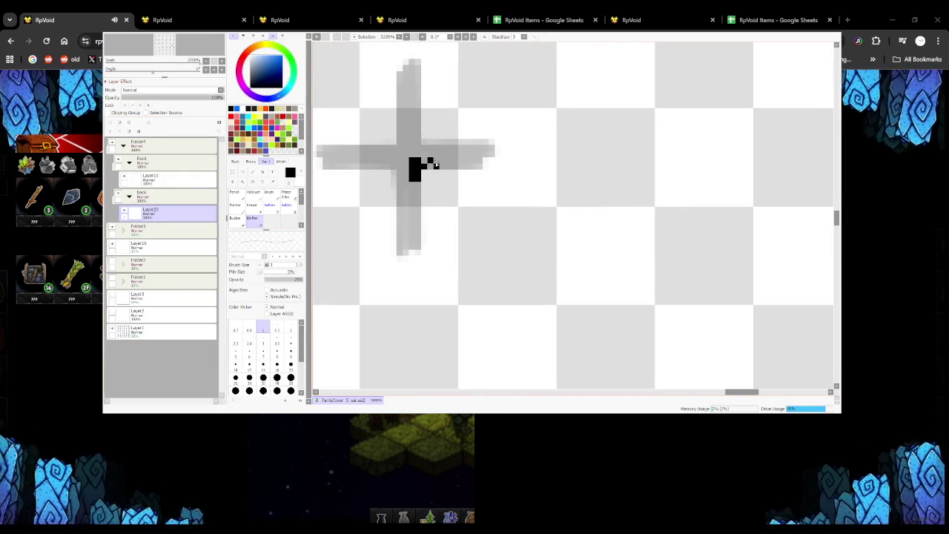
{"action": "scroll", "coordinate": [430, 163], "scroll_direction": "down", "scroll_amount": 3}
{"action": "scroll", "coordinate": [435, 163], "scroll_direction": "down", "scroll_amount": 2}
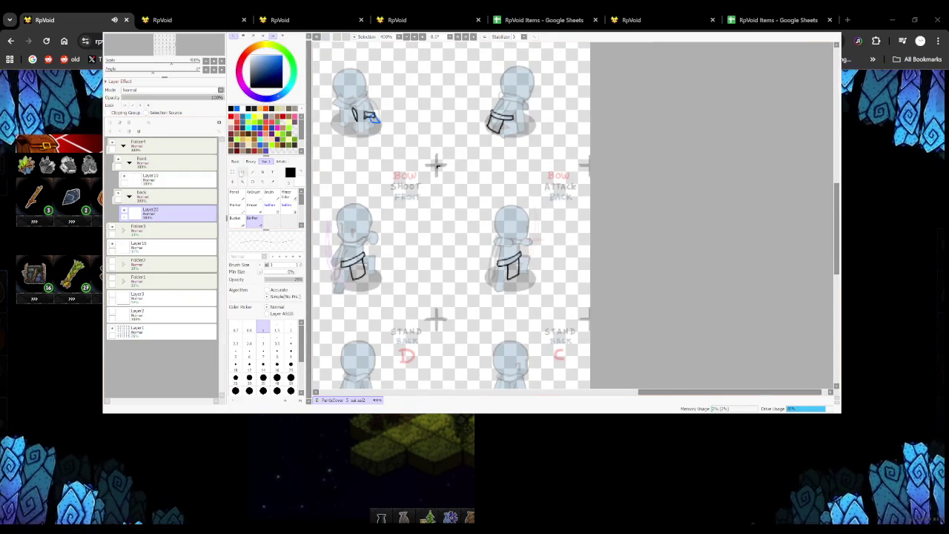
{"action": "key", "text": "ctrl"}
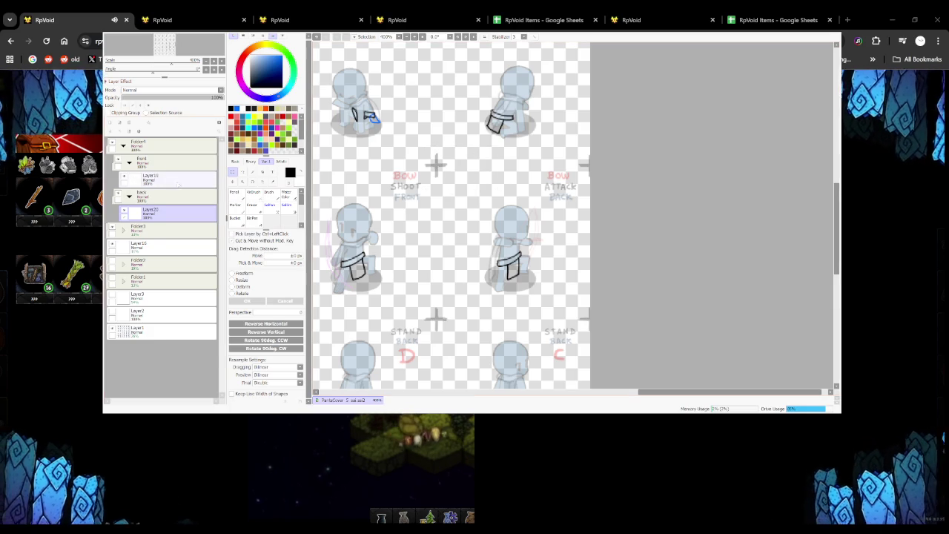
{"action": "left_click", "coordinate": [203, 183]}
{"action": "key", "text": "ctrl+e"}
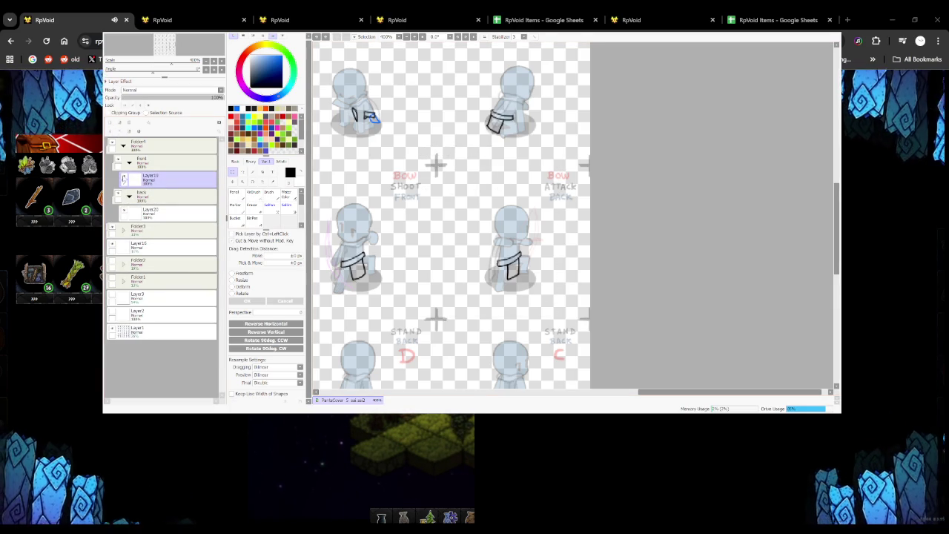
Paste the loincloth outline onto the Bow Charge Front waist and nudge it up into place
{"action": "key", "text": "ctrl+v"}
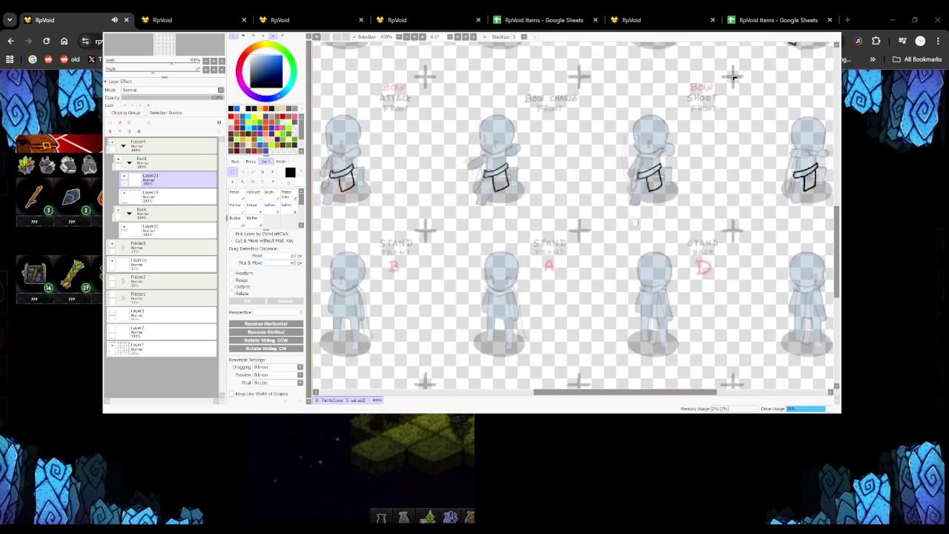
{"action": "mouse_move", "coordinate": [526, 189]}
{"action": "left_mouse_down"}
{"action": "mouse_move", "coordinate": [380, 197]}
{"action": "mouse_move", "coordinate": [534, 190]}
{"action": "mouse_move", "coordinate": [432, 156]}
{"action": "mouse_move", "coordinate": [438, 142]}
{"action": "left_mouse_up"}
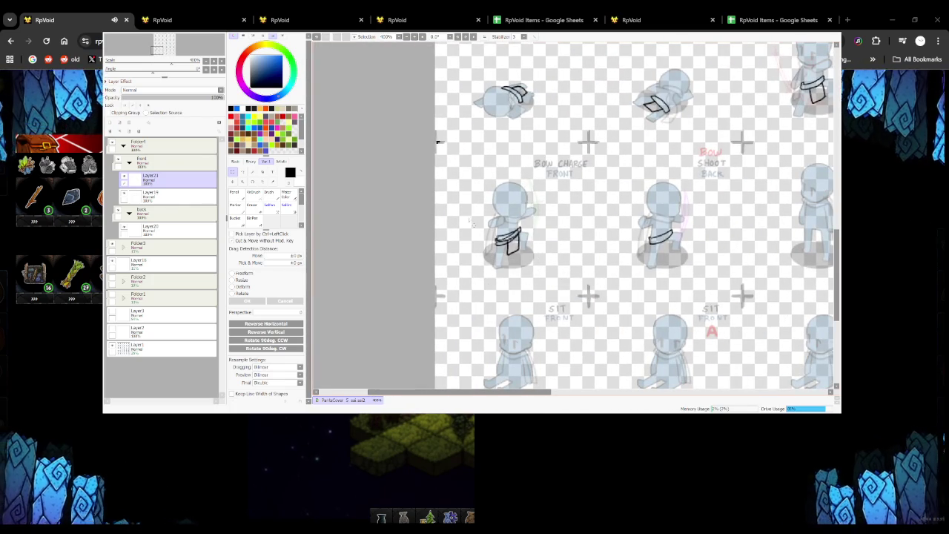
{"action": "key", "text": "Up"}
{"action": "key", "text": "Up"}
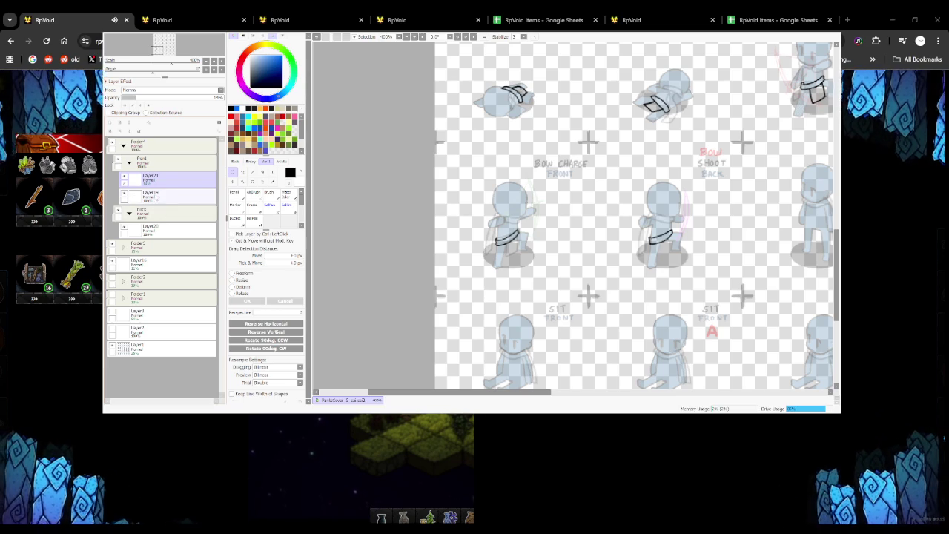
{"action": "left_click", "coordinate": [168, 195]}
{"action": "left_click", "coordinate": [235, 192]}
Outline the curved hanging flap under the Bow Charge Front figure's belt
{"action": "left_click_drag", "start_coordinate": [477, 226], "coordinate": [579, 256]}
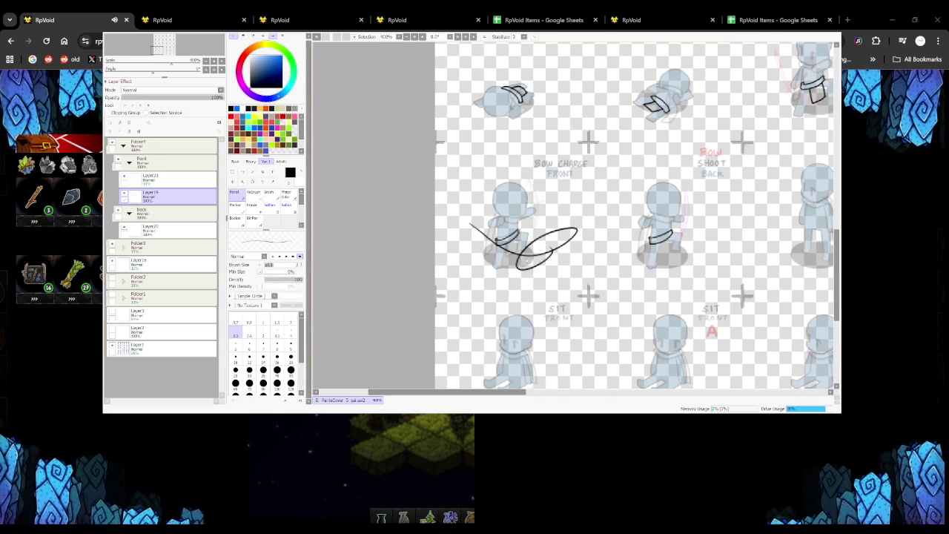
{"action": "scroll", "coordinate": [459, 220], "scroll_direction": "up", "scroll_amount": 2}
{"action": "left_click_drag", "start_coordinate": [460, 210], "coordinate": [461, 263]}
{"action": "key", "text": "ctrl+z"}
{"action": "key", "text": "ctrl+z"}
{"action": "mouse_move", "coordinate": [458, 202]}
{"action": "left_mouse_down"}
{"action": "mouse_move", "coordinate": [460, 272]}
{"action": "mouse_move", "coordinate": [518, 235]}
{"action": "mouse_move", "coordinate": [512, 163]}
{"action": "left_mouse_up"}
{"action": "scroll", "coordinate": [512, 164], "scroll_direction": "down", "scroll_amount": 4}
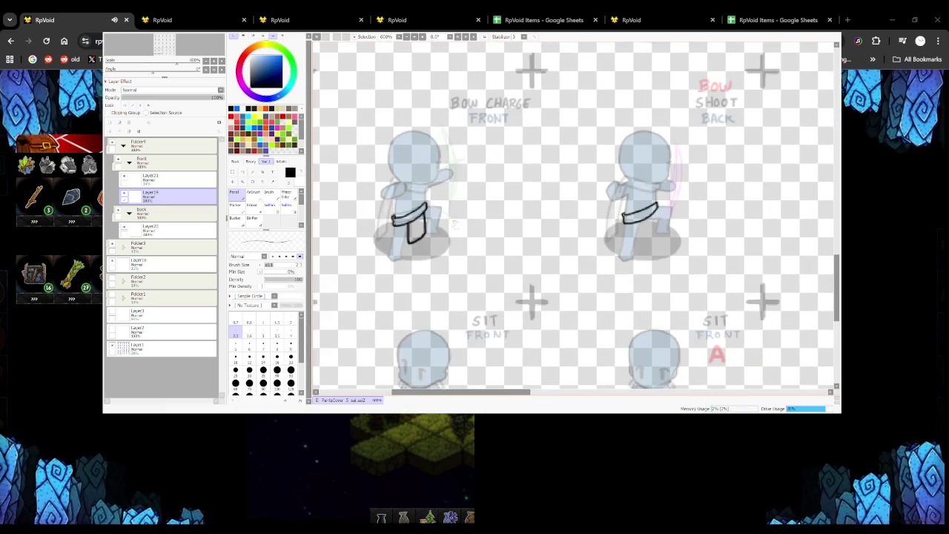
On Layer19, outline the hanging flap below the Bow Shoot Back figure's belt
{"action": "left_click_drag", "start_coordinate": [452, 221], "coordinate": [410, 263]}
{"action": "left_click", "coordinate": [152, 178]}
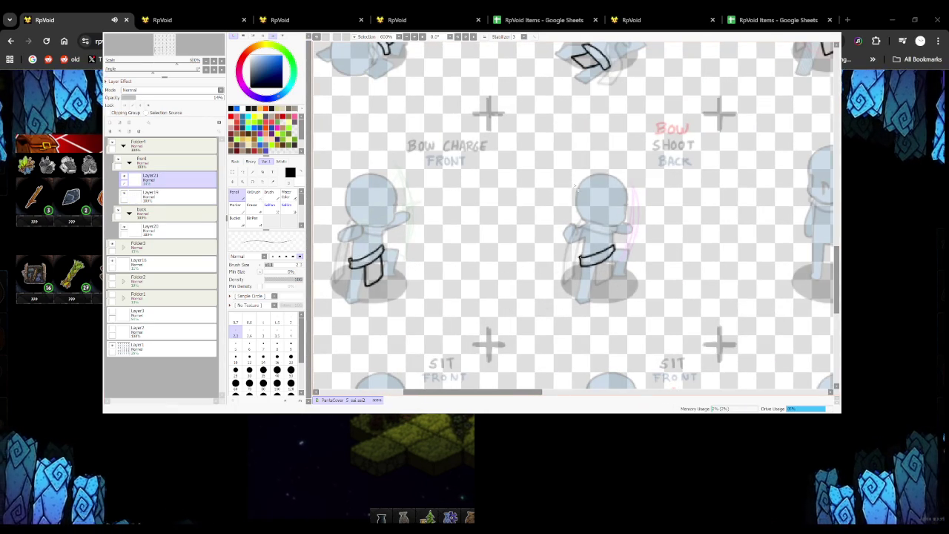
{"action": "left_click", "coordinate": [152, 195]}
{"action": "scroll", "coordinate": [479, 239], "scroll_direction": "down", "scroll_amount": 2}
{"action": "scroll", "coordinate": [479, 239], "scroll_direction": "up", "scroll_amount": 5}
{"action": "left_click_drag", "start_coordinate": [471, 225], "coordinate": [476, 292]}
{"action": "key", "text": "ctrl+z"}
{"action": "mouse_move", "coordinate": [472, 223]}
{"action": "left_mouse_down"}
{"action": "mouse_move", "coordinate": [475, 286]}
{"action": "mouse_move", "coordinate": [528, 267]}
{"action": "mouse_move", "coordinate": [531, 187]}
{"action": "mouse_move", "coordinate": [531, 264]}
{"action": "left_mouse_up"}
{"action": "key", "text": "ctrl+z"}
Select the pasted loincloth layer in the layers panel
{"action": "scroll", "coordinate": [508, 275], "scroll_direction": "down", "scroll_amount": 2}
{"action": "scroll", "coordinate": [508, 276], "scroll_direction": "down", "scroll_amount": 3}
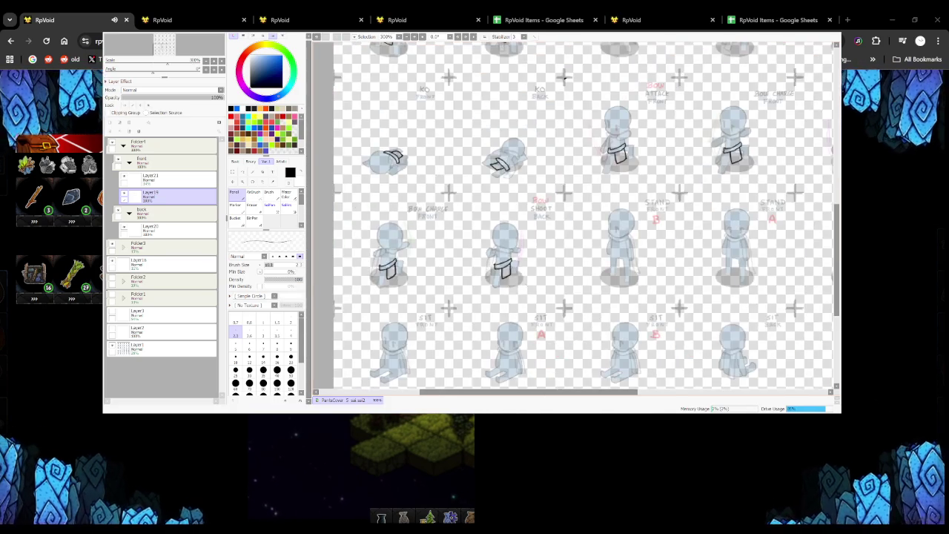
{"action": "scroll", "coordinate": [508, 276], "scroll_direction": "down", "scroll_amount": 2}
{"action": "scroll", "coordinate": [508, 276], "scroll_direction": "up", "scroll_amount": 1}
{"action": "mouse_move", "coordinate": [160, 178]}
{"action": "left_mouse_down"}
{"action": "mouse_move", "coordinate": [151, 122]}
{"action": "mouse_move", "coordinate": [138, 131]}
{"action": "left_mouse_up"}
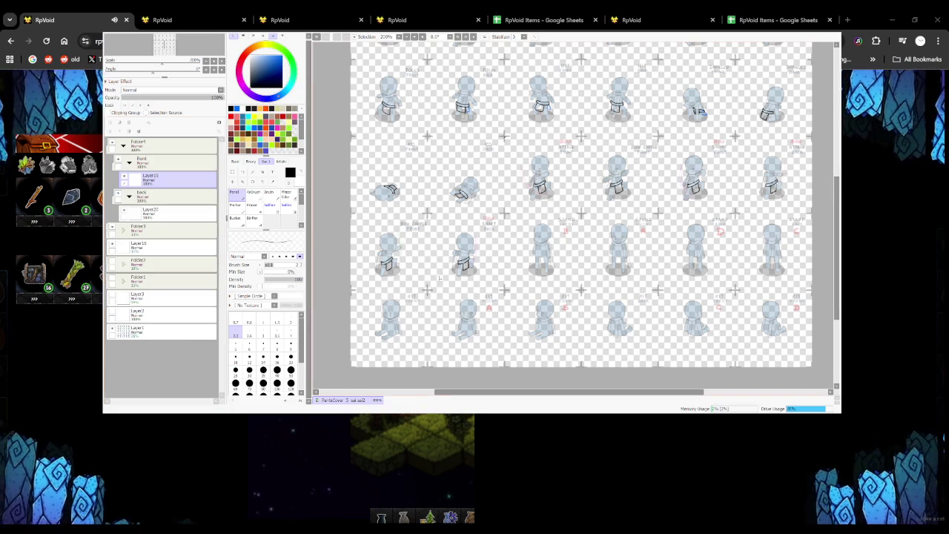
Select a region of the sheet by colour using the bucket's select-by-colour mode
{"action": "scroll", "coordinate": [508, 215], "scroll_direction": "down", "scroll_amount": 1}
{"action": "scroll", "coordinate": [508, 215], "scroll_direction": "up", "scroll_amount": 3}
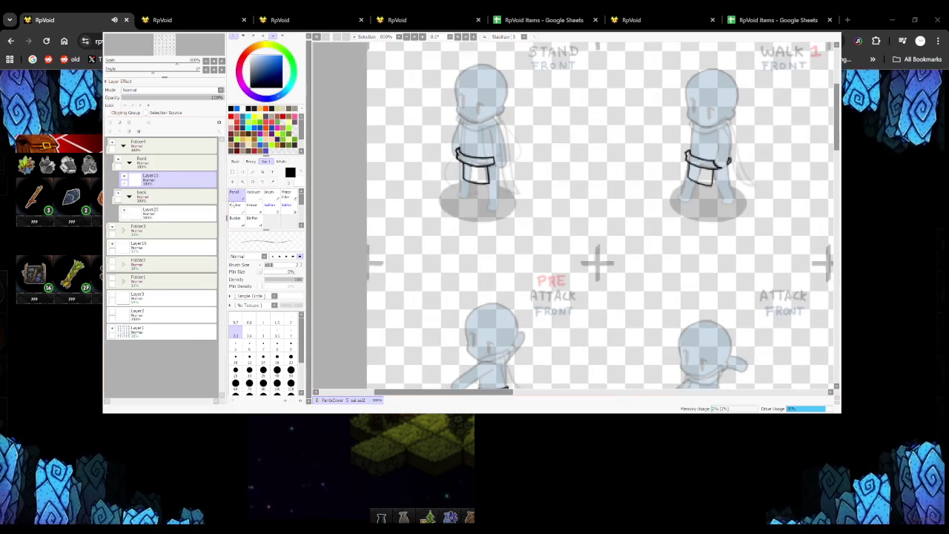
{"action": "left_click", "coordinate": [235, 218]}
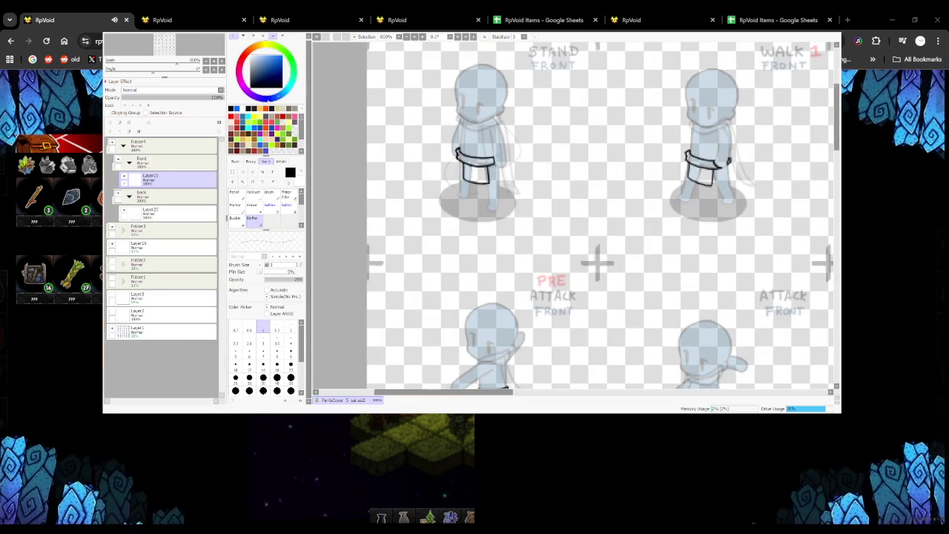
{"action": "scroll", "coordinate": [428, 252], "scroll_direction": "down", "scroll_amount": 3}
{"action": "scroll", "coordinate": [428, 252], "scroll_direction": "down", "scroll_amount": 1}
{"action": "scroll", "coordinate": [428, 252], "scroll_direction": "up", "scroll_amount": 3}
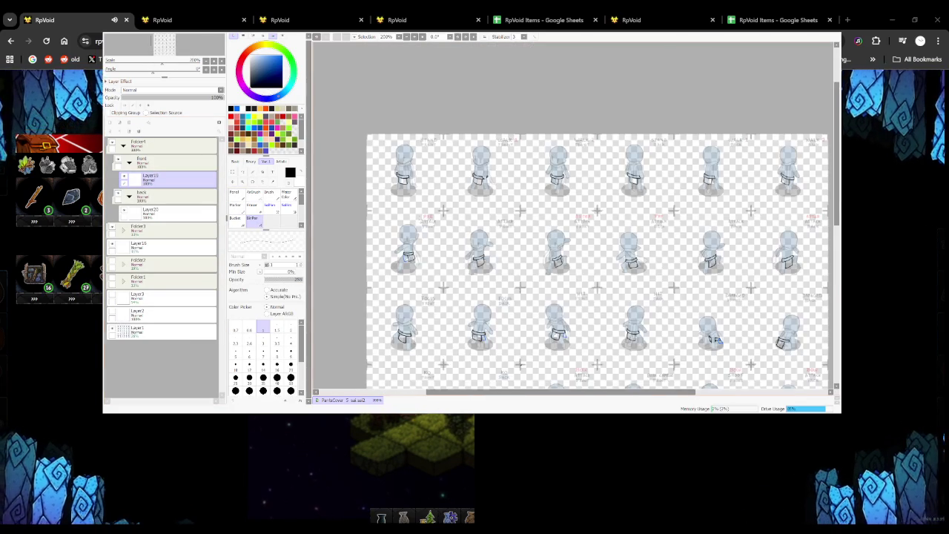
{"action": "scroll", "coordinate": [411, 214], "scroll_direction": "down", "scroll_amount": 1}
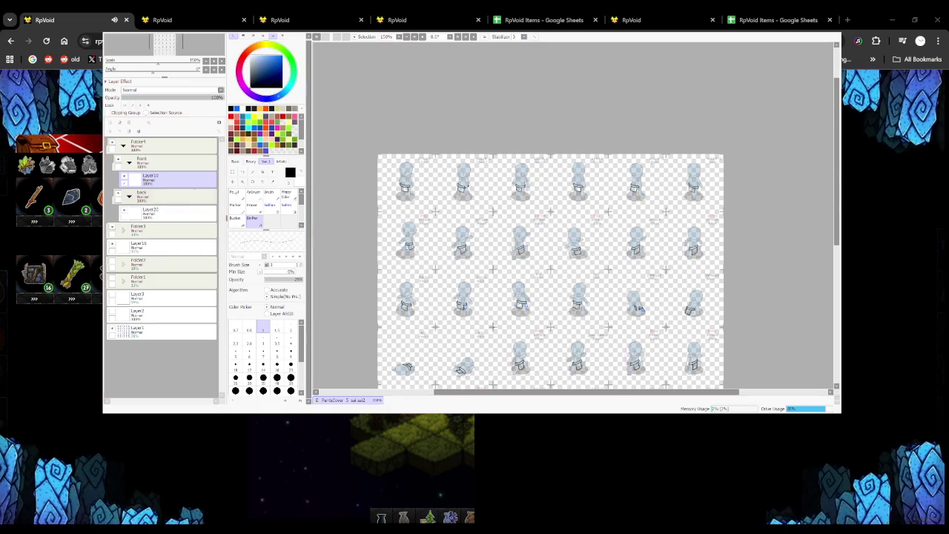
{"action": "left_click", "coordinate": [252, 172]}
{"action": "left_click", "coordinate": [449, 272]}
Clear the selection and return to the Pencil, zoomed on the Sit Front figure
{"action": "scroll", "coordinate": [449, 272], "scroll_direction": "down", "scroll_amount": 3}
{"action": "scroll", "coordinate": [448, 271], "scroll_direction": "up", "scroll_amount": 2}
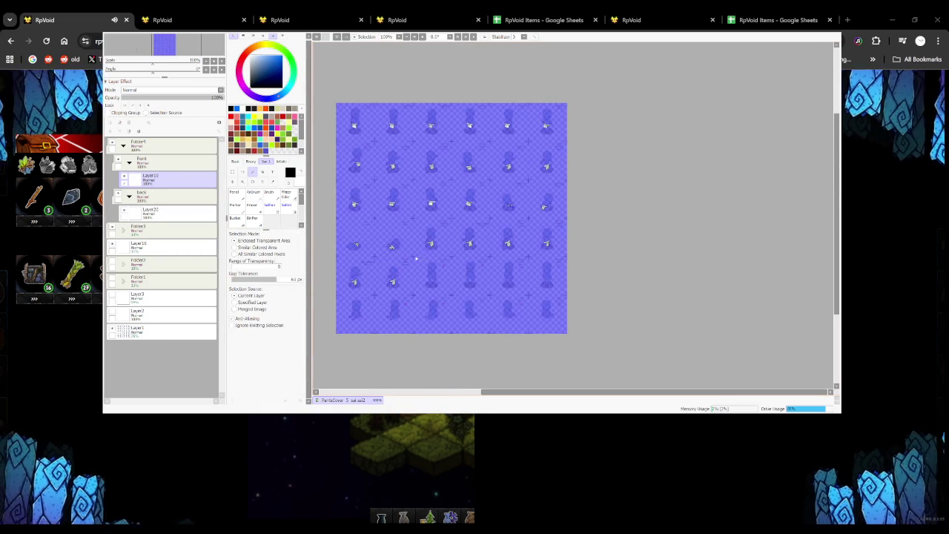
{"action": "key", "text": "ctrl+d"}
{"action": "key", "text": "n"}
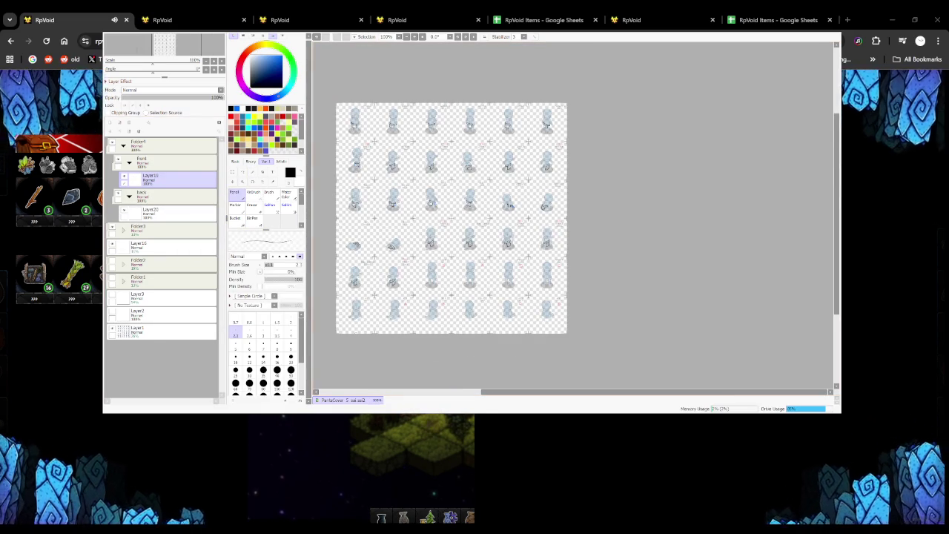
{"action": "scroll", "coordinate": [360, 331], "scroll_direction": "up", "scroll_amount": 3}
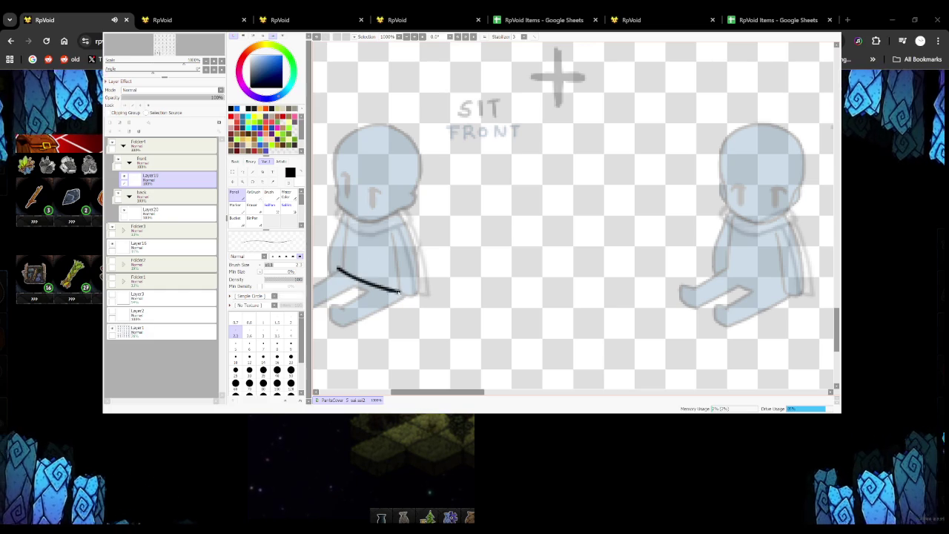
Close both ends of the Sit Front figure's waistband, removing a stray diagonal stroke
{"action": "left_click_drag", "start_coordinate": [399, 280], "coordinate": [399, 293]}
{"action": "left_click_drag", "start_coordinate": [339, 271], "coordinate": [337, 256]}
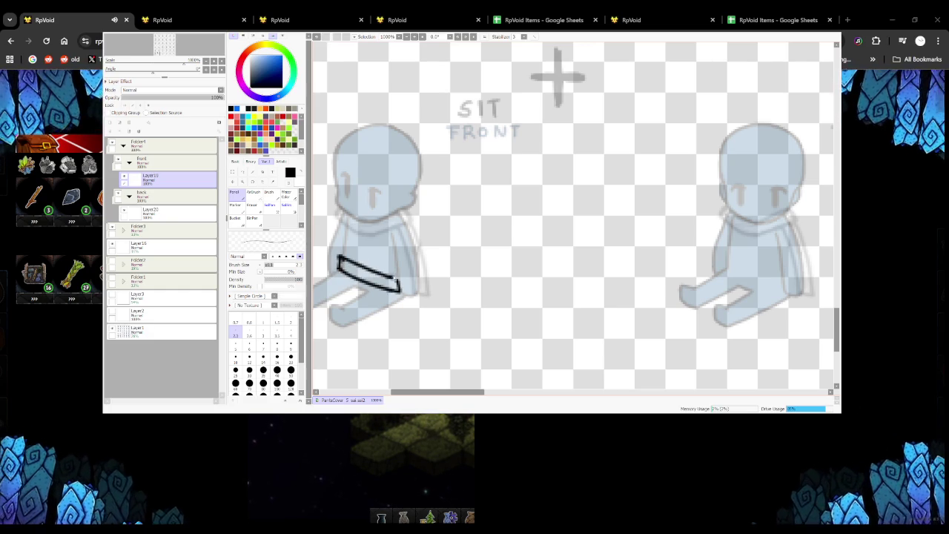
{"action": "scroll", "coordinate": [358, 257], "scroll_direction": "down", "scroll_amount": 1}
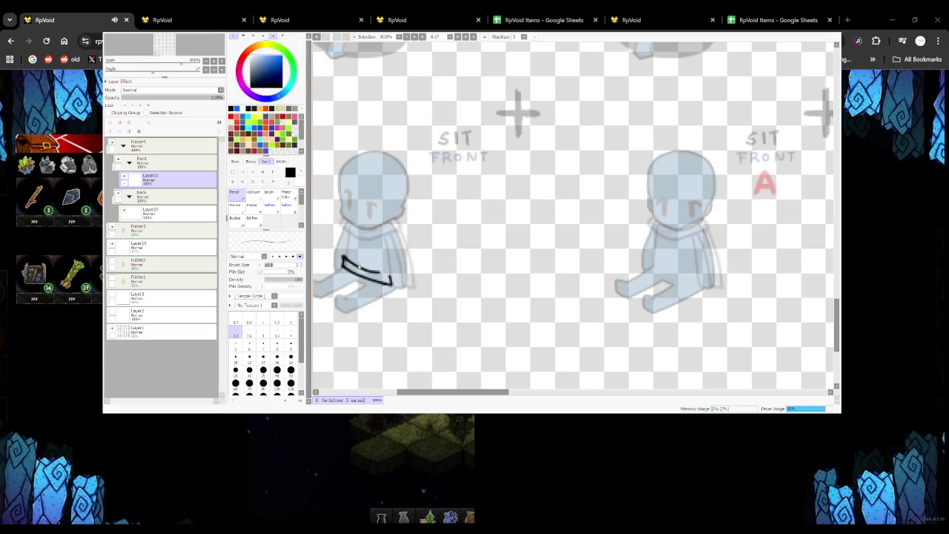
{"action": "key", "text": "ctrl+z"}
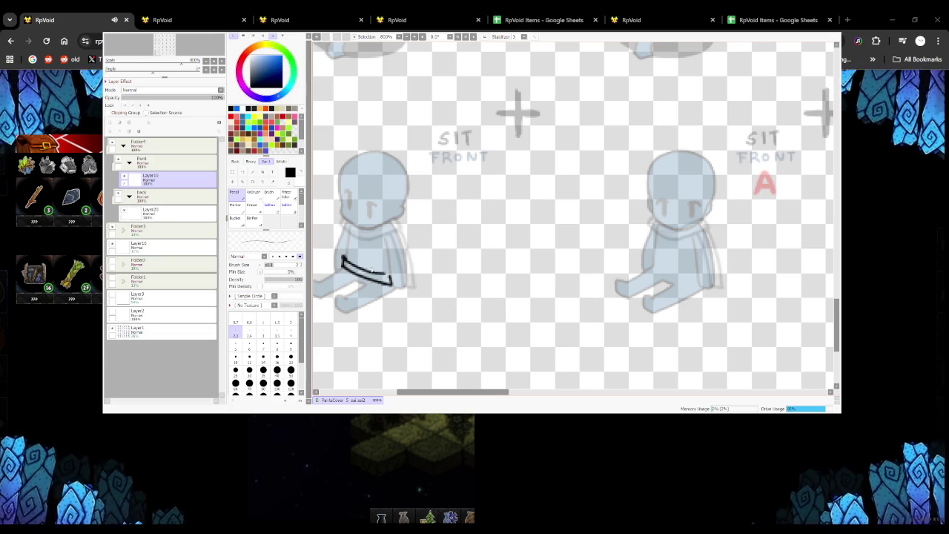
{"action": "scroll", "coordinate": [354, 277], "scroll_direction": "up", "scroll_amount": 2}
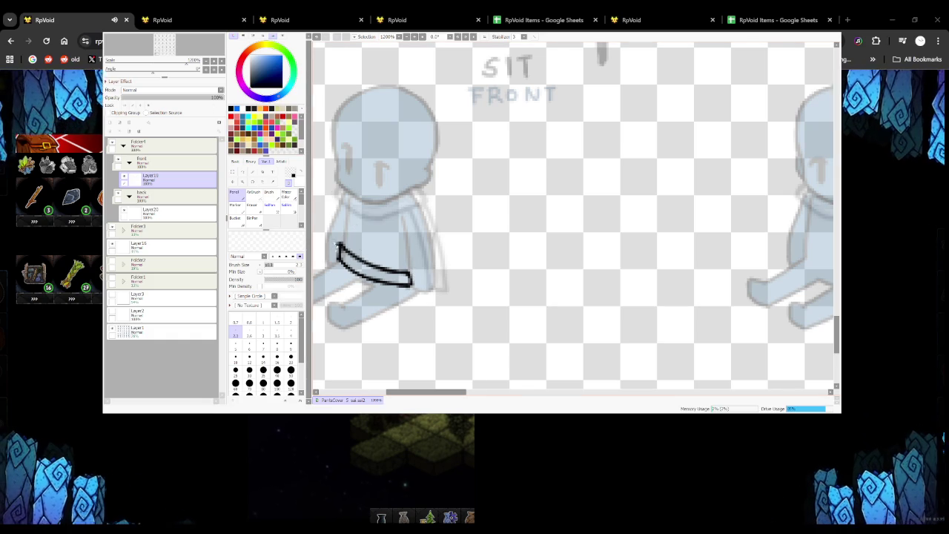
{"action": "scroll", "coordinate": [340, 243], "scroll_direction": "down", "scroll_amount": 1}
{"action": "scroll", "coordinate": [340, 243], "scroll_direction": "down", "scroll_amount": 1}
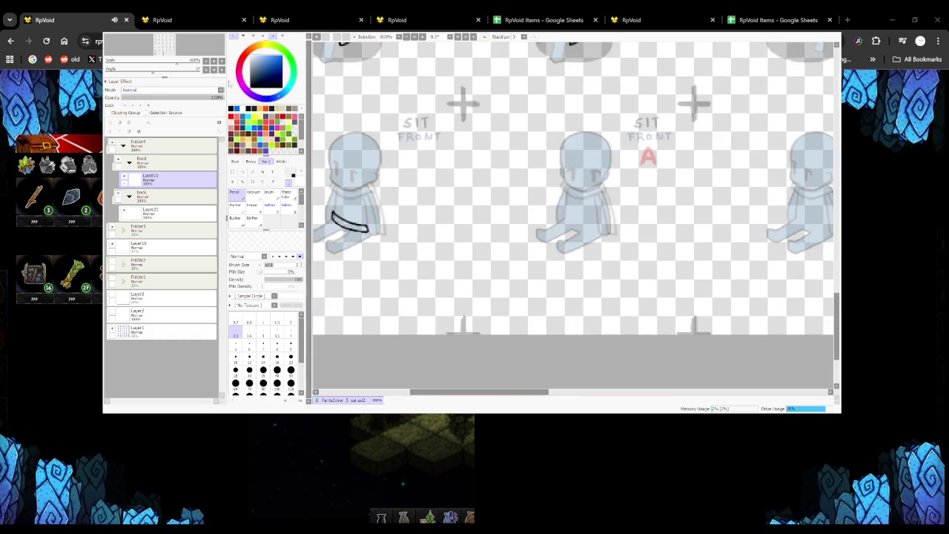
{"action": "scroll", "coordinate": [340, 244], "scroll_direction": "down", "scroll_amount": 5}
{"action": "scroll", "coordinate": [340, 243], "scroll_direction": "up", "scroll_amount": 3}
{"action": "scroll", "coordinate": [340, 243], "scroll_direction": "down", "scroll_amount": 1}
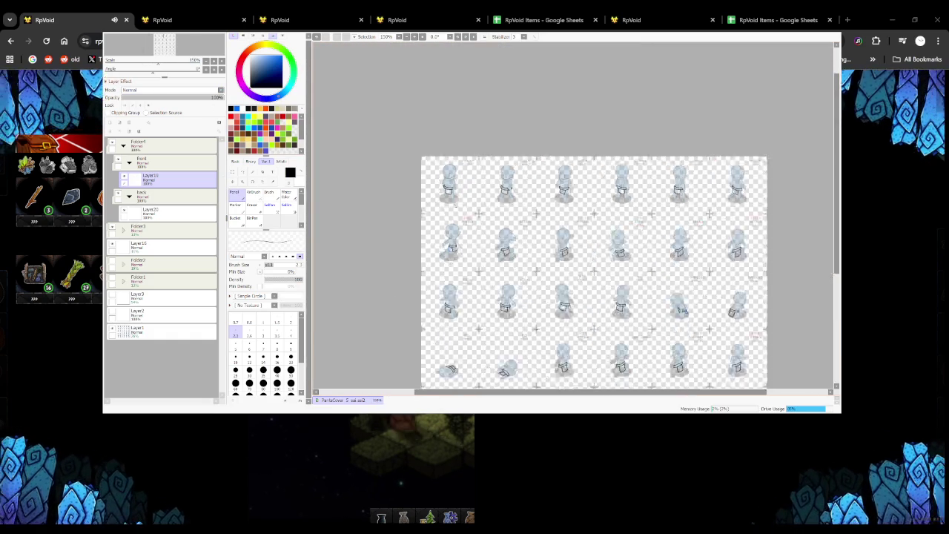
{"action": "scroll", "coordinate": [340, 244], "scroll_direction": "down", "scroll_amount": 1}
{"action": "scroll", "coordinate": [340, 243], "scroll_direction": "up", "scroll_amount": 5}
{"action": "scroll", "coordinate": [339, 244], "scroll_direction": "up", "scroll_amount": 2}
{"action": "scroll", "coordinate": [339, 243], "scroll_direction": "up", "scroll_amount": 2}
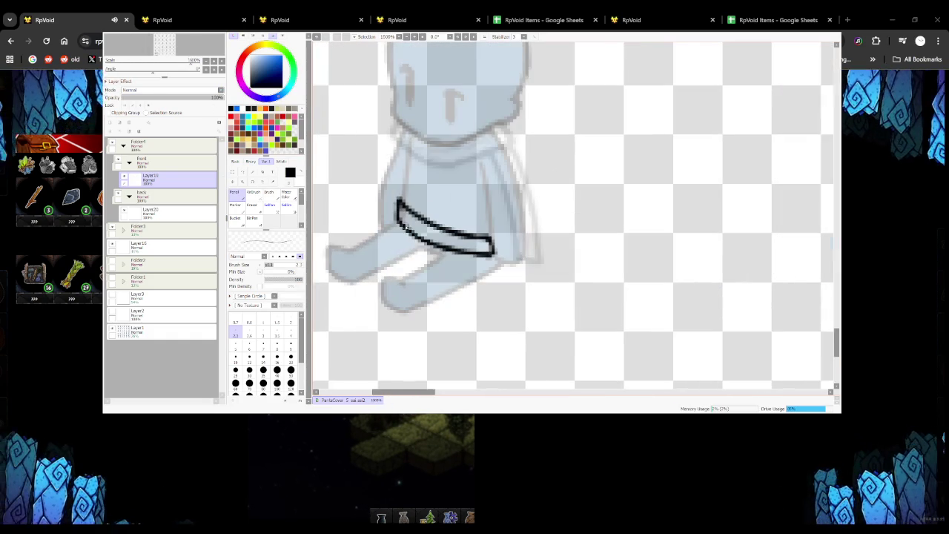
Draw the loincloth flap hanging below the band, redrawing it until it fits
{"action": "left_click_drag", "start_coordinate": [401, 212], "coordinate": [382, 270]}
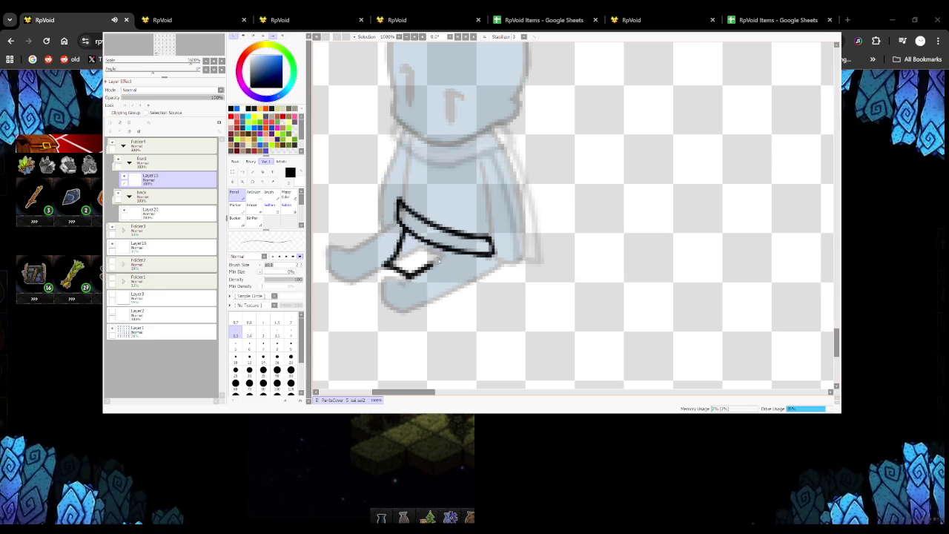
{"action": "scroll", "coordinate": [445, 251], "scroll_direction": "down", "scroll_amount": 4}
{"action": "scroll", "coordinate": [445, 250], "scroll_direction": "down", "scroll_amount": 1}
{"action": "scroll", "coordinate": [445, 245], "scroll_direction": "up", "scroll_amount": 5}
{"action": "scroll", "coordinate": [445, 231], "scroll_direction": "up", "scroll_amount": 1}
{"action": "key", "text": "ctrl+z"}
{"action": "key", "text": "ctrl+z"}
{"action": "key", "text": "ctrl+z"}
{"action": "left_click_drag", "start_coordinate": [428, 180], "coordinate": [400, 211]}
{"action": "key", "text": "ctrl+z"}
{"action": "mouse_move", "coordinate": [429, 180]}
{"action": "left_mouse_down"}
{"action": "mouse_move", "coordinate": [405, 207]}
{"action": "mouse_move", "coordinate": [438, 238]}
{"action": "mouse_move", "coordinate": [491, 210]}
{"action": "left_mouse_up"}
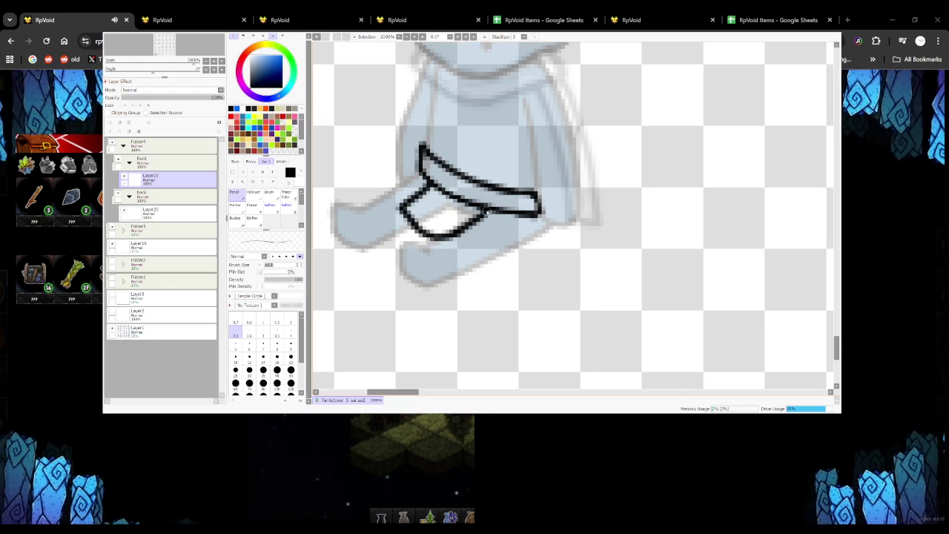
{"action": "scroll", "coordinate": [491, 209], "scroll_direction": "down", "scroll_amount": 5}
{"action": "scroll", "coordinate": [491, 209], "scroll_direction": "down", "scroll_amount": 1}
{"action": "scroll", "coordinate": [519, 163], "scroll_direction": "up", "scroll_amount": 1}
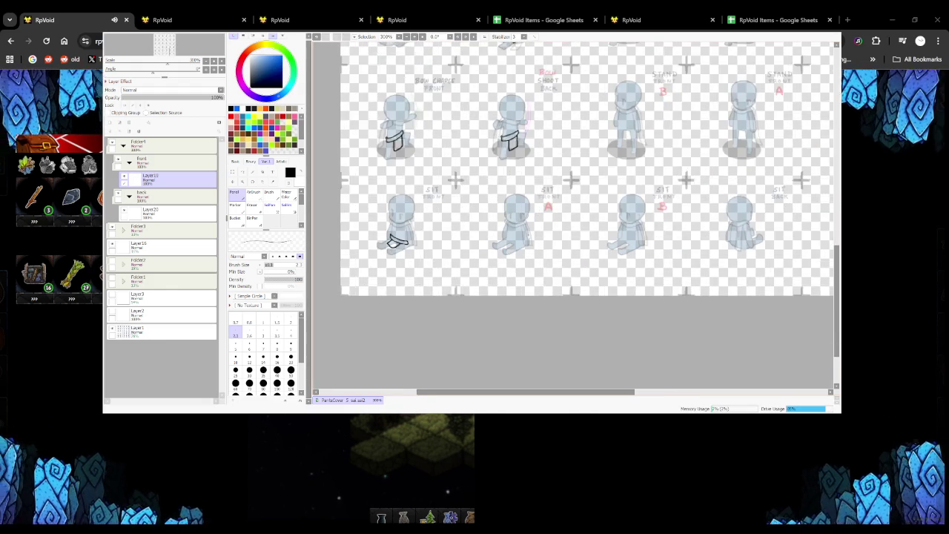
Transform the bottom-left figure's drawing and paste a copy onto a new layer
{"action": "scroll", "coordinate": [519, 163], "scroll_direction": "down", "scroll_amount": 2}
{"action": "scroll", "coordinate": [519, 163], "scroll_direction": "down", "scroll_amount": 1}
{"action": "scroll", "coordinate": [519, 185], "scroll_direction": "up", "scroll_amount": 2}
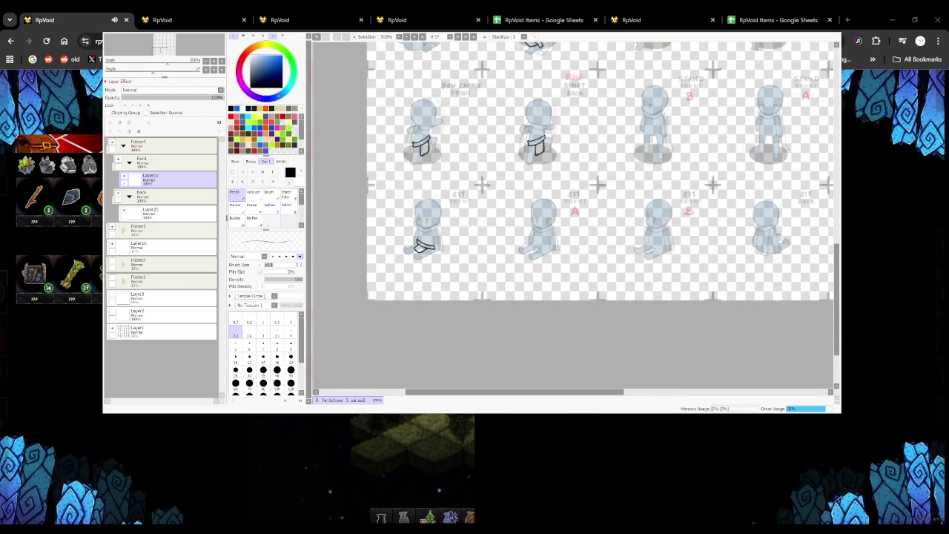
{"action": "key", "text": "g"}
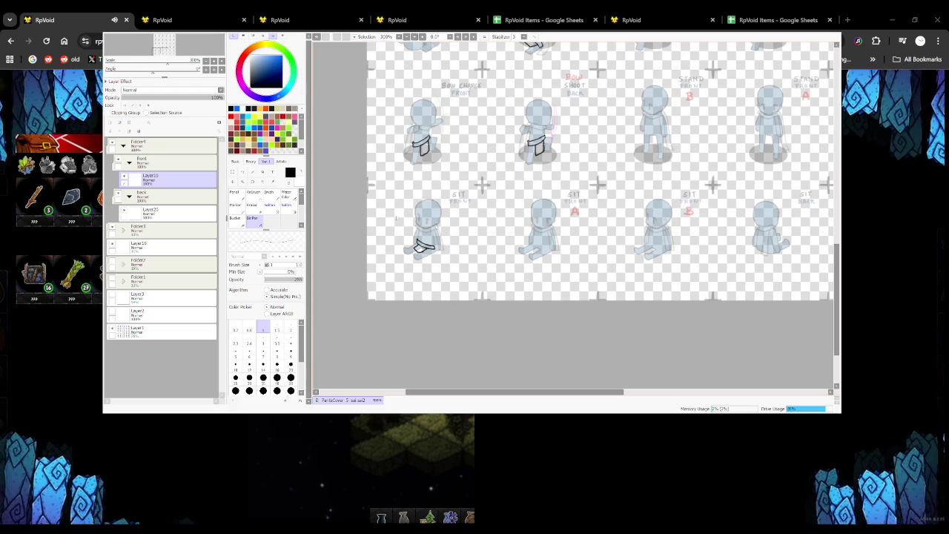
{"action": "scroll", "coordinate": [375, 189], "scroll_direction": "up", "scroll_amount": 1}
{"action": "scroll", "coordinate": [375, 189], "scroll_direction": "up", "scroll_amount": 6}
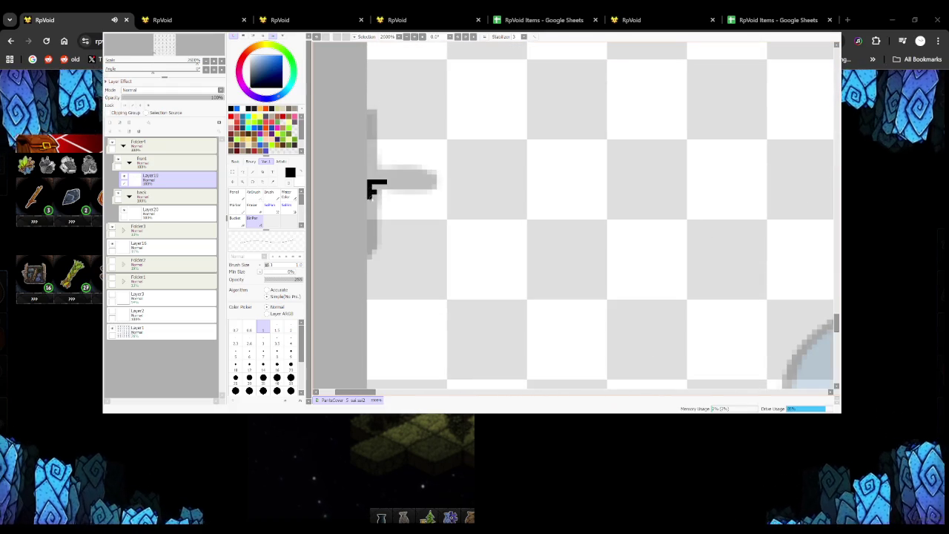
{"action": "scroll", "coordinate": [375, 189], "scroll_direction": "down", "scroll_amount": 3}
{"action": "scroll", "coordinate": [374, 189], "scroll_direction": "down", "scroll_amount": 4}
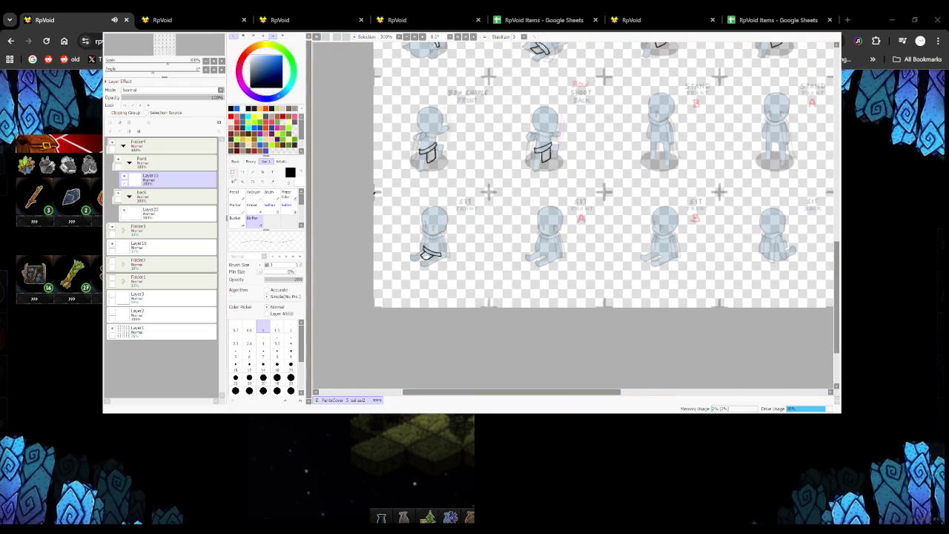
{"action": "key", "text": "ctrl+t"}
{"action": "left_click_drag", "start_coordinate": [374, 192], "coordinate": [344, 218]}
{"action": "key", "text": "ctrl+v"}
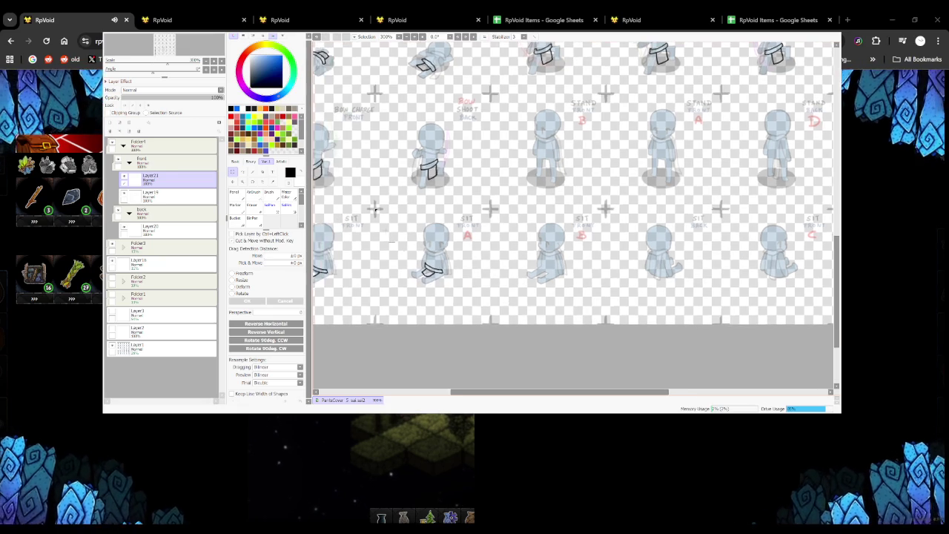
Duplicate the layer and merge it down into Layer13
{"action": "scroll", "coordinate": [371, 211], "scroll_direction": "up", "scroll_amount": 3}
{"action": "scroll", "coordinate": [382, 211], "scroll_direction": "down", "scroll_amount": 5}
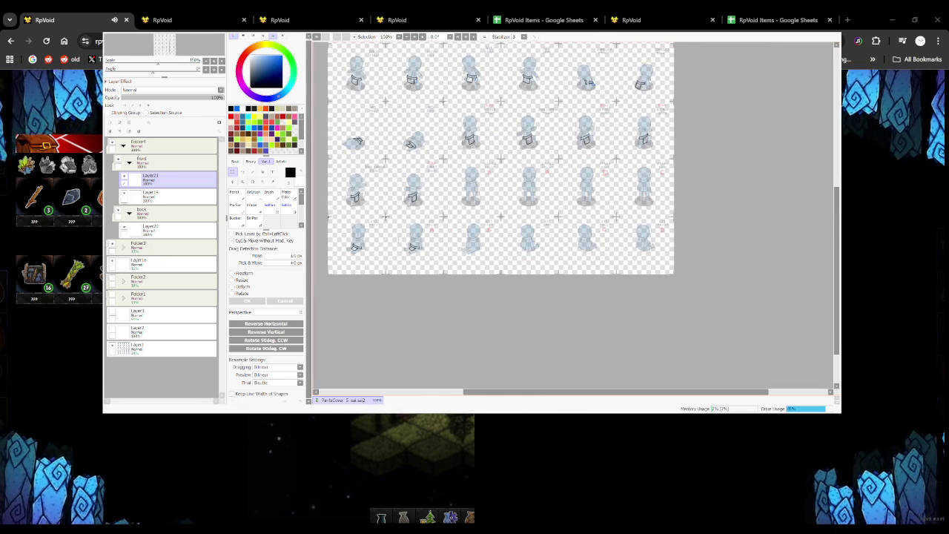
{"action": "key", "text": "ctrl+v"}
{"action": "scroll", "coordinate": [386, 217], "scroll_direction": "up", "scroll_amount": 1}
{"action": "scroll", "coordinate": [455, 256], "scroll_direction": "up", "scroll_amount": 5}
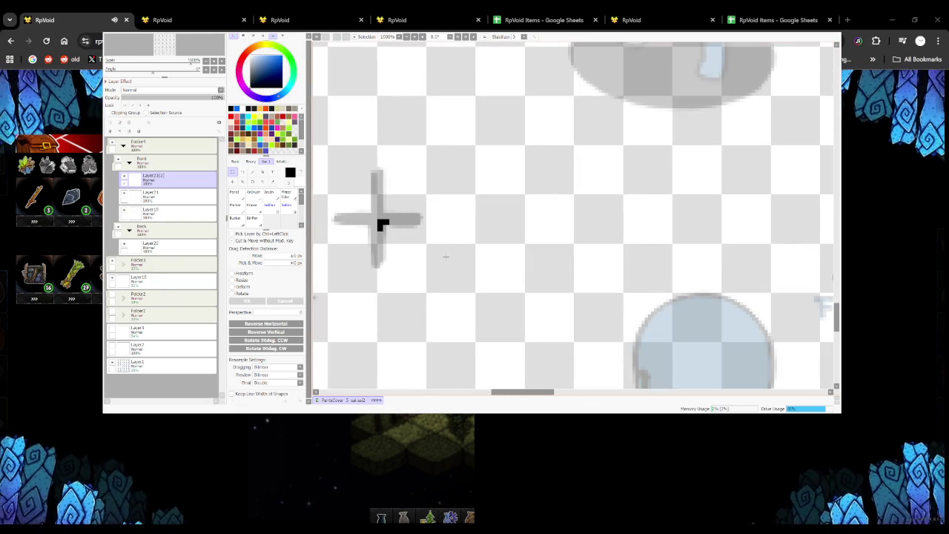
{"action": "key", "text": "ctrl+e"}
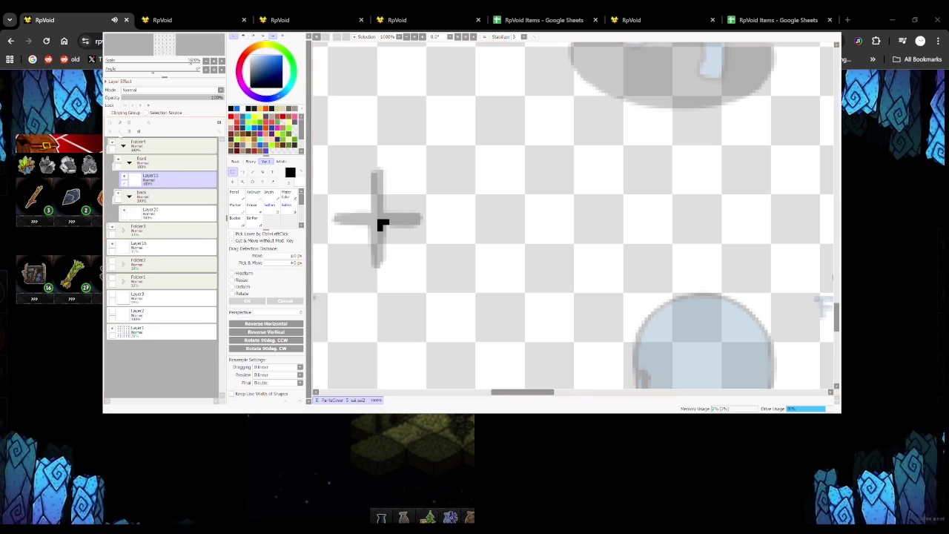
{"action": "scroll", "coordinate": [382, 225], "scroll_direction": "down", "scroll_amount": 4}
{"action": "scroll", "coordinate": [382, 225], "scroll_direction": "down", "scroll_amount": 3}
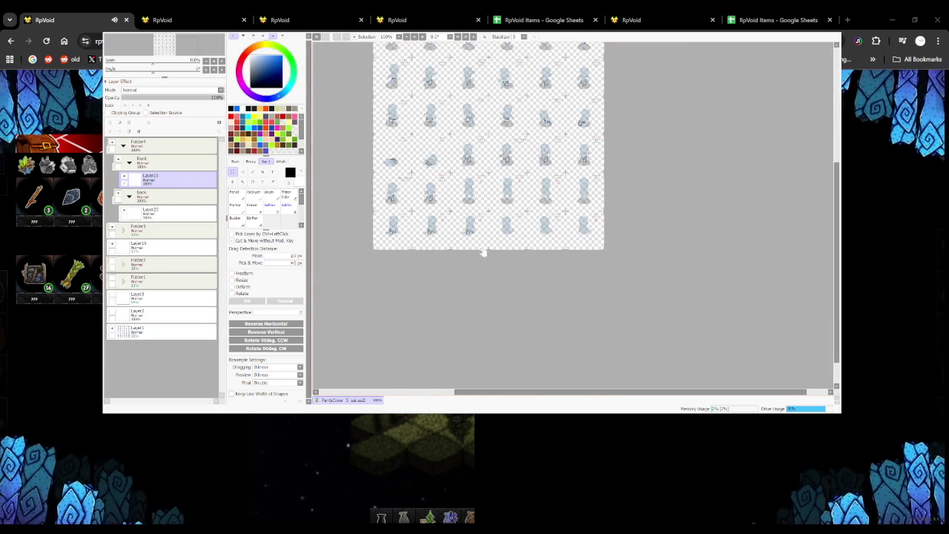
With the Pencil, draw the waistband line across the back-view sitting figure
{"action": "left_click_drag", "start_coordinate": [455, 254], "coordinate": [425, 269]}
{"action": "left_click", "coordinate": [234, 192]}
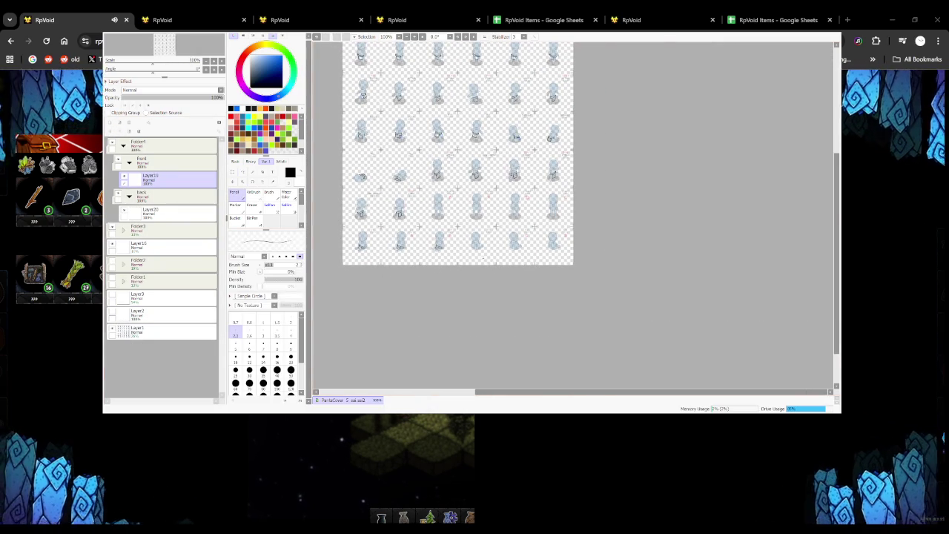
{"action": "scroll", "coordinate": [363, 95], "scroll_direction": "up", "scroll_amount": 5}
{"action": "scroll", "coordinate": [363, 95], "scroll_direction": "up", "scroll_amount": 4}
{"action": "mouse_move", "coordinate": [393, 234]}
{"action": "left_mouse_down"}
{"action": "mouse_move", "coordinate": [441, 266]}
{"action": "mouse_move", "coordinate": [508, 268]}
{"action": "left_mouse_up"}
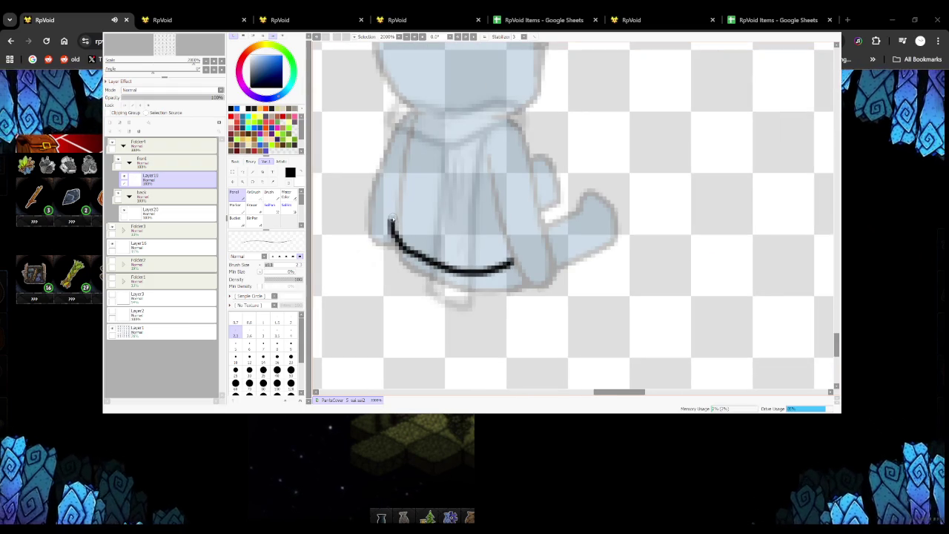
Draw the band's other edge and a larger hanging flap on the Sit Back sprite
{"action": "mouse_move", "coordinate": [392, 214]}
{"action": "left_mouse_down"}
{"action": "mouse_move", "coordinate": [440, 242]}
{"action": "mouse_move", "coordinate": [494, 249]}
{"action": "mouse_move", "coordinate": [400, 216]}
{"action": "mouse_move", "coordinate": [450, 245]}
{"action": "mouse_move", "coordinate": [510, 239]}
{"action": "left_mouse_up"}
{"action": "key", "text": "ctrl+z"}
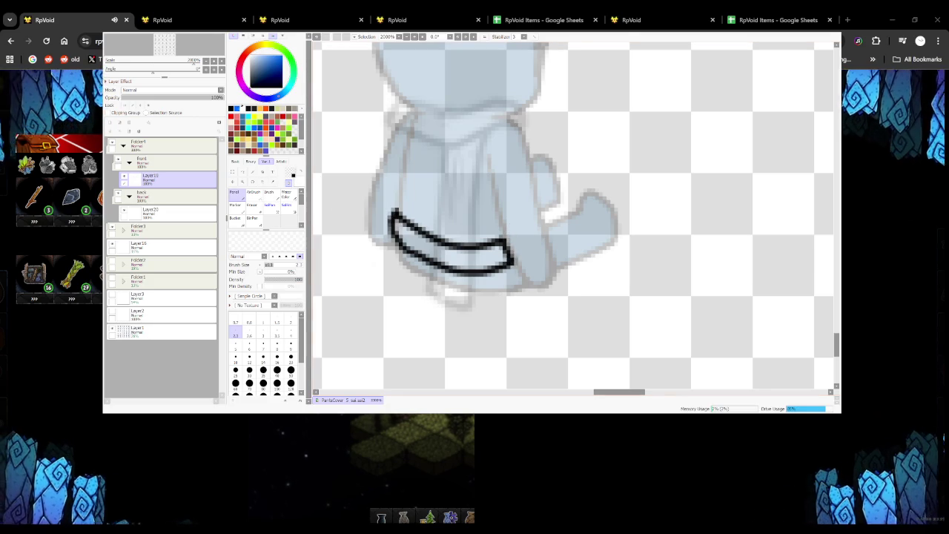
{"action": "mouse_move", "coordinate": [408, 253]}
{"action": "left_mouse_down"}
{"action": "mouse_move", "coordinate": [419, 280]}
{"action": "mouse_move", "coordinate": [388, 287]}
{"action": "mouse_move", "coordinate": [459, 310]}
{"action": "left_mouse_up"}
{"action": "key", "text": "ctrl+z"}
{"action": "key", "text": "ctrl+z"}
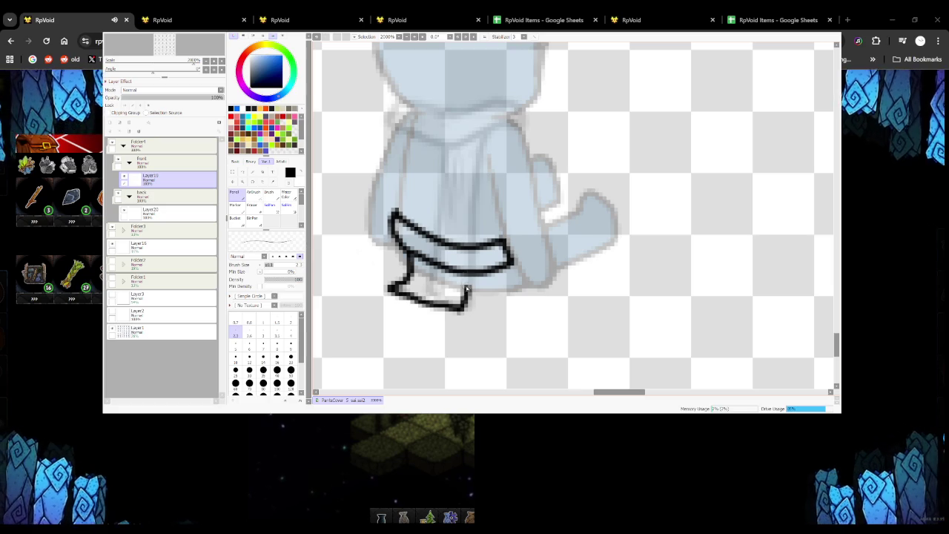
{"action": "scroll", "coordinate": [466, 292], "scroll_direction": "down", "scroll_amount": 1}
{"action": "scroll", "coordinate": [467, 293], "scroll_direction": "down", "scroll_amount": 2}
{"action": "scroll", "coordinate": [482, 307], "scroll_direction": "down", "scroll_amount": 1}
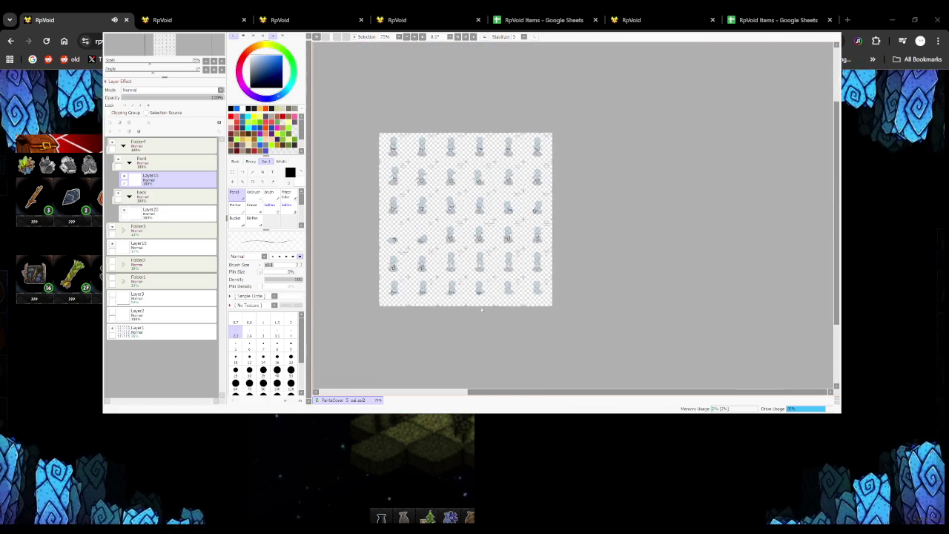
{"action": "scroll", "coordinate": [447, 236], "scroll_direction": "up", "scroll_amount": 3}
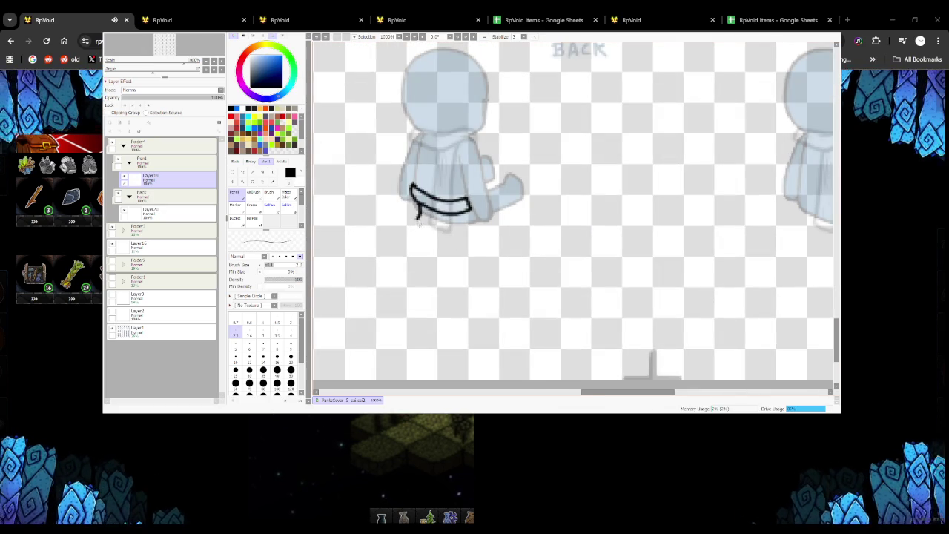
{"action": "key", "text": "ctrl+z"}
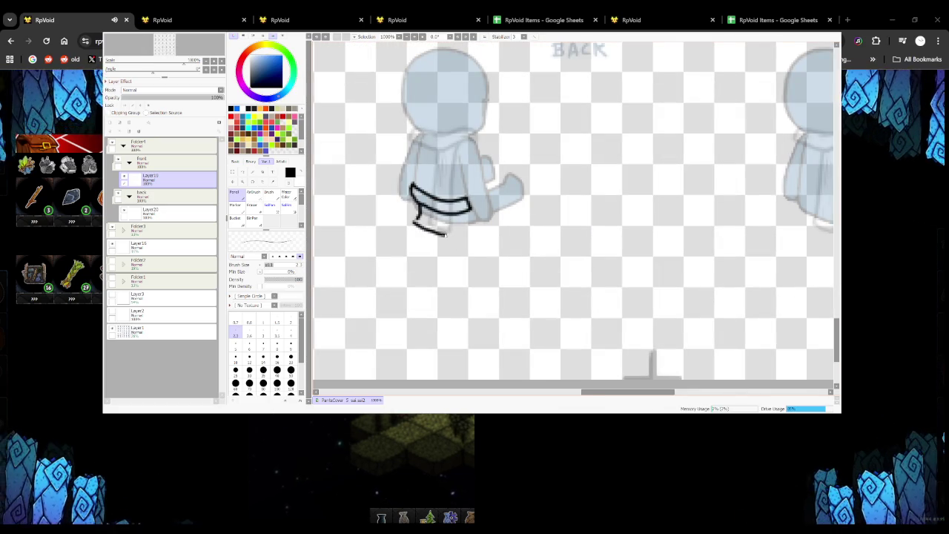
{"action": "left_click_drag", "start_coordinate": [413, 209], "coordinate": [419, 215]}
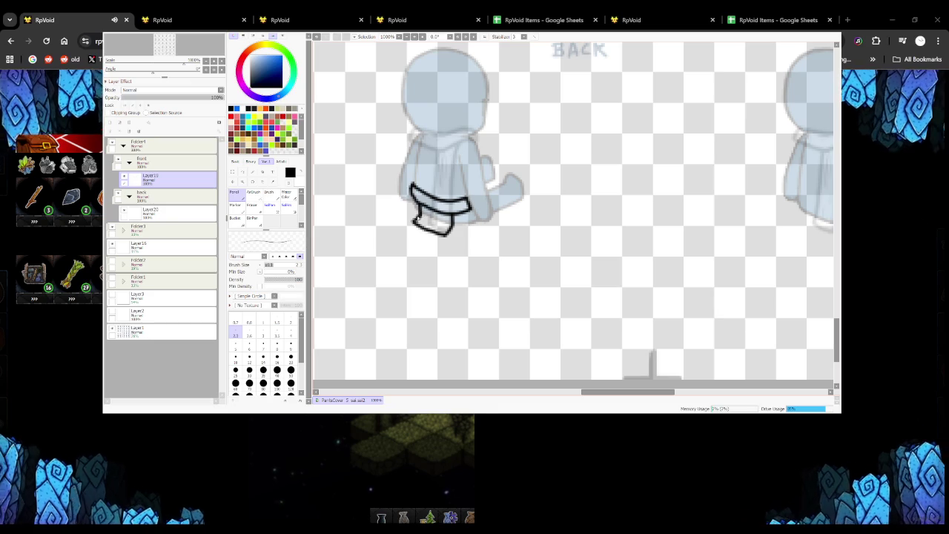
Switch to the transparent colour to erase stray pixels around the outline
{"action": "scroll", "coordinate": [447, 207], "scroll_direction": "down", "scroll_amount": 5}
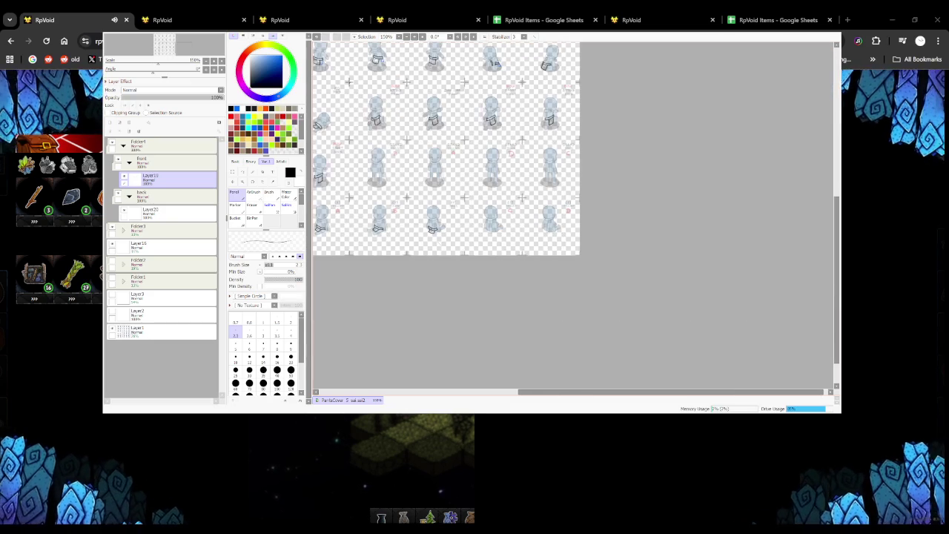
{"action": "scroll", "coordinate": [459, 229], "scroll_direction": "up", "scroll_amount": 1}
{"action": "scroll", "coordinate": [419, 226], "scroll_direction": "up", "scroll_amount": 4}
{"action": "scroll", "coordinate": [419, 226], "scroll_direction": "up", "scroll_amount": 3}
{"action": "key", "text": "minus"}
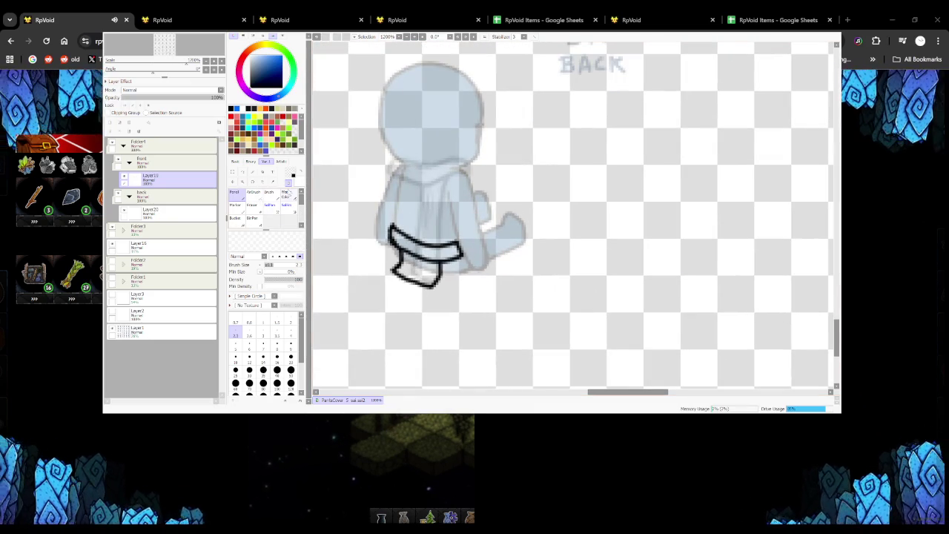
{"action": "scroll", "coordinate": [398, 242], "scroll_direction": "down", "scroll_amount": 2}
{"action": "scroll", "coordinate": [398, 243], "scroll_direction": "down", "scroll_amount": 2}
{"action": "scroll", "coordinate": [368, 158], "scroll_direction": "up", "scroll_amount": 5}
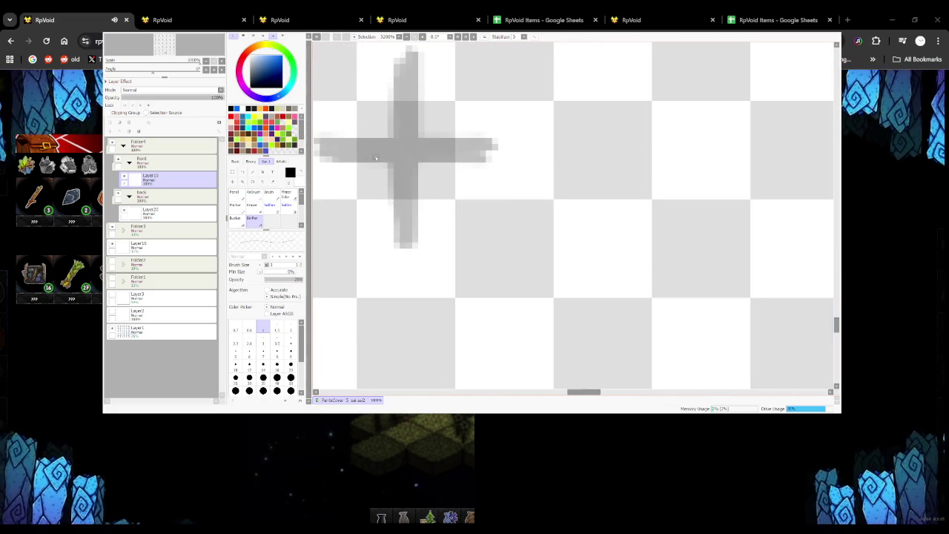
Mark the guide cross, then paste a loincloth copy onto the C sitting figure
{"action": "mouse_move", "coordinate": [408, 154]}
{"action": "left_mouse_down"}
{"action": "mouse_move", "coordinate": [412, 180]}
{"action": "mouse_move", "coordinate": [436, 155]}
{"action": "left_mouse_up"}
{"action": "scroll", "coordinate": [371, 169], "scroll_direction": "down", "scroll_amount": 2}
{"action": "scroll", "coordinate": [371, 169], "scroll_direction": "down", "scroll_amount": 3}
{"action": "key", "text": "ctrl+t"}
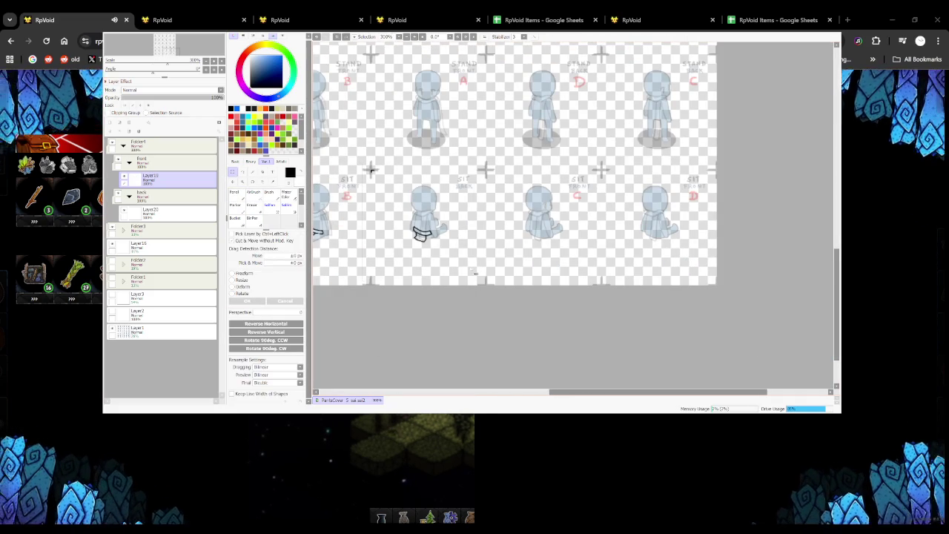
{"action": "key", "text": "ctrl+v"}
{"action": "left_click_drag", "start_coordinate": [502, 175], "coordinate": [486, 170]}
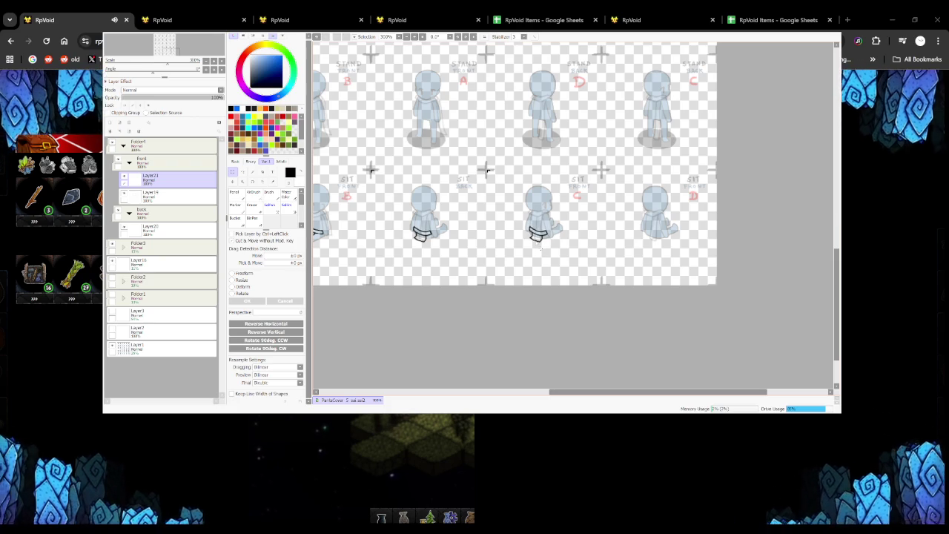
{"action": "mouse_move", "coordinate": [487, 169]}
{"action": "left_mouse_down"}
{"action": "mouse_move", "coordinate": [342, 188]}
{"action": "mouse_move", "coordinate": [460, 189]}
{"action": "left_mouse_up"}
Paste another loincloth copy, view the rest of the sitting row, and undo the paste
{"action": "key", "text": "ctrl+v"}
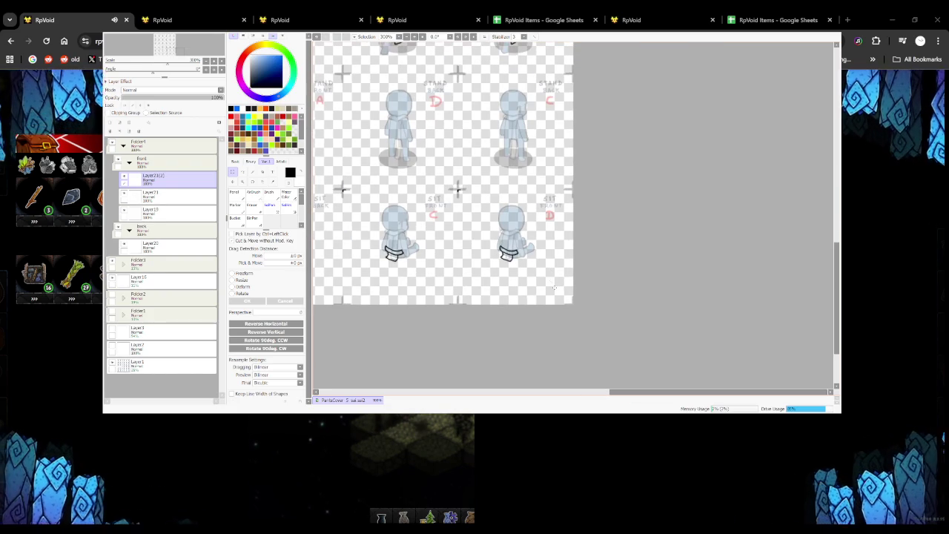
{"action": "left_click_drag", "start_coordinate": [550, 286], "coordinate": [639, 294]}
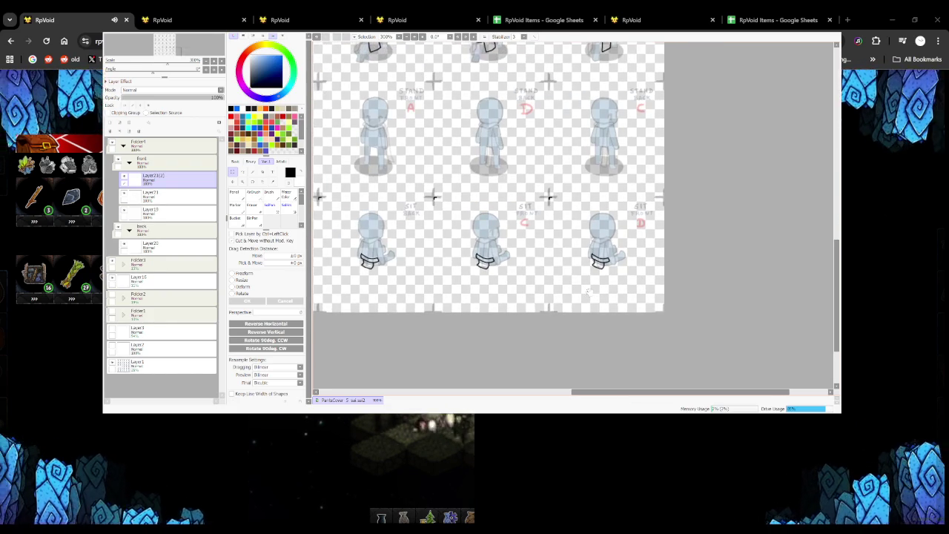
{"action": "key", "text": "ctrl+z"}
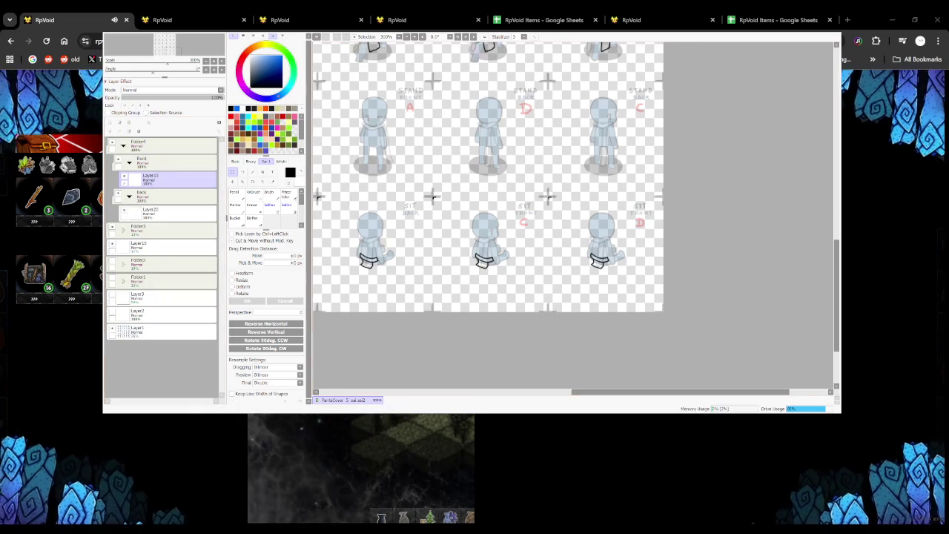
{"action": "left_click_drag", "start_coordinate": [313, 213], "coordinate": [320, 212]}
{"action": "scroll", "coordinate": [441, 213], "scroll_direction": "down", "scroll_amount": 1}
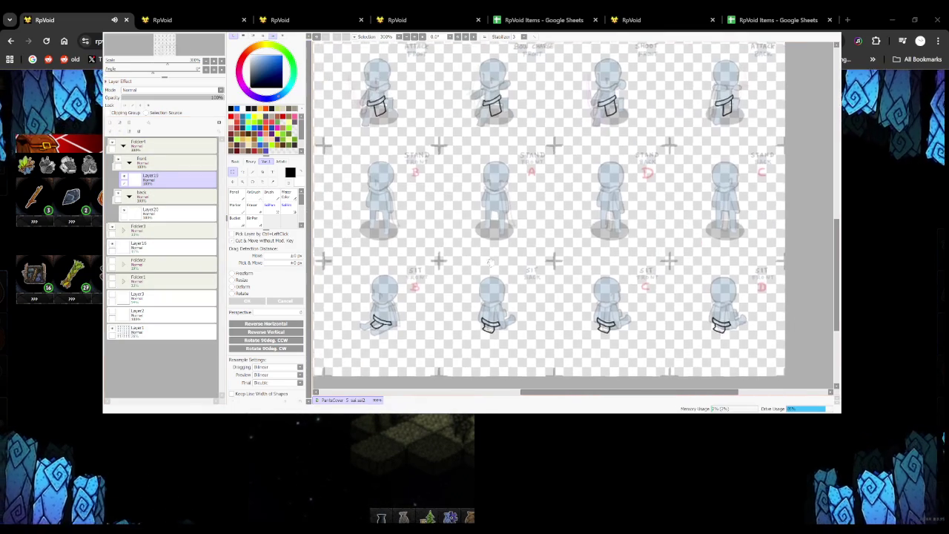
{"action": "scroll", "coordinate": [440, 213], "scroll_direction": "down", "scroll_amount": 2}
{"action": "scroll", "coordinate": [441, 212], "scroll_direction": "down", "scroll_amount": 1}
{"action": "scroll", "coordinate": [441, 213], "scroll_direction": "up", "scroll_amount": 1}
{"action": "scroll", "coordinate": [440, 213], "scroll_direction": "up", "scroll_amount": 1}
{"action": "scroll", "coordinate": [441, 212], "scroll_direction": "up", "scroll_amount": 1}
{"action": "scroll", "coordinate": [369, 182], "scroll_direction": "up", "scroll_amount": 2}
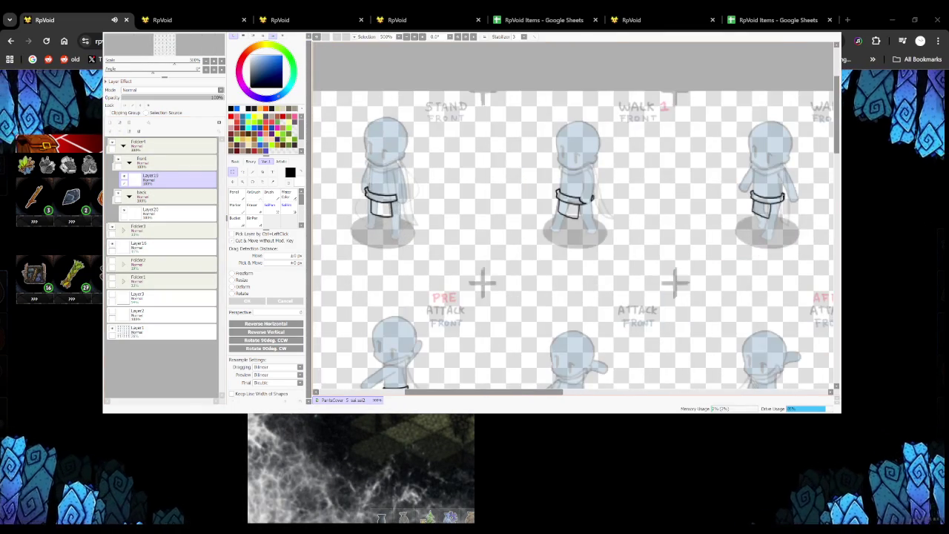
{"action": "scroll", "coordinate": [370, 181], "scroll_direction": "down", "scroll_amount": 1}
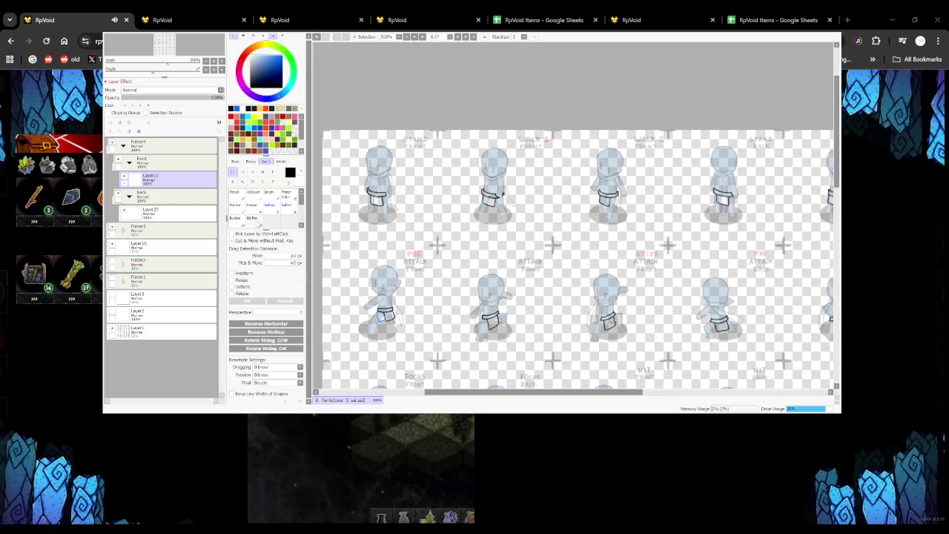
Return to the drawing brush, then nudge the layer's loincloth content with the Move transform
{"action": "left_click", "coordinate": [253, 219]}
{"action": "scroll", "coordinate": [371, 152], "scroll_direction": "up", "scroll_amount": 3}
{"action": "scroll", "coordinate": [334, 129], "scroll_direction": "down", "scroll_amount": 5}
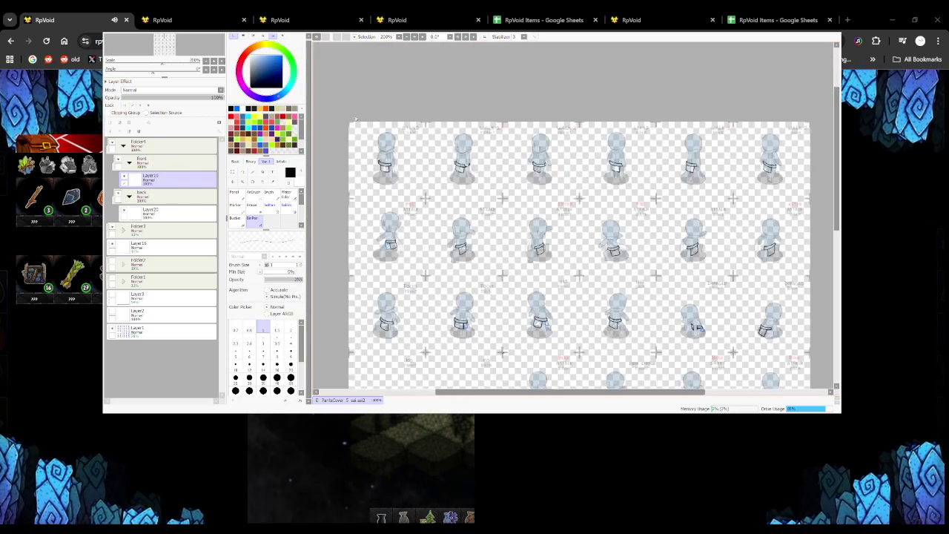
{"action": "scroll", "coordinate": [345, 127], "scroll_direction": "up", "scroll_amount": 5}
{"action": "scroll", "coordinate": [348, 127], "scroll_direction": "up", "scroll_amount": 2}
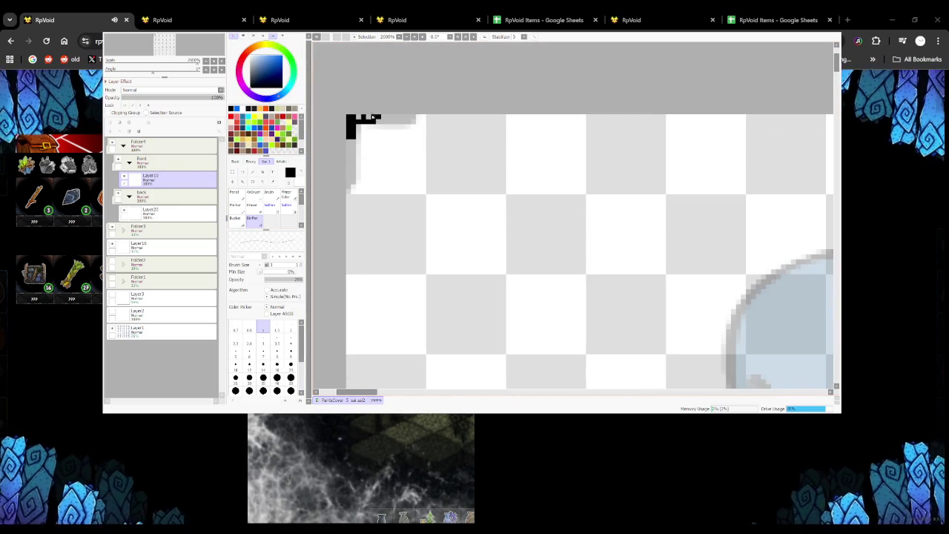
{"action": "scroll", "coordinate": [348, 122], "scroll_direction": "down", "scroll_amount": 3}
{"action": "scroll", "coordinate": [349, 122], "scroll_direction": "down", "scroll_amount": 2}
{"action": "key", "text": "ctrl+t"}
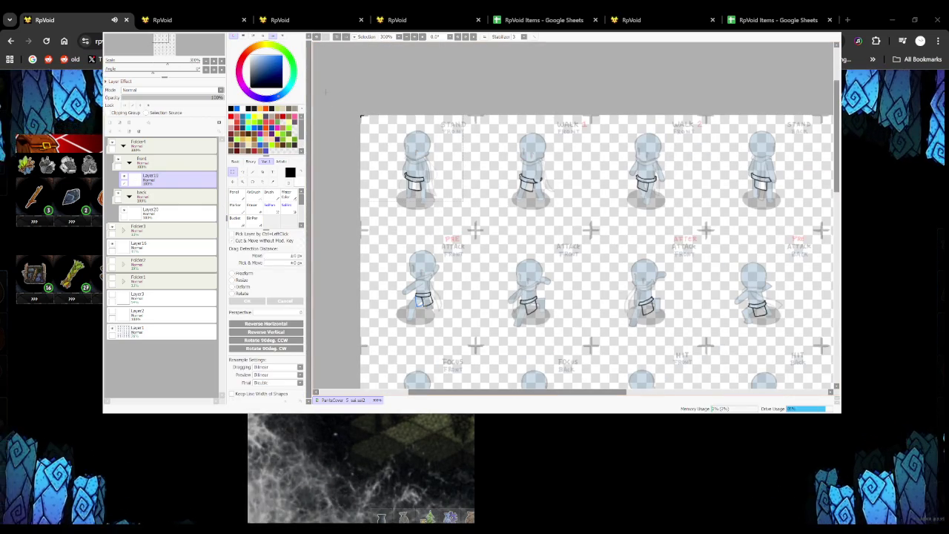
{"action": "key", "text": "Down"}
{"action": "key", "text": "Down"}
{"action": "key", "text": "Right"}
{"action": "key", "text": "Right"}
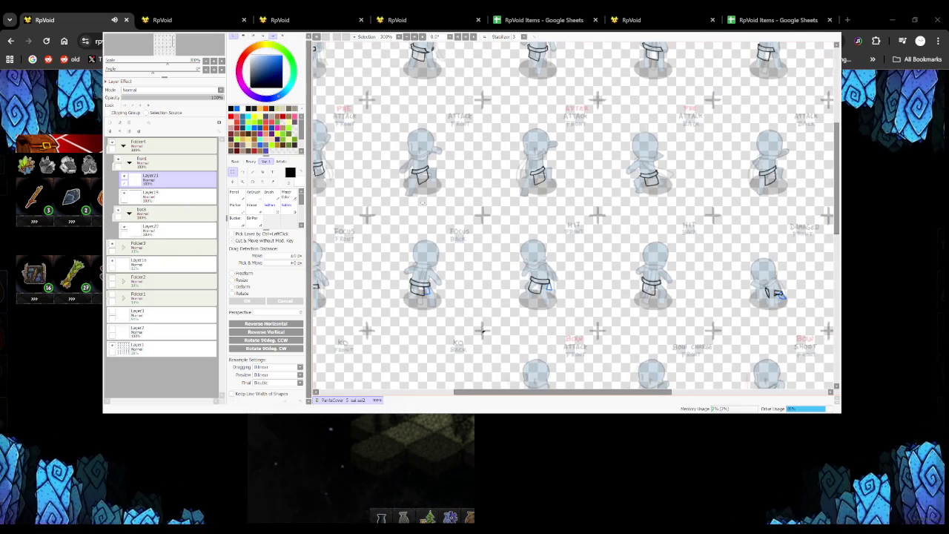
Paste a loincloth outline copy onto the standing front figure
{"action": "key", "text": "Down"}
{"action": "key", "text": "Right"}
{"action": "key", "text": "Down"}
{"action": "key", "text": "Down"}
{"action": "key", "text": "ctrl+v"}
{"action": "left_click_drag", "start_coordinate": [468, 225], "coordinate": [489, 214]}
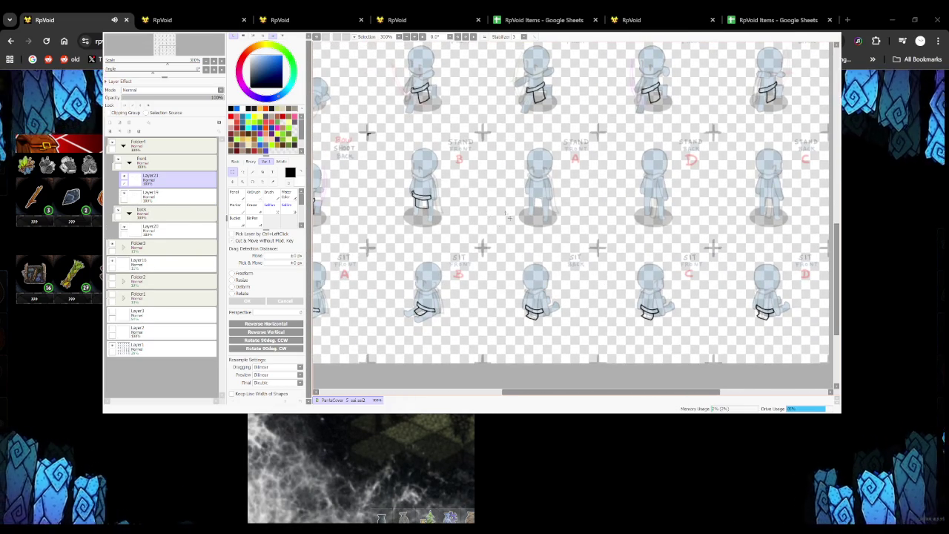
Paste and place loincloth copies on the Stand A and Stand D figures
{"action": "key", "text": "Right"}
{"action": "key", "text": "Up"}
{"action": "key", "text": "ctrl+v"}
{"action": "left_click_drag", "start_coordinate": [356, 218], "coordinate": [469, 216]}
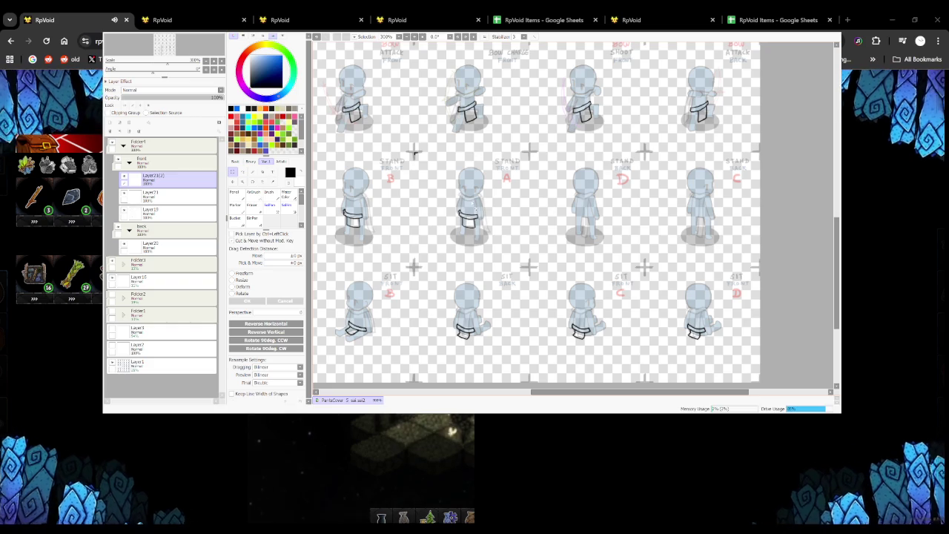
{"action": "key", "text": "Right"}
{"action": "key", "text": "Up"}
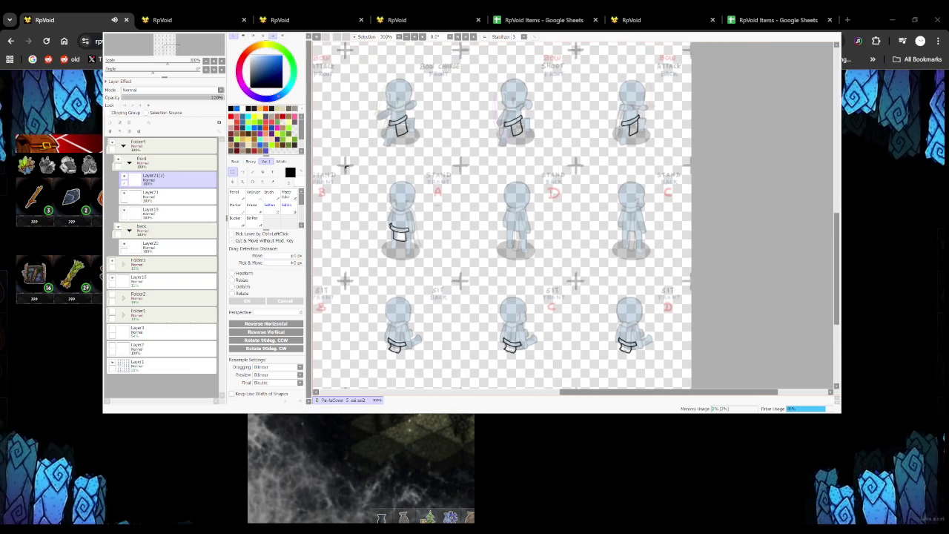
{"action": "key", "text": "ctrl+v"}
{"action": "left_click_drag", "start_coordinate": [438, 243], "coordinate": [551, 236]}
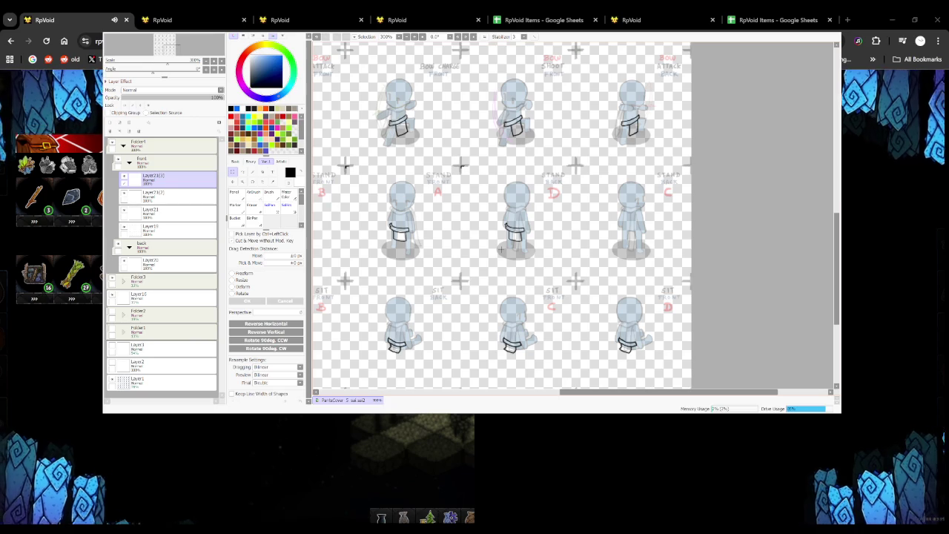
Paste another loincloth copy and fit it onto the Stand C figure's waist
{"action": "scroll", "coordinate": [503, 219], "scroll_direction": "down", "scroll_amount": 2}
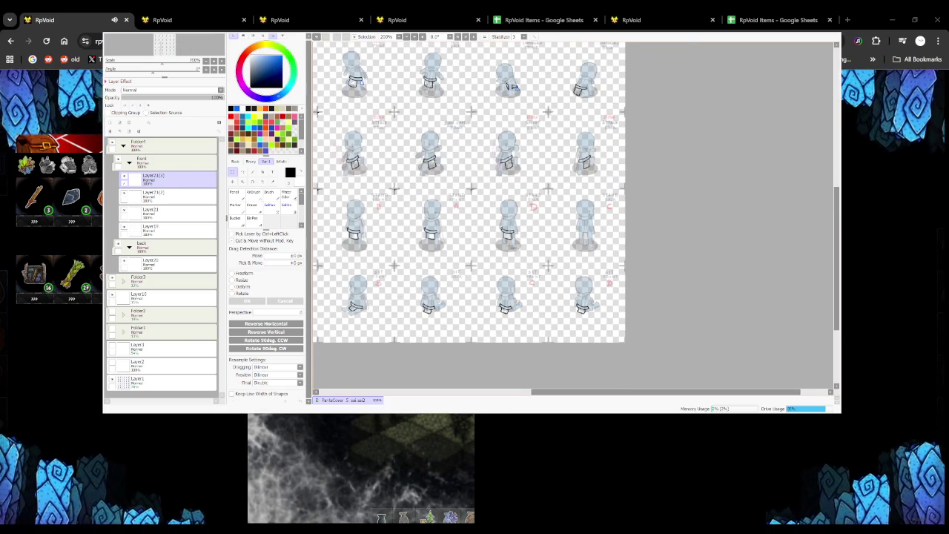
{"action": "scroll", "coordinate": [455, 180], "scroll_direction": "down", "scroll_amount": 2}
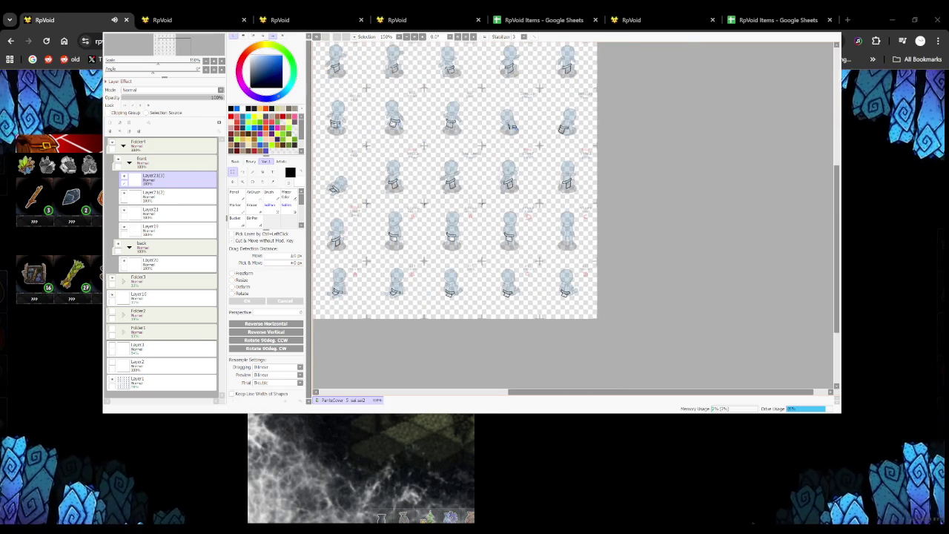
{"action": "scroll", "coordinate": [393, 175], "scroll_direction": "up", "scroll_amount": 1}
{"action": "scroll", "coordinate": [392, 175], "scroll_direction": "down", "scroll_amount": 2}
{"action": "scroll", "coordinate": [392, 175], "scroll_direction": "up", "scroll_amount": 3}
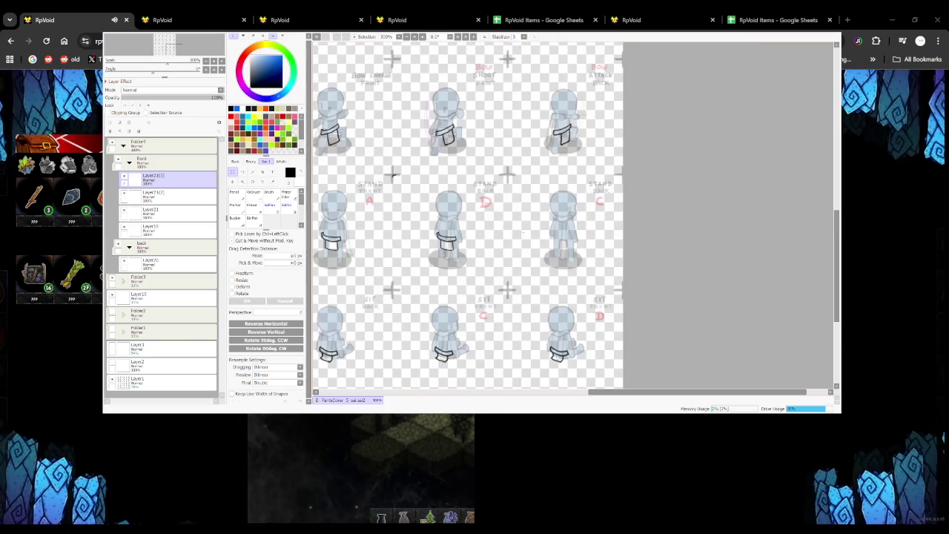
{"action": "left_click_drag", "start_coordinate": [392, 175], "coordinate": [344, 181]}
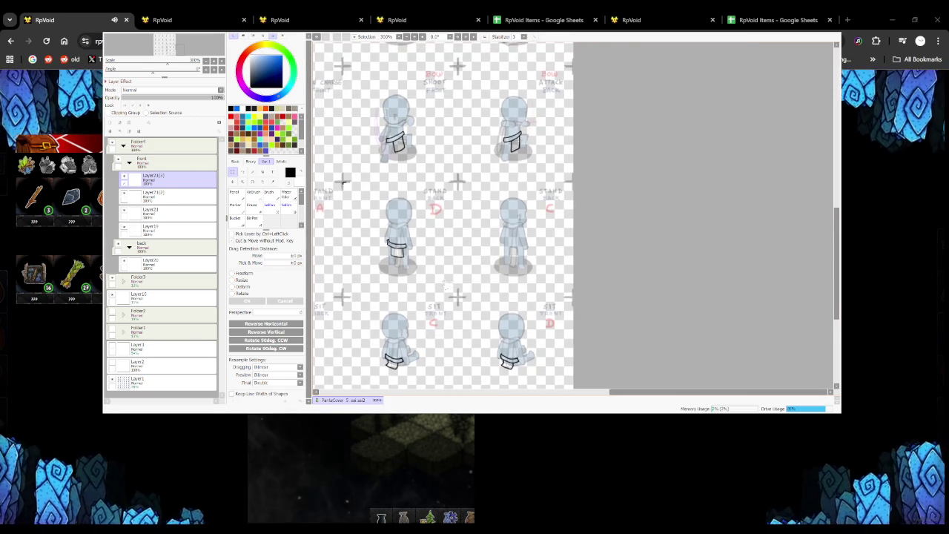
{"action": "key", "text": "ctrl+v"}
{"action": "left_click_drag", "start_coordinate": [456, 269], "coordinate": [497, 279]}
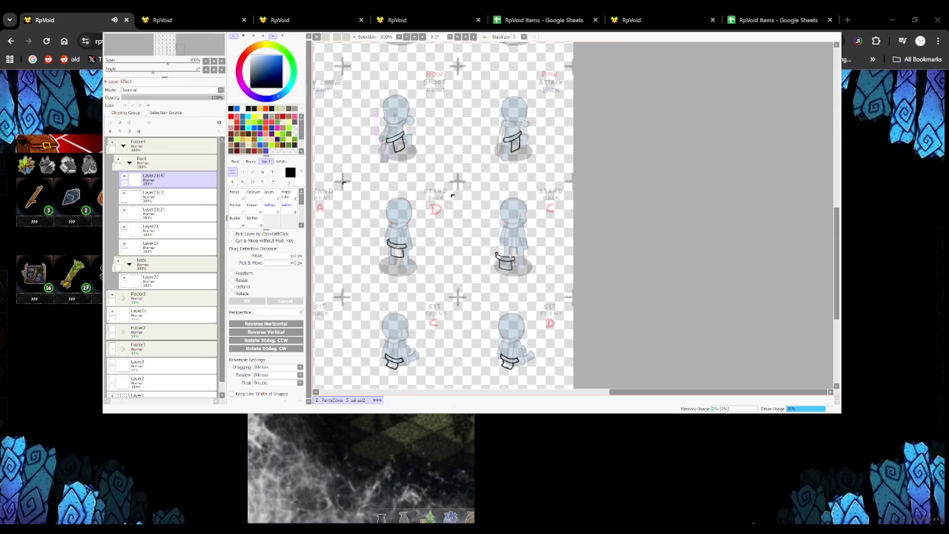
{"action": "left_click_drag", "start_coordinate": [459, 195], "coordinate": [460, 182]}
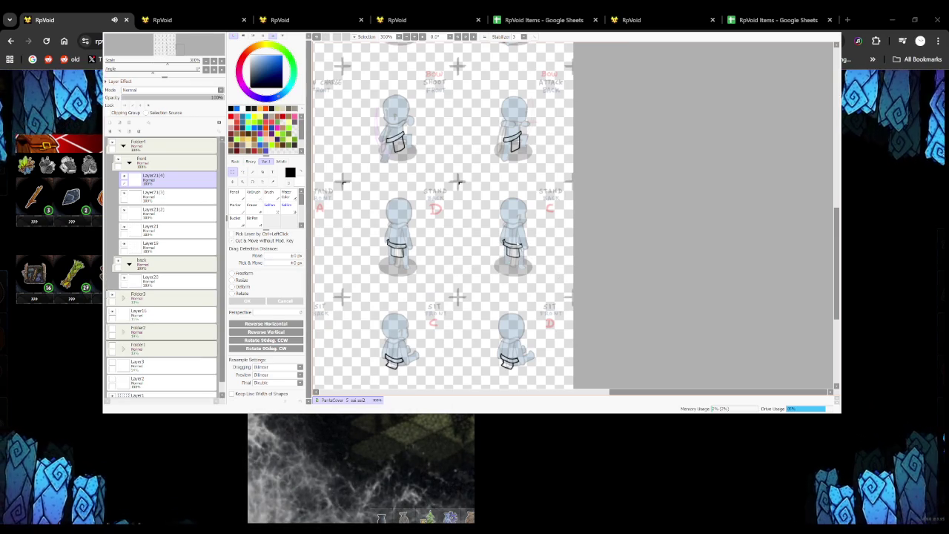
Discard the extra paste and merge all pasted loincloth layers into one
{"action": "scroll", "coordinate": [458, 181], "scroll_direction": "left", "scroll_amount": 3}
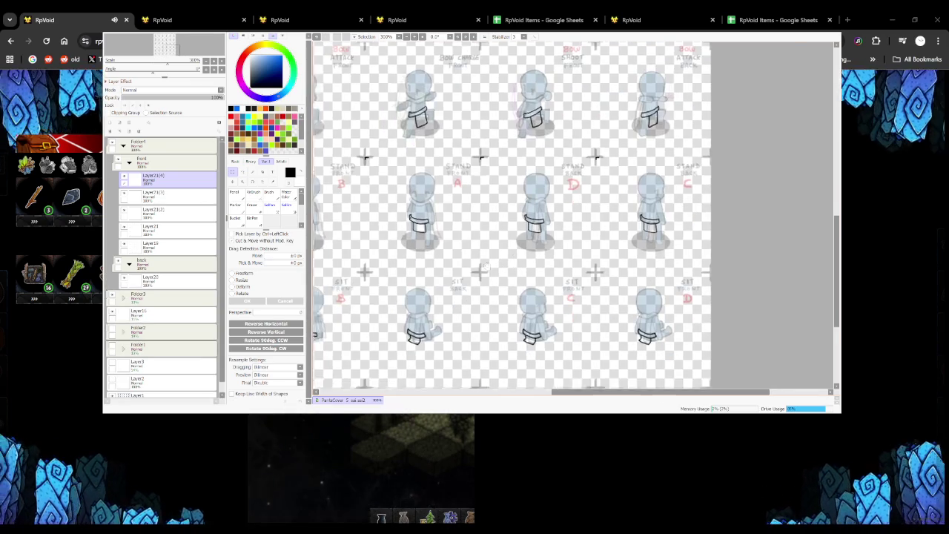
{"action": "scroll", "coordinate": [459, 181], "scroll_direction": "left", "scroll_amount": 3}
{"action": "scroll", "coordinate": [458, 182], "scroll_direction": "down", "scroll_amount": 2}
{"action": "scroll", "coordinate": [422, 254], "scroll_direction": "down", "scroll_amount": 2}
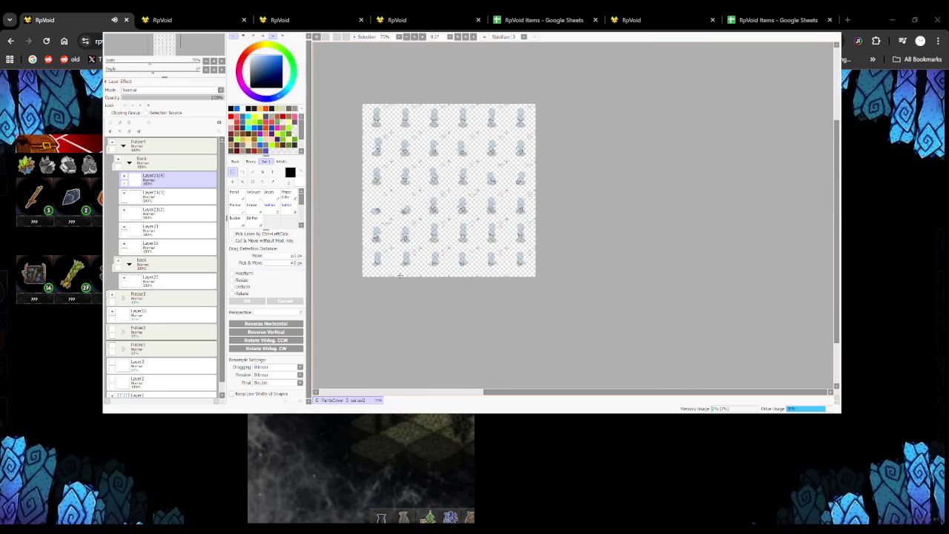
{"action": "key", "text": "ctrl+v"}
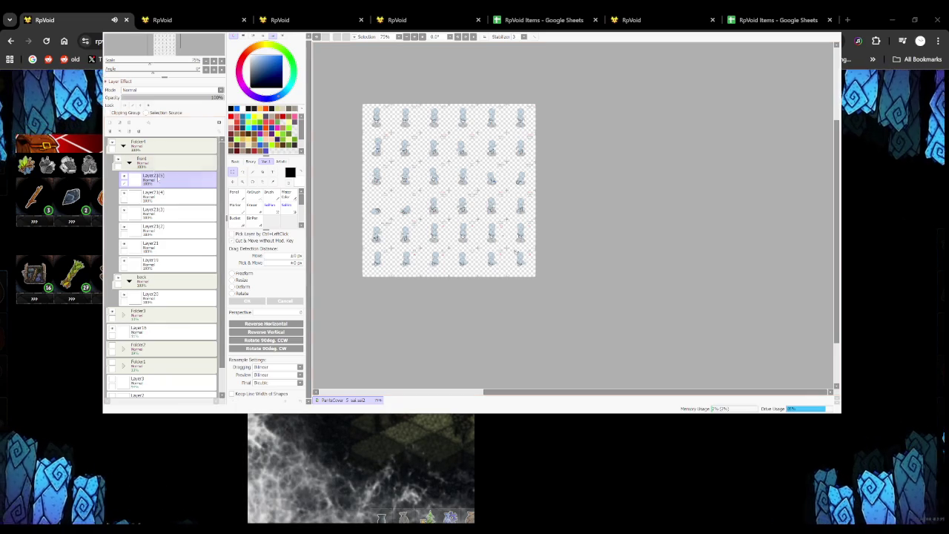
{"action": "key", "text": "ctrl+e"}
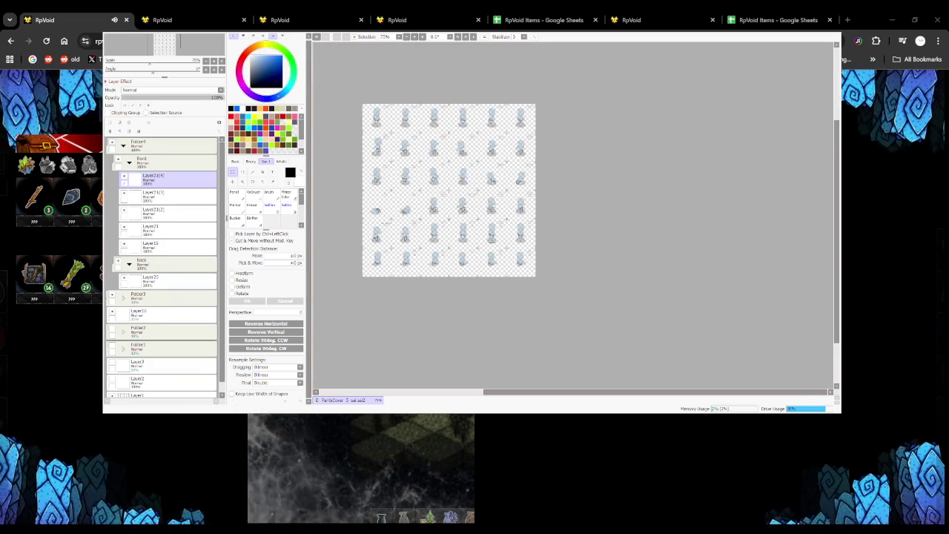
{"action": "scroll", "coordinate": [505, 247], "scroll_direction": "up", "scroll_amount": 4}
{"action": "scroll", "coordinate": [497, 235], "scroll_direction": "down", "scroll_amount": 1}
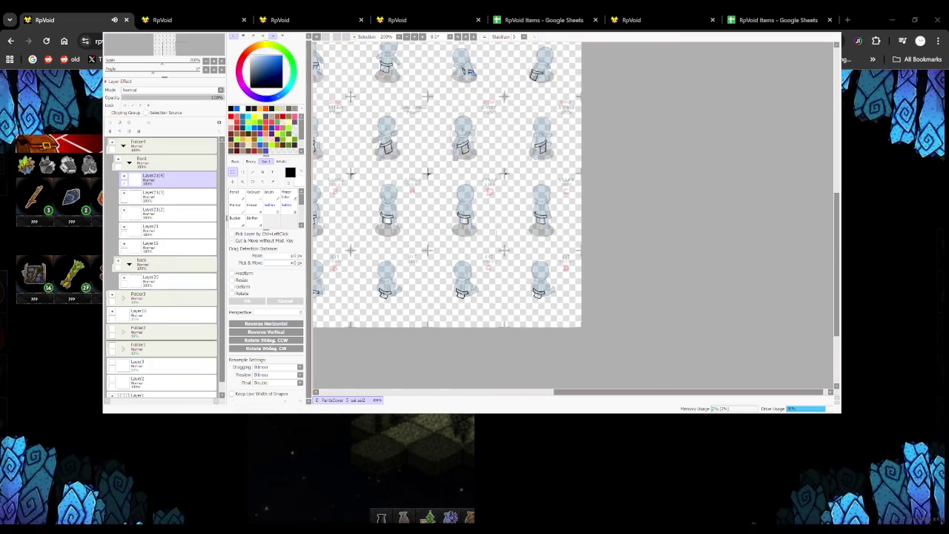
{"action": "key", "text": "ctrl+e"}
{"action": "key", "text": "ctrl+e"}
{"action": "key", "text": "ctrl+e"}
{"action": "key", "text": "ctrl+e"}
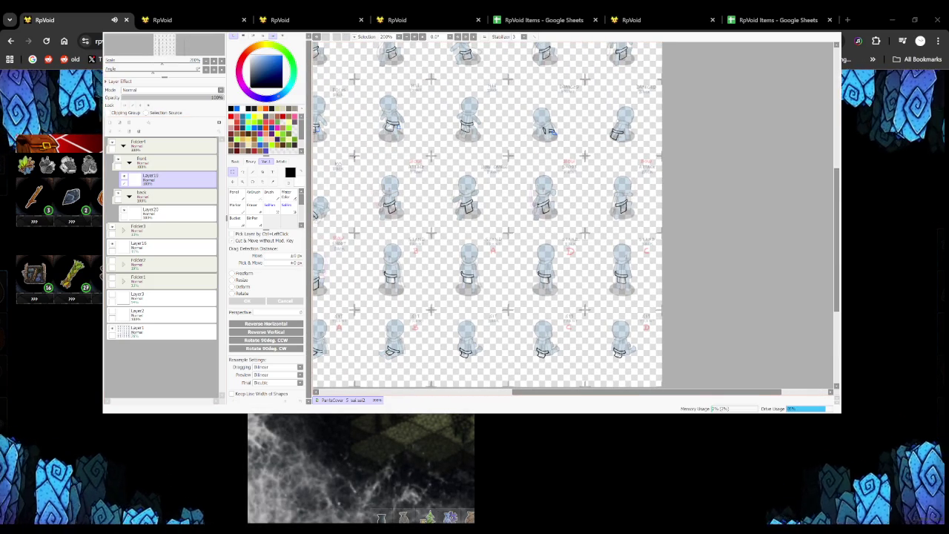
Select the transparent area around the loincloth outlines by colour
{"action": "scroll", "coordinate": [488, 214], "scroll_direction": "down", "scroll_amount": 4}
{"action": "scroll", "coordinate": [488, 214], "scroll_direction": "up", "scroll_amount": 2}
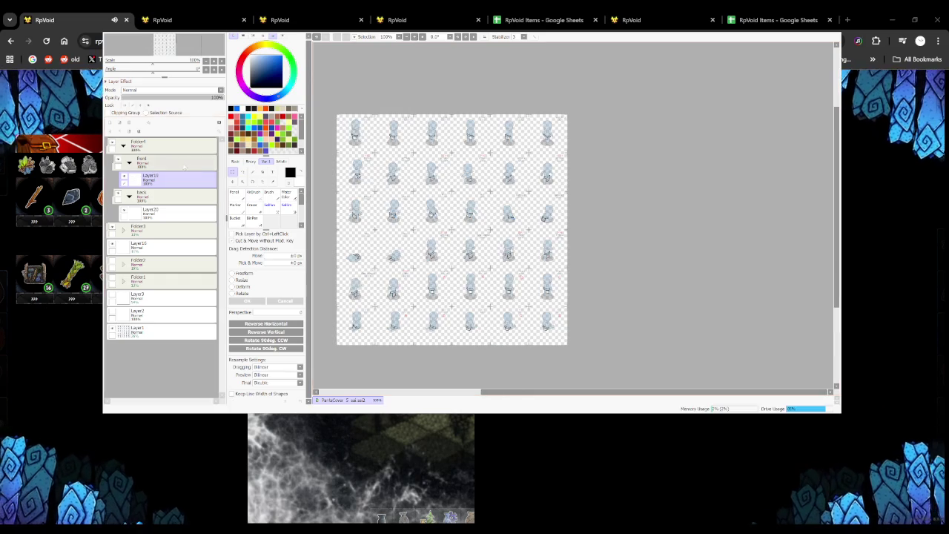
{"action": "left_click", "coordinate": [254, 171]}
{"action": "left_click", "coordinate": [374, 152]}
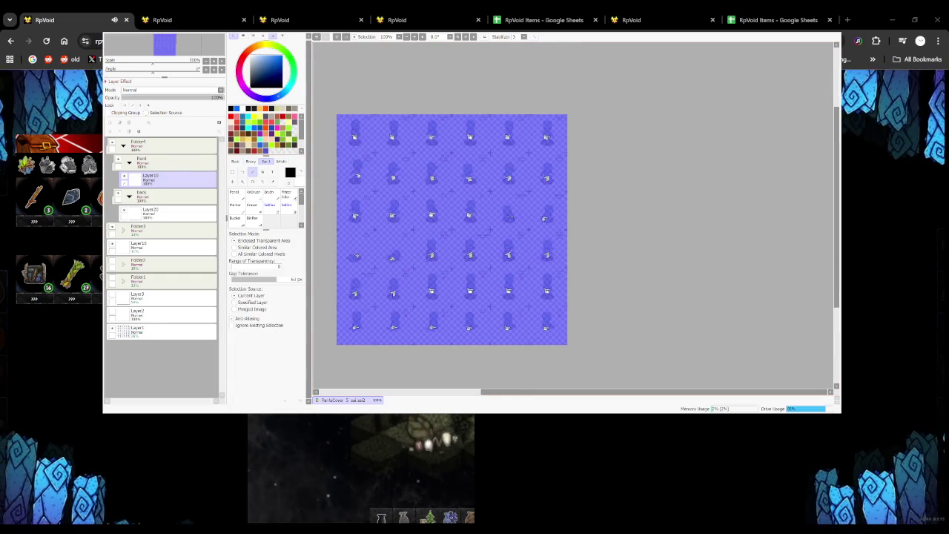
Invert the selection onto the loincloth shapes and target the colour layer beneath the outlines
{"action": "key", "text": "ctrl+i"}
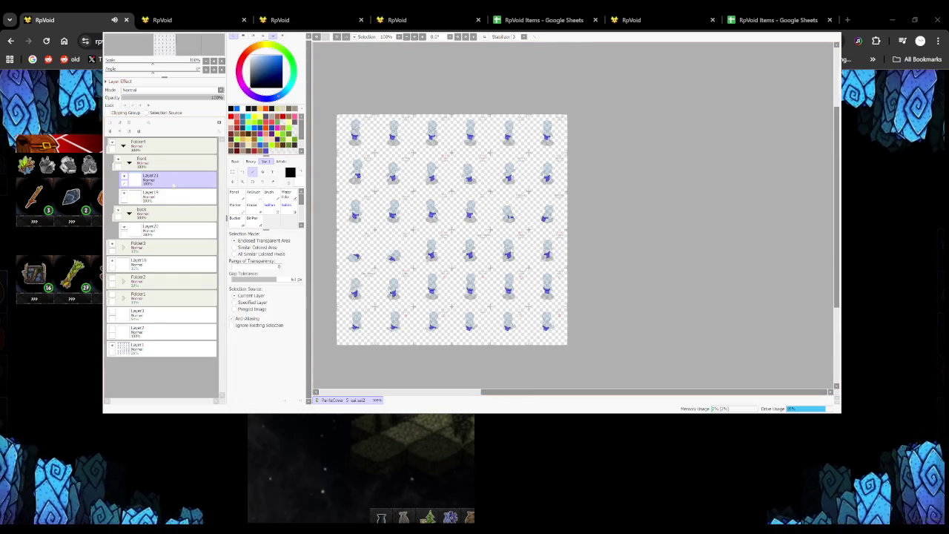
{"action": "left_click", "coordinate": [178, 178]}
{"action": "type", "text": "MIXED"}
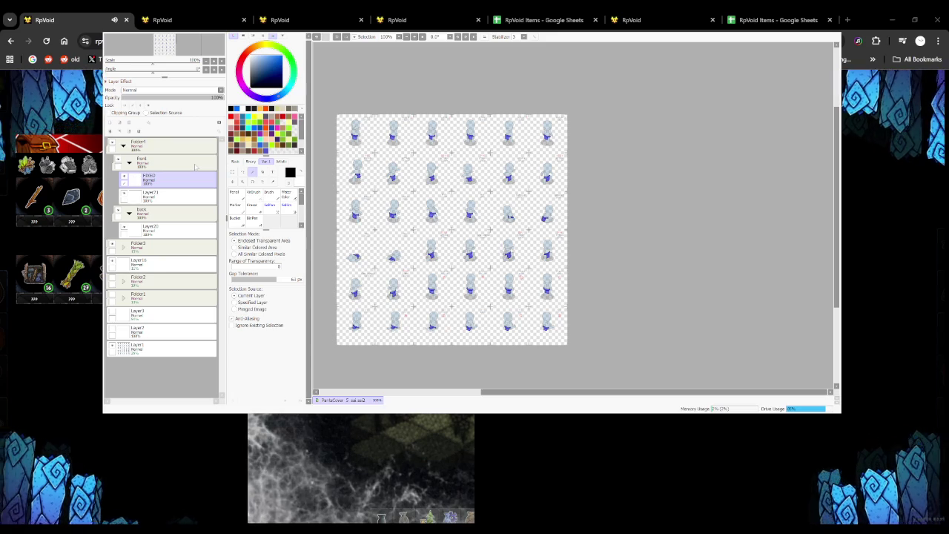
{"action": "left_click", "coordinate": [179, 197]}
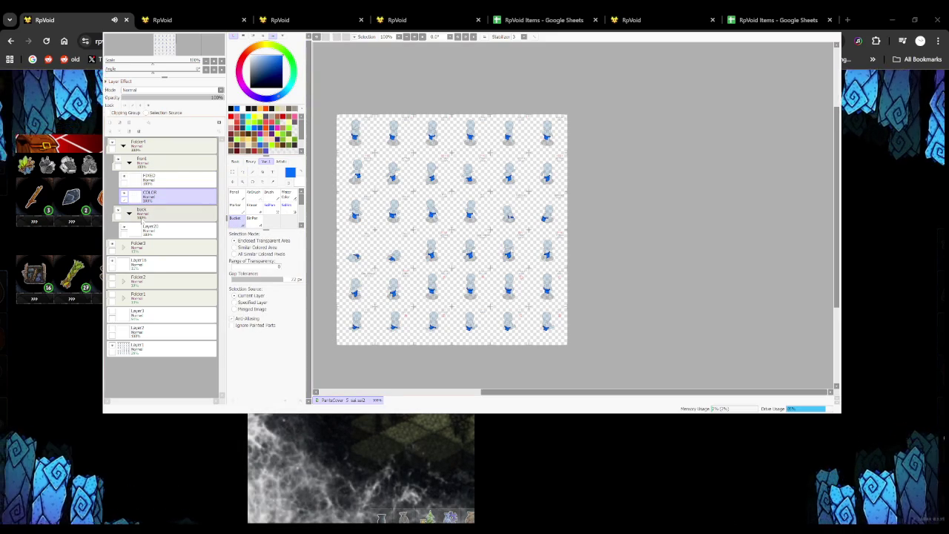
Rename the back folder's outline layer FIXED and add a COLOR layer beneath it
{"action": "left_click", "coordinate": [171, 229]}
{"action": "left_click", "coordinate": [110, 122]}
{"action": "key", "text": "x"}
{"action": "key", "text": "ctrl+z"}
{"action": "key", "text": "ctrl+z"}
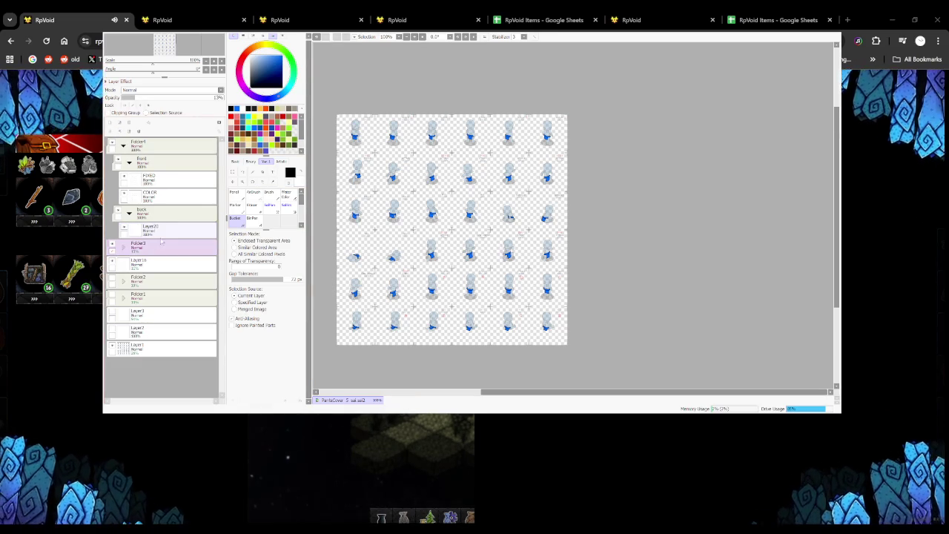
{"action": "key", "text": "ctrl+z"}
{"action": "key", "text": "ctrl+z"}
{"action": "left_click", "coordinate": [177, 248]}
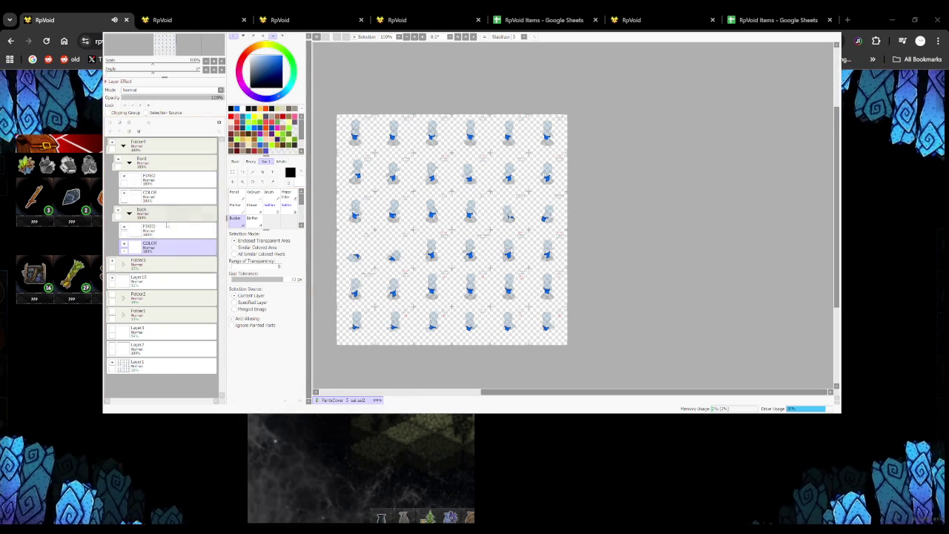
{"action": "key", "text": "ctrl+z"}
Clear the selection, choose dark red, and set the Pencil on the back FIXED layer
{"action": "key", "text": "ctrl+a"}
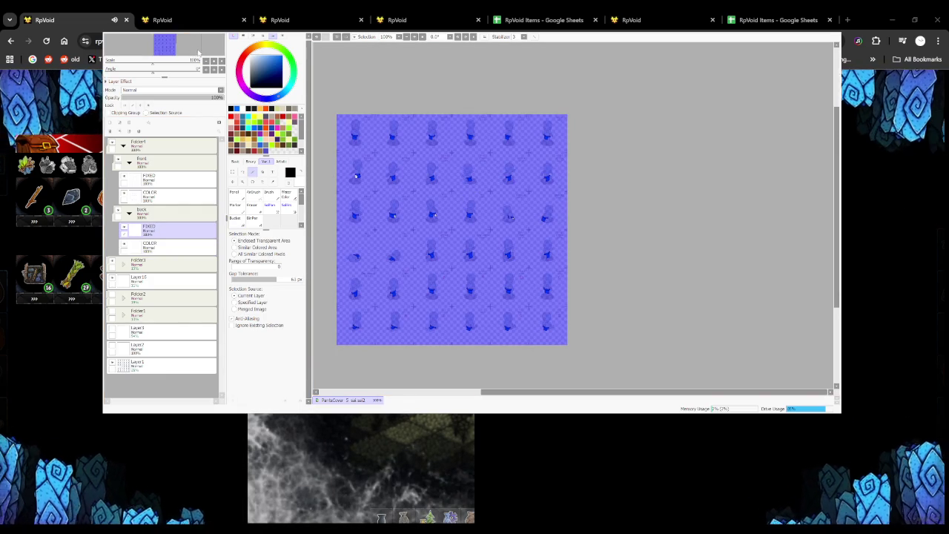
{"action": "key", "text": "ctrl+d"}
{"action": "left_click", "coordinate": [170, 247]}
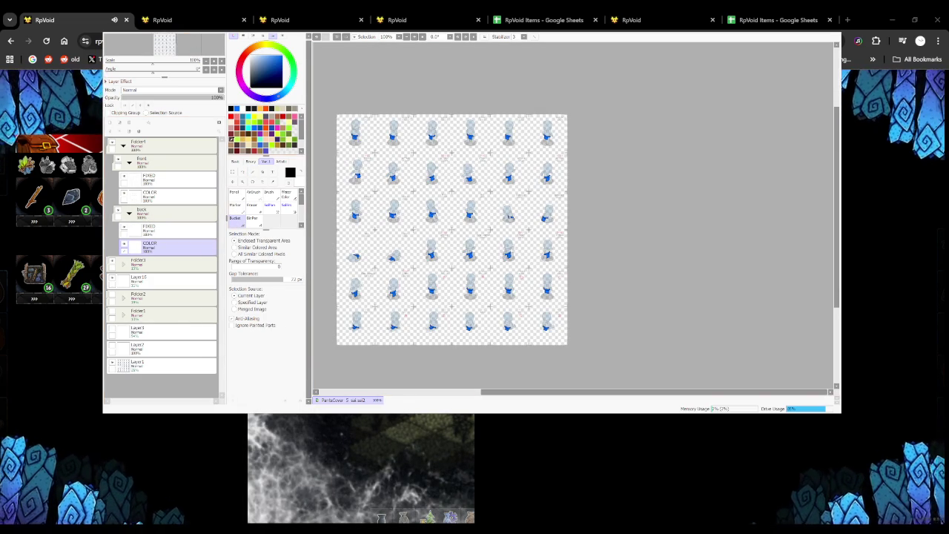
{"action": "left_click", "coordinate": [231, 134]}
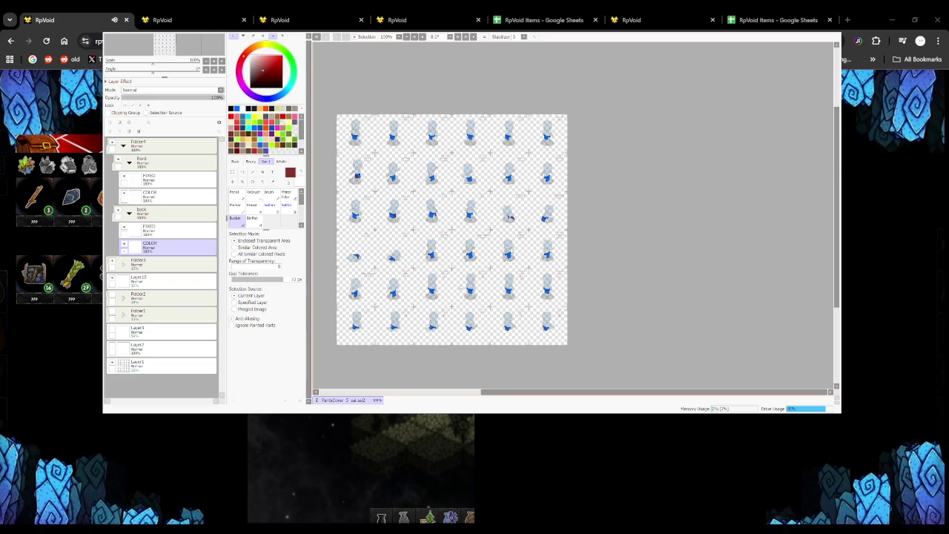
{"action": "scroll", "coordinate": [453, 280], "scroll_direction": "up", "scroll_amount": 2}
{"action": "left_click", "coordinate": [170, 229]}
{"action": "left_click", "coordinate": [235, 192]}
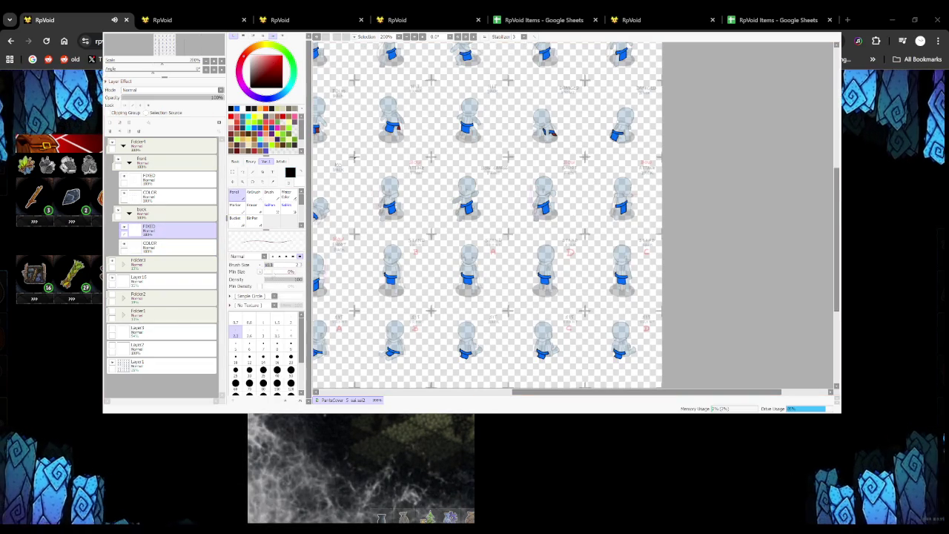
Outline a black tie end hanging below the first sprite's loincloth, redrawing it once
{"action": "scroll", "coordinate": [437, 228], "scroll_direction": "down", "scroll_amount": 1}
{"action": "scroll", "coordinate": [438, 228], "scroll_direction": "down", "scroll_amount": 2}
{"action": "scroll", "coordinate": [478, 189], "scroll_direction": "up", "scroll_amount": 1}
{"action": "scroll", "coordinate": [479, 189], "scroll_direction": "up", "scroll_amount": 3}
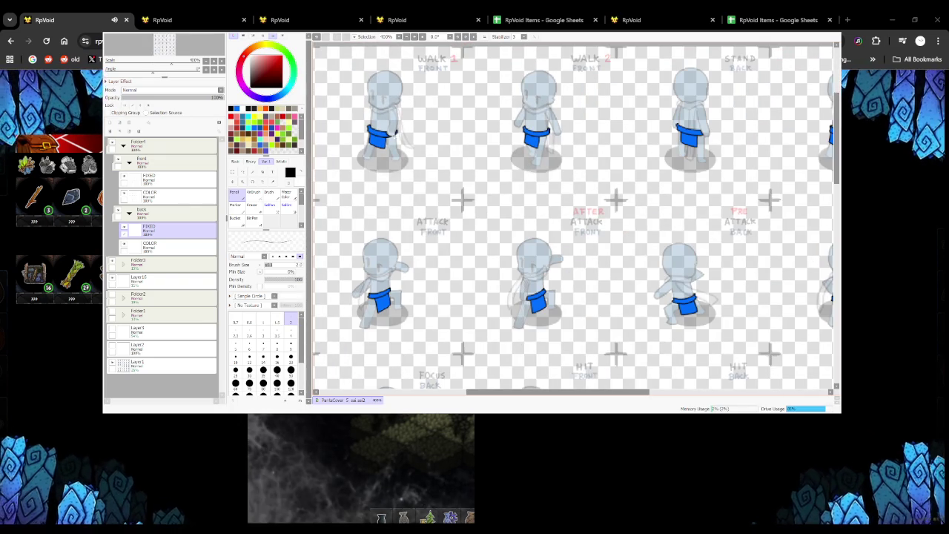
{"action": "scroll", "coordinate": [428, 324], "scroll_direction": "down", "scroll_amount": 2}
{"action": "scroll", "coordinate": [428, 325], "scroll_direction": "up", "scroll_amount": 3}
{"action": "scroll", "coordinate": [406, 178], "scroll_direction": "up", "scroll_amount": 1}
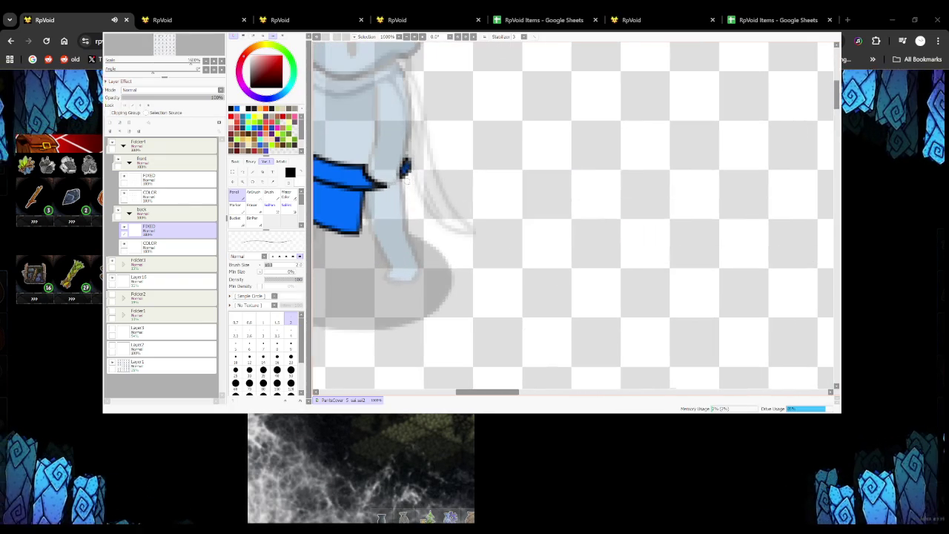
{"action": "left_click_drag", "start_coordinate": [405, 173], "coordinate": [413, 215]}
{"action": "key", "text": "ctrl+z"}
{"action": "mouse_move", "coordinate": [405, 174]}
{"action": "left_mouse_down"}
{"action": "mouse_move", "coordinate": [415, 214]}
{"action": "mouse_move", "coordinate": [385, 187]}
{"action": "left_mouse_up"}
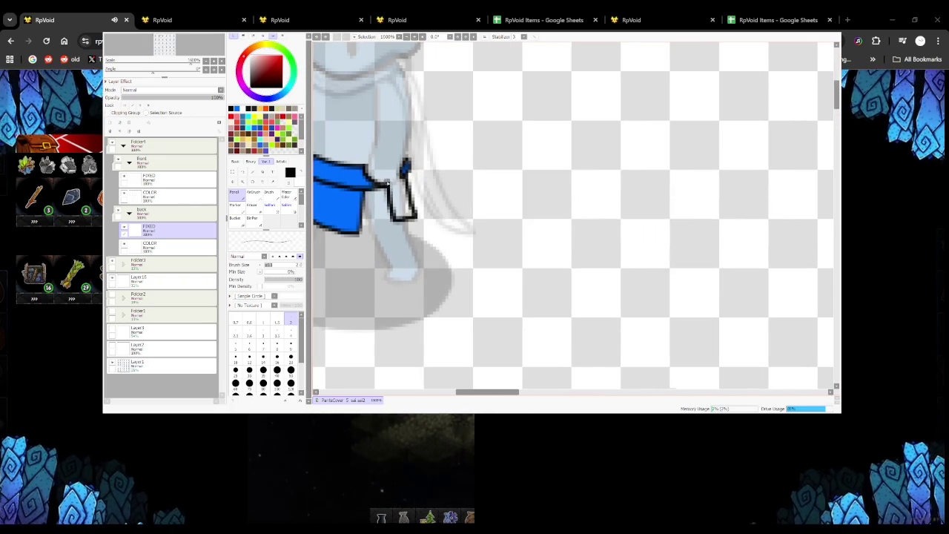
Try a tie-end outline beside the next loincloth, then undo it
{"action": "scroll", "coordinate": [406, 178], "scroll_direction": "down", "scroll_amount": 2}
{"action": "scroll", "coordinate": [407, 185], "scroll_direction": "down", "scroll_amount": 1}
{"action": "scroll", "coordinate": [408, 187], "scroll_direction": "down", "scroll_amount": 1}
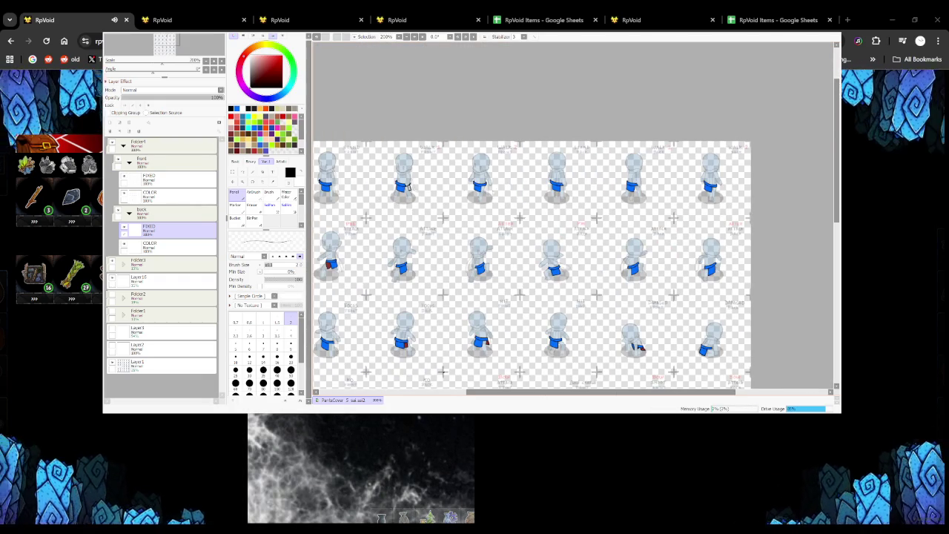
{"action": "scroll", "coordinate": [407, 187], "scroll_direction": "up", "scroll_amount": 3}
{"action": "scroll", "coordinate": [407, 187], "scroll_direction": "up", "scroll_amount": 1}
{"action": "left_click_drag", "start_coordinate": [507, 171], "coordinate": [509, 221]}
{"action": "key", "text": "ctrl+z"}
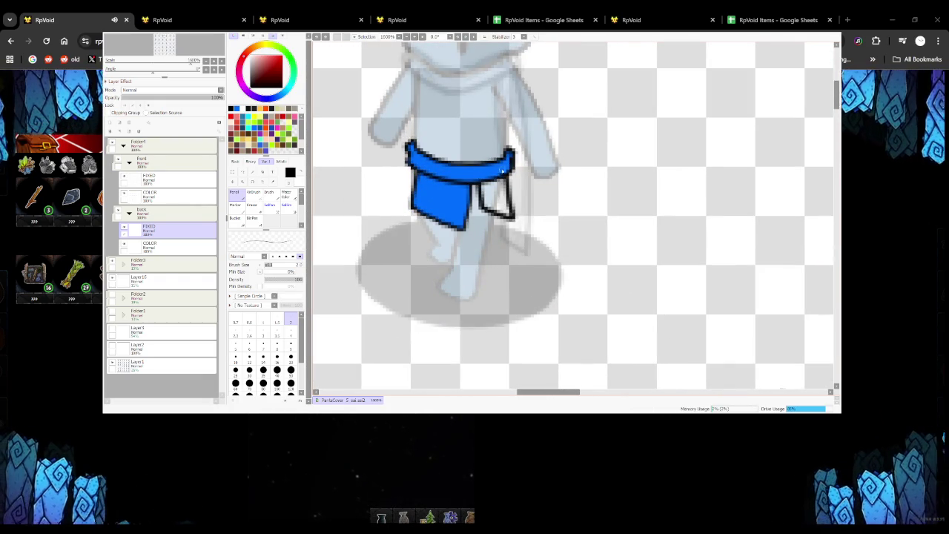
Outline a tie end along a loincloth's right edge, reaching slightly lower
{"action": "scroll", "coordinate": [507, 178], "scroll_direction": "down", "scroll_amount": 2}
{"action": "scroll", "coordinate": [526, 273], "scroll_direction": "down", "scroll_amount": 1}
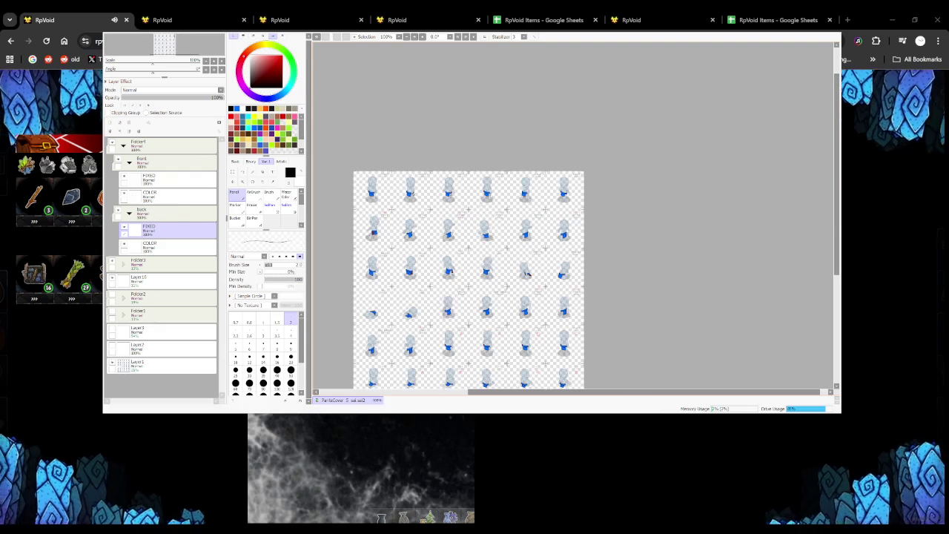
{"action": "scroll", "coordinate": [527, 274], "scroll_direction": "up", "scroll_amount": 1}
{"action": "scroll", "coordinate": [527, 274], "scroll_direction": "up", "scroll_amount": 2}
{"action": "scroll", "coordinate": [527, 274], "scroll_direction": "up", "scroll_amount": 1}
{"action": "left_click_drag", "start_coordinate": [568, 191], "coordinate": [564, 251]}
{"action": "key", "text": "ctrl+z"}
{"action": "left_click_drag", "start_coordinate": [567, 192], "coordinate": [564, 254]}
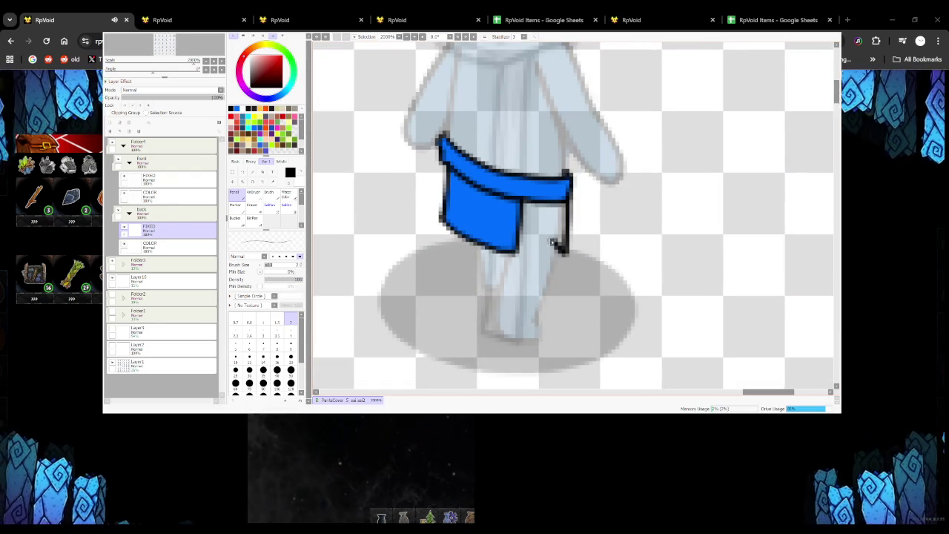
Outline another tie end hanging beside a loincloth
{"action": "scroll", "coordinate": [568, 195], "scroll_direction": "down", "scroll_amount": 2}
{"action": "scroll", "coordinate": [393, 322], "scroll_direction": "down", "scroll_amount": 1}
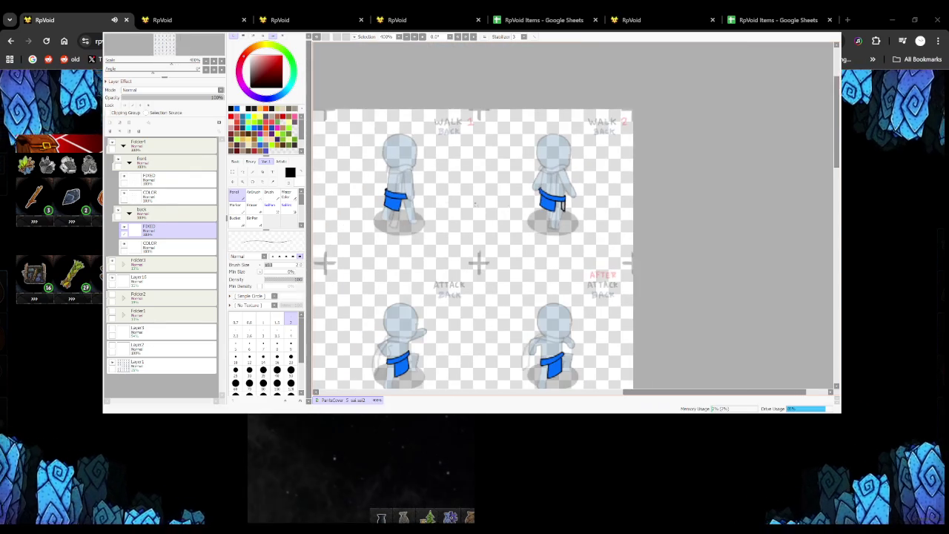
{"action": "scroll", "coordinate": [414, 205], "scroll_direction": "up", "scroll_amount": 2}
{"action": "scroll", "coordinate": [414, 205], "scroll_direction": "up", "scroll_amount": 2}
{"action": "mouse_move", "coordinate": [391, 238]}
{"action": "left_mouse_down"}
{"action": "mouse_move", "coordinate": [445, 255]}
{"action": "mouse_move", "coordinate": [417, 177]}
{"action": "left_mouse_up"}
Remove the previous strap loop and mark a tie line left of the loincloth
{"action": "scroll", "coordinate": [382, 223], "scroll_direction": "down", "scroll_amount": 2}
{"action": "scroll", "coordinate": [382, 223], "scroll_direction": "down", "scroll_amount": 3}
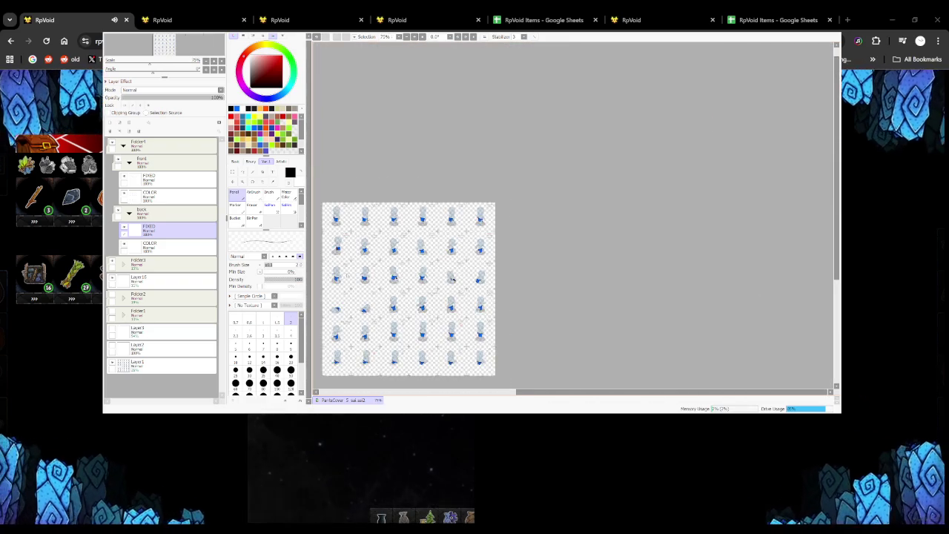
{"action": "scroll", "coordinate": [385, 170], "scroll_direction": "up", "scroll_amount": 1}
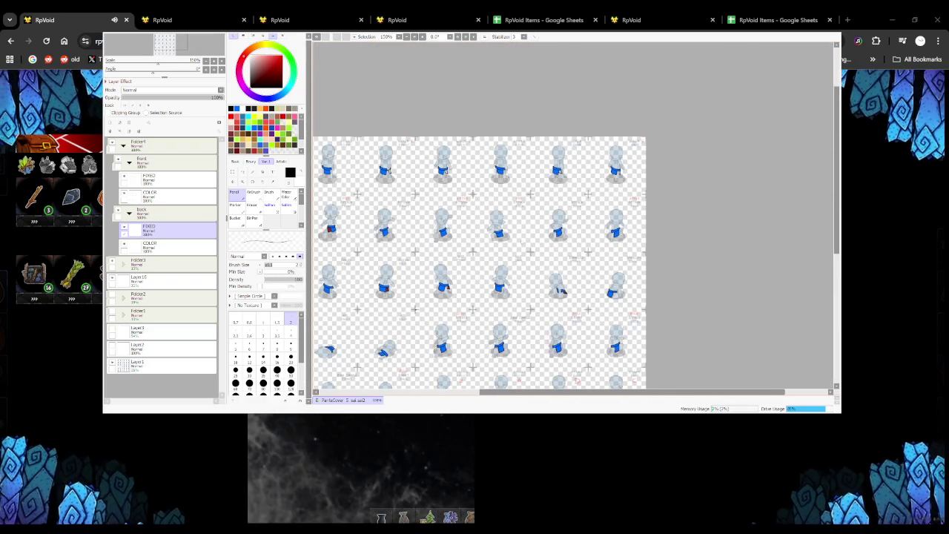
{"action": "scroll", "coordinate": [529, 245], "scroll_direction": "up", "scroll_amount": 1}
{"action": "scroll", "coordinate": [530, 239], "scroll_direction": "down", "scroll_amount": 1}
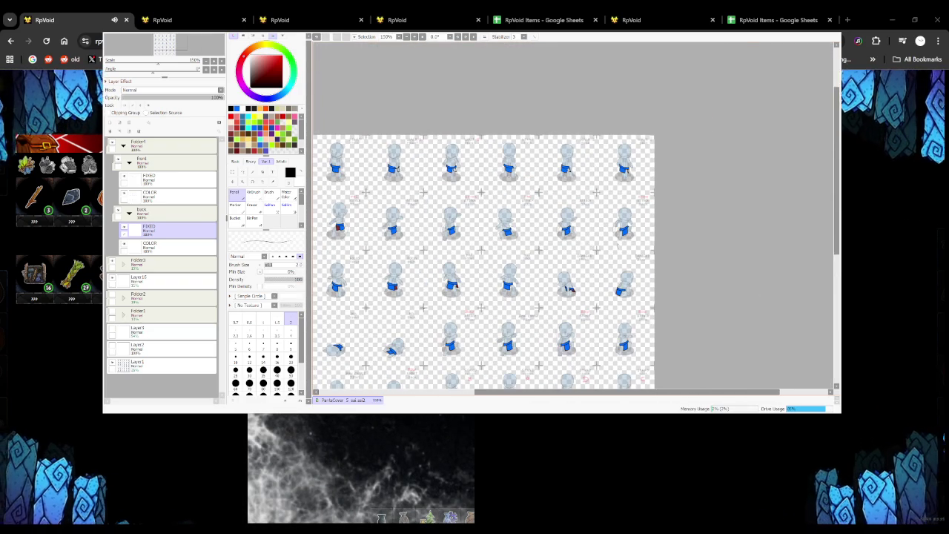
{"action": "scroll", "coordinate": [607, 244], "scroll_direction": "up", "scroll_amount": 4}
{"action": "scroll", "coordinate": [453, 198], "scroll_direction": "up", "scroll_amount": 5}
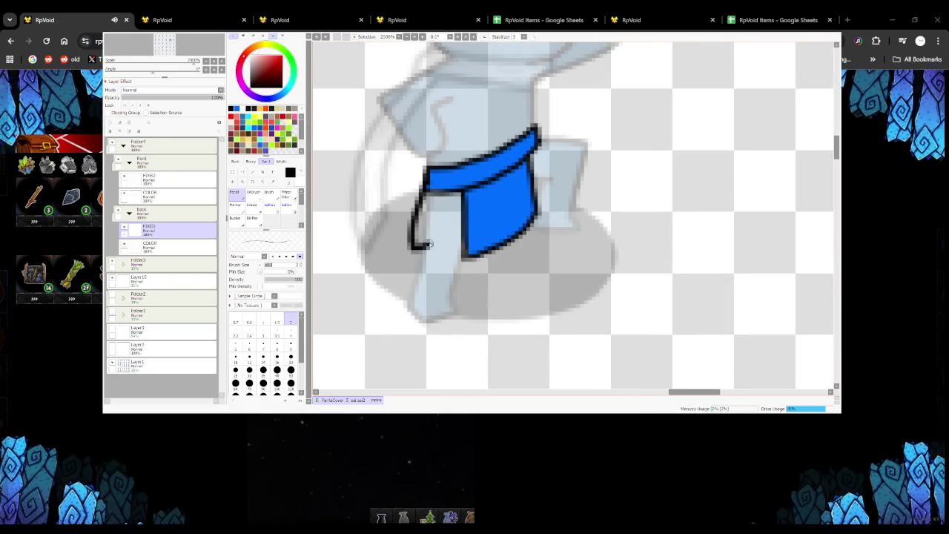
{"action": "key", "text": "ctrl+z"}
{"action": "mouse_move", "coordinate": [424, 187]}
{"action": "left_mouse_down"}
{"action": "mouse_move", "coordinate": [409, 241]}
{"action": "mouse_move", "coordinate": [424, 187]}
{"action": "left_mouse_up"}
Outline a tie loop left of one loincloth and a tie end at another's lower right
{"action": "scroll", "coordinate": [412, 198], "scroll_direction": "down", "scroll_amount": 5}
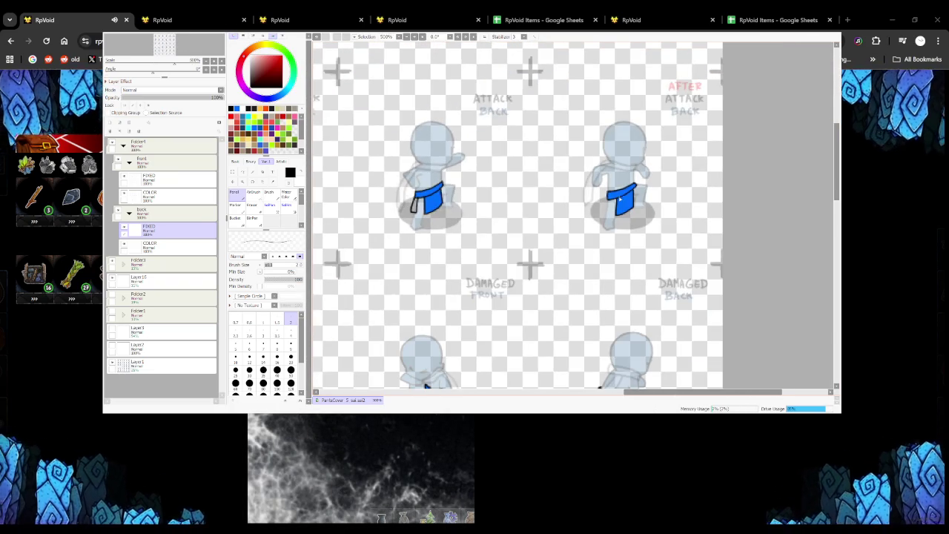
{"action": "scroll", "coordinate": [622, 198], "scroll_direction": "up", "scroll_amount": 2}
{"action": "mouse_move", "coordinate": [598, 186]}
{"action": "left_mouse_down"}
{"action": "mouse_move", "coordinate": [580, 236]}
{"action": "mouse_move", "coordinate": [600, 189]}
{"action": "left_mouse_up"}
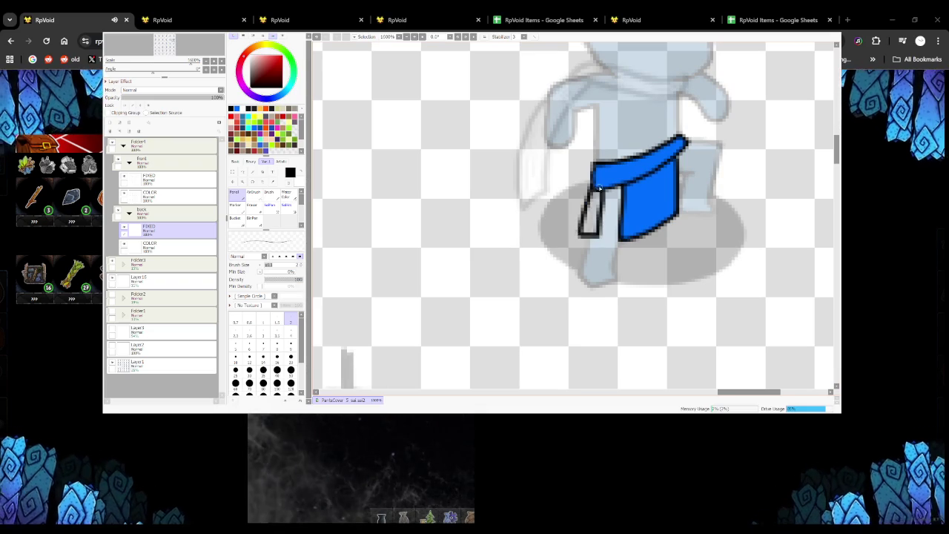
{"action": "scroll", "coordinate": [596, 199], "scroll_direction": "down", "scroll_amount": 2}
{"action": "scroll", "coordinate": [562, 251], "scroll_direction": "down", "scroll_amount": 4}
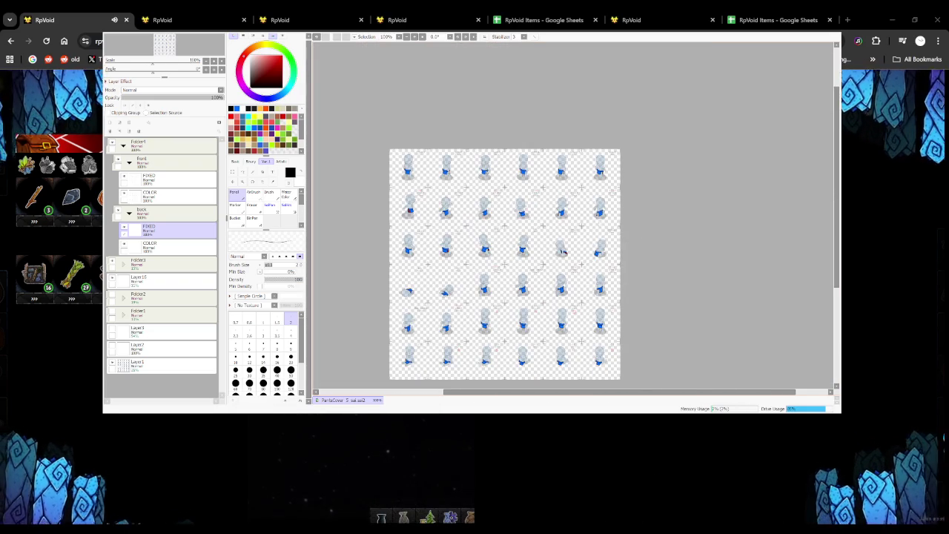
{"action": "scroll", "coordinate": [564, 253], "scroll_direction": "up", "scroll_amount": 4}
{"action": "scroll", "coordinate": [564, 252], "scroll_direction": "down", "scroll_amount": 3}
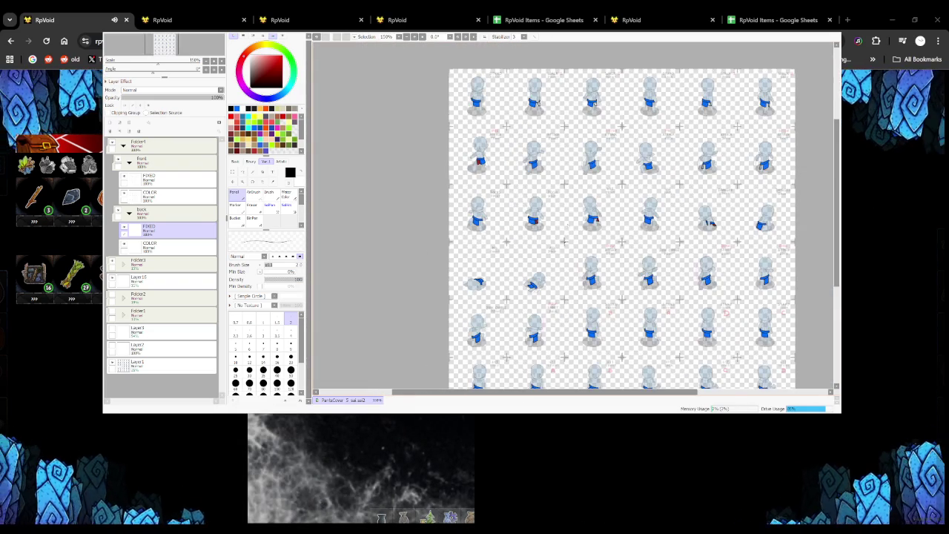
{"action": "scroll", "coordinate": [563, 252], "scroll_direction": "down", "scroll_amount": 1}
{"action": "scroll", "coordinate": [582, 216], "scroll_direction": "up", "scroll_amount": 3}
{"action": "scroll", "coordinate": [582, 216], "scroll_direction": "up", "scroll_amount": 3}
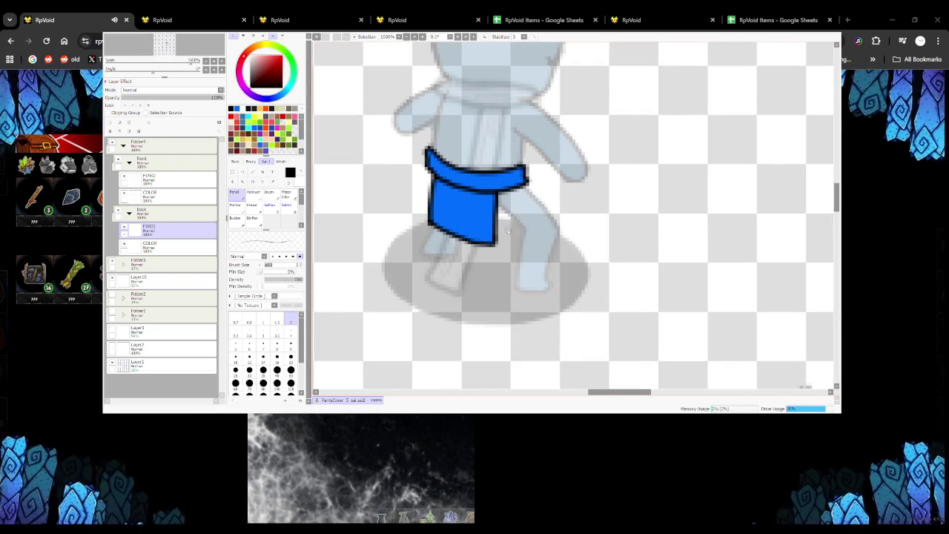
{"action": "left_click_drag", "start_coordinate": [498, 233], "coordinate": [531, 229]}
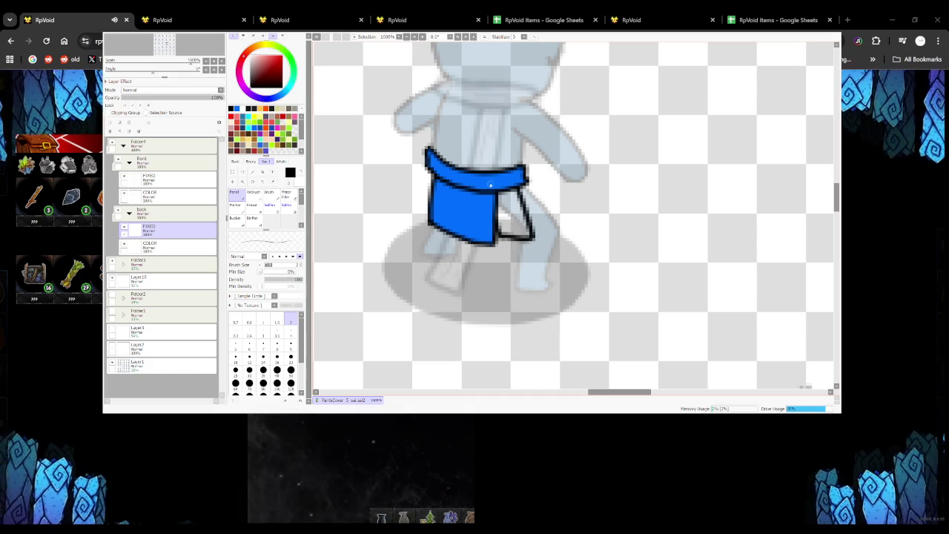
Draw a tie-end outline beside the blue belt of a sprite
{"action": "scroll", "coordinate": [496, 230], "scroll_direction": "down", "scroll_amount": 3}
{"action": "scroll", "coordinate": [496, 230], "scroll_direction": "down", "scroll_amount": 1}
{"action": "scroll", "coordinate": [578, 237], "scroll_direction": "down", "scroll_amount": 3}
{"action": "scroll", "coordinate": [661, 244], "scroll_direction": "up", "scroll_amount": 3}
{"action": "scroll", "coordinate": [567, 215], "scroll_direction": "down", "scroll_amount": 2}
{"action": "scroll", "coordinate": [567, 215], "scroll_direction": "up", "scroll_amount": 3}
{"action": "scroll", "coordinate": [567, 215], "scroll_direction": "up", "scroll_amount": 1}
{"action": "scroll", "coordinate": [567, 215], "scroll_direction": "down", "scroll_amount": 4}
{"action": "scroll", "coordinate": [622, 187], "scroll_direction": "up", "scroll_amount": 4}
{"action": "scroll", "coordinate": [453, 176], "scroll_direction": "down", "scroll_amount": 2}
{"action": "scroll", "coordinate": [454, 176], "scroll_direction": "down", "scroll_amount": 2}
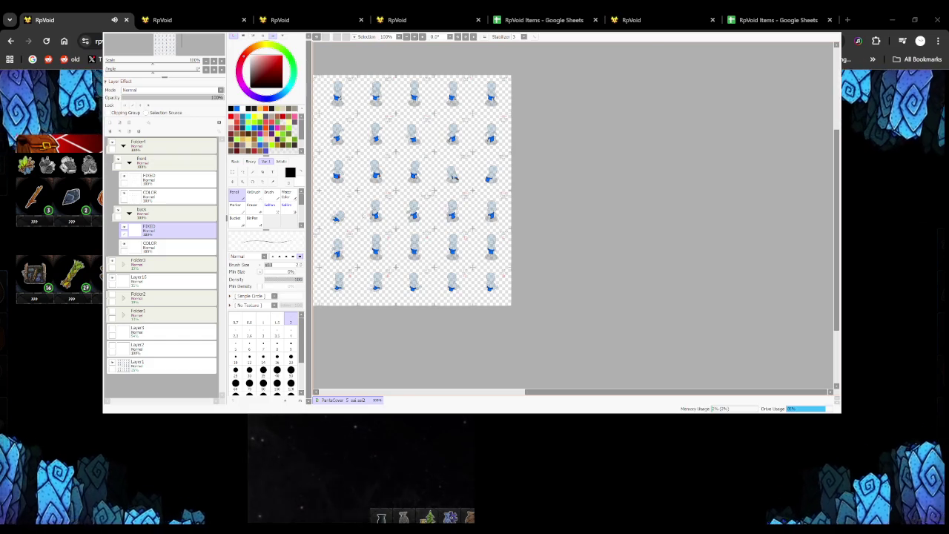
{"action": "scroll", "coordinate": [454, 177], "scroll_direction": "up", "scroll_amount": 3}
{"action": "scroll", "coordinate": [453, 177], "scroll_direction": "up", "scroll_amount": 2}
{"action": "left_click_drag", "start_coordinate": [404, 197], "coordinate": [394, 237]}
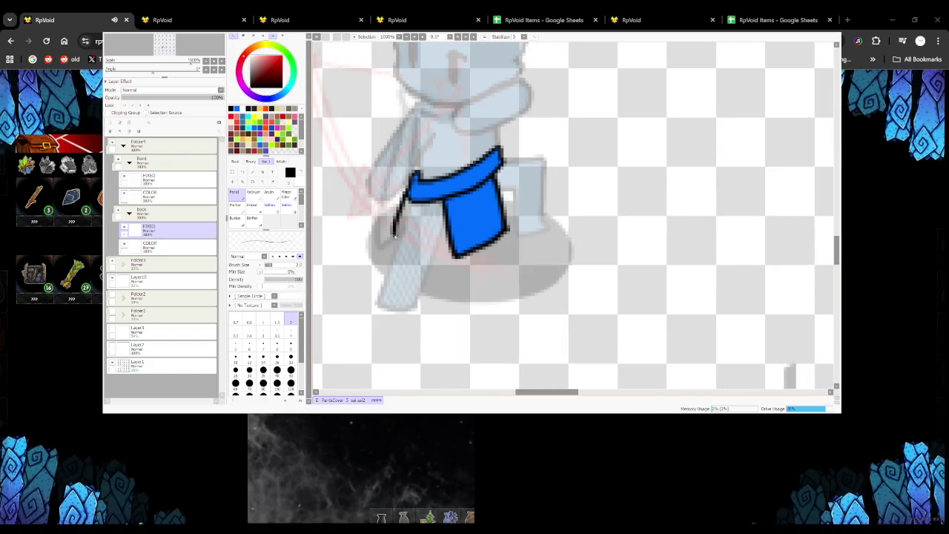
Add a tie-end line left of a belt and close another tie end into a loop
{"action": "scroll", "coordinate": [395, 238], "scroll_direction": "down", "scroll_amount": 2}
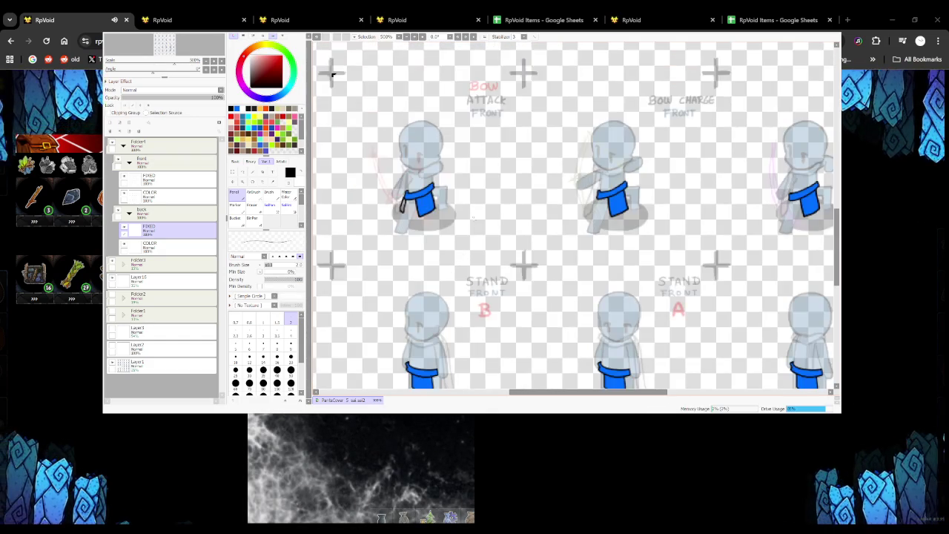
{"action": "scroll", "coordinate": [489, 223], "scroll_direction": "up", "scroll_amount": 1}
{"action": "scroll", "coordinate": [583, 236], "scroll_direction": "up", "scroll_amount": 2}
{"action": "left_click_drag", "start_coordinate": [597, 182], "coordinate": [583, 236]}
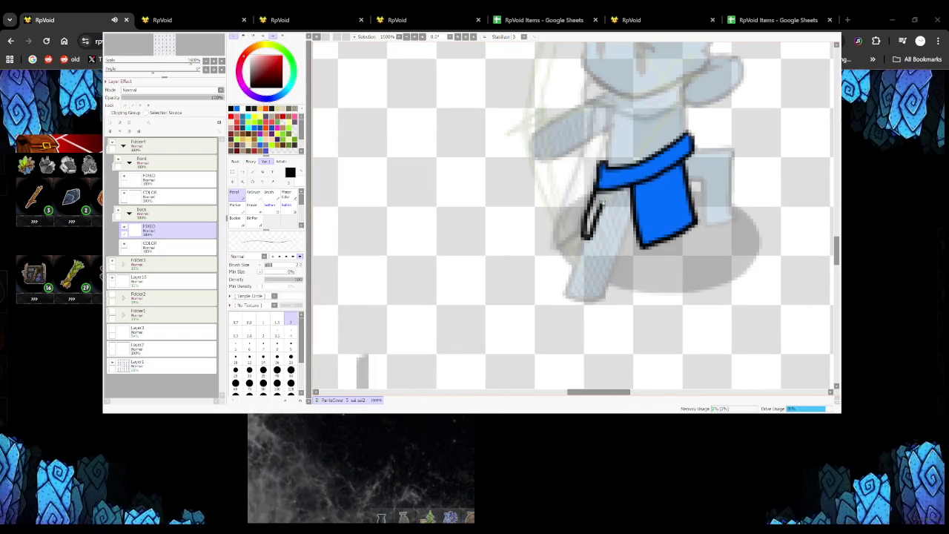
{"action": "scroll", "coordinate": [595, 185], "scroll_direction": "down", "scroll_amount": 4}
{"action": "scroll", "coordinate": [612, 214], "scroll_direction": "up", "scroll_amount": 2}
{"action": "scroll", "coordinate": [613, 213], "scroll_direction": "up", "scroll_amount": 2}
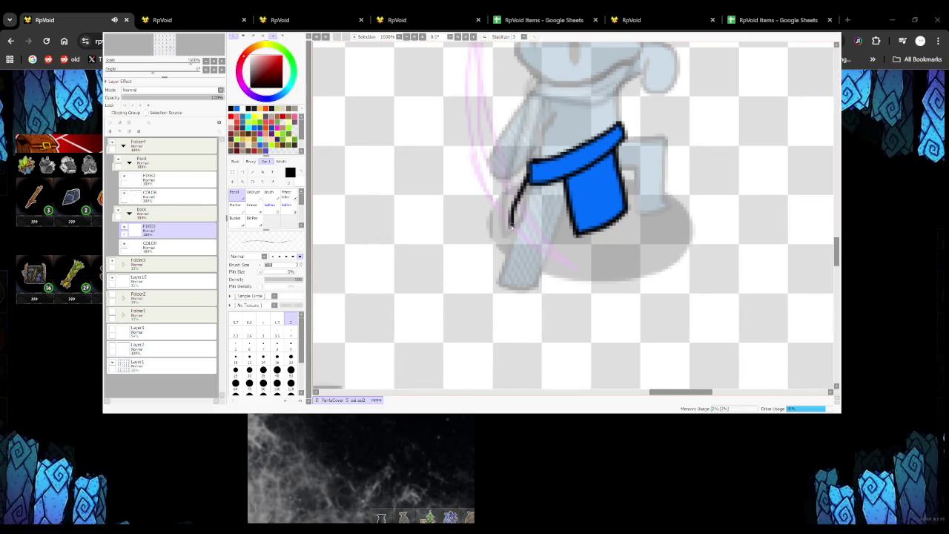
{"action": "left_click_drag", "start_coordinate": [510, 223], "coordinate": [534, 184]}
Outline a looped tie end on another sprite and a narrow tie strap on the left sprite
{"action": "scroll", "coordinate": [534, 185], "scroll_direction": "down", "scroll_amount": 4}
{"action": "scroll", "coordinate": [583, 190], "scroll_direction": "up", "scroll_amount": 2}
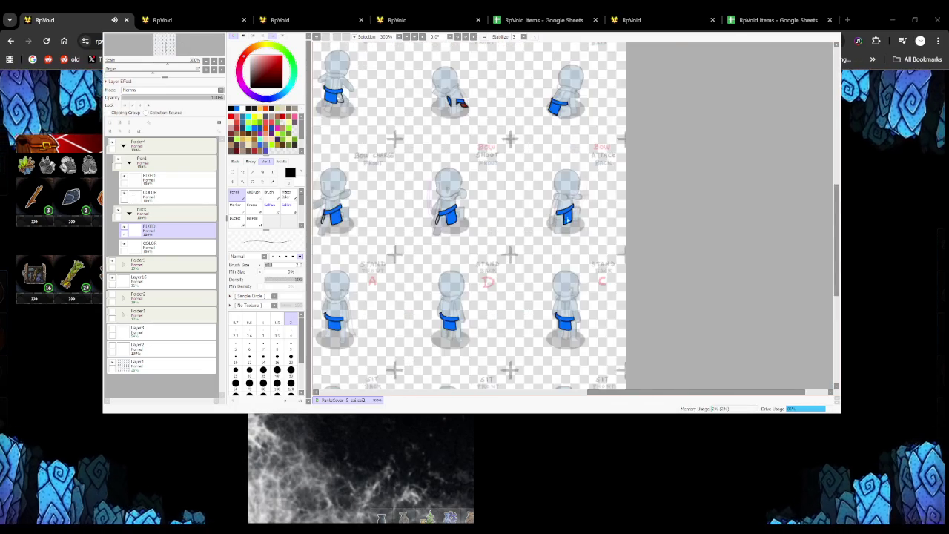
{"action": "scroll", "coordinate": [584, 190], "scroll_direction": "up", "scroll_amount": 2}
{"action": "scroll", "coordinate": [584, 189], "scroll_direction": "up", "scroll_amount": 2}
{"action": "mouse_move", "coordinate": [583, 189]}
{"action": "left_mouse_down"}
{"action": "mouse_move", "coordinate": [573, 244]}
{"action": "mouse_move", "coordinate": [597, 210]}
{"action": "left_mouse_up"}
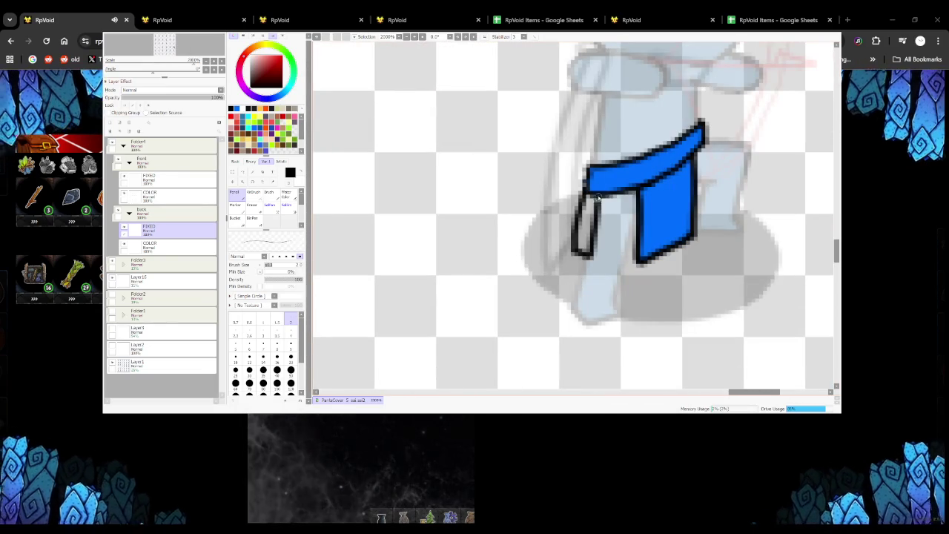
{"action": "scroll", "coordinate": [586, 191], "scroll_direction": "down", "scroll_amount": 2}
{"action": "scroll", "coordinate": [585, 191], "scroll_direction": "down", "scroll_amount": 3}
{"action": "scroll", "coordinate": [366, 145], "scroll_direction": "up", "scroll_amount": 3}
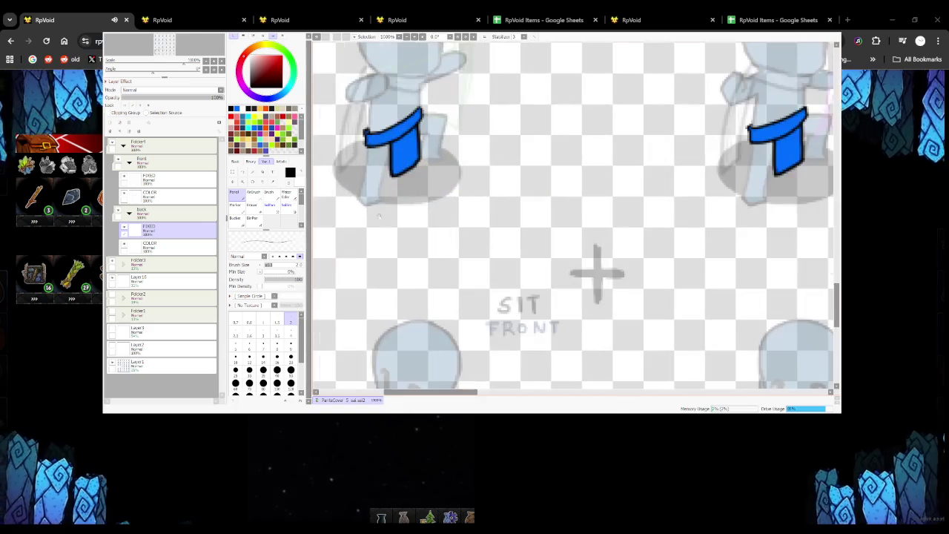
{"action": "left_click_drag", "start_coordinate": [366, 145], "coordinate": [370, 147]}
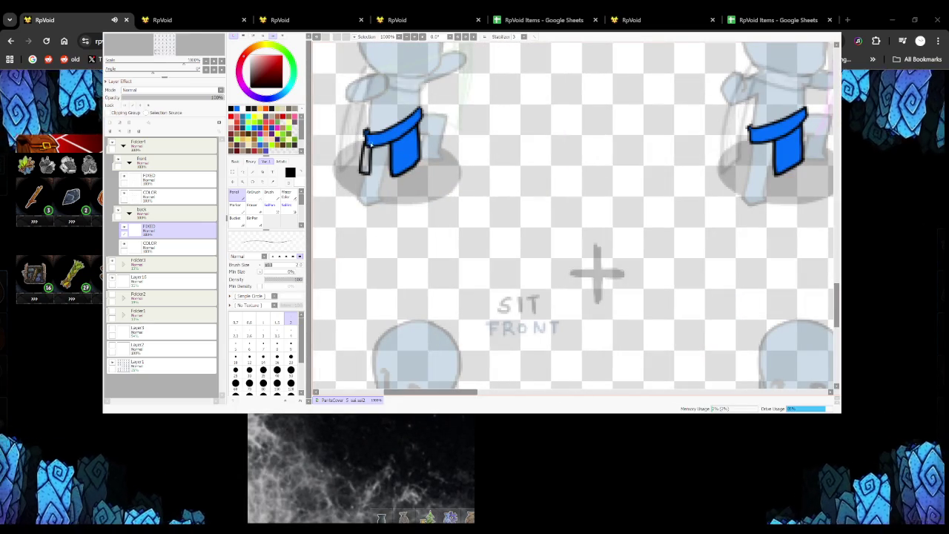
Outline a tie end below the left sprite's belt and review the sheet
{"action": "scroll", "coordinate": [363, 152], "scroll_direction": "down", "scroll_amount": 3}
{"action": "scroll", "coordinate": [364, 152], "scroll_direction": "up", "scroll_amount": 2}
{"action": "scroll", "coordinate": [348, 167], "scroll_direction": "down", "scroll_amount": 2}
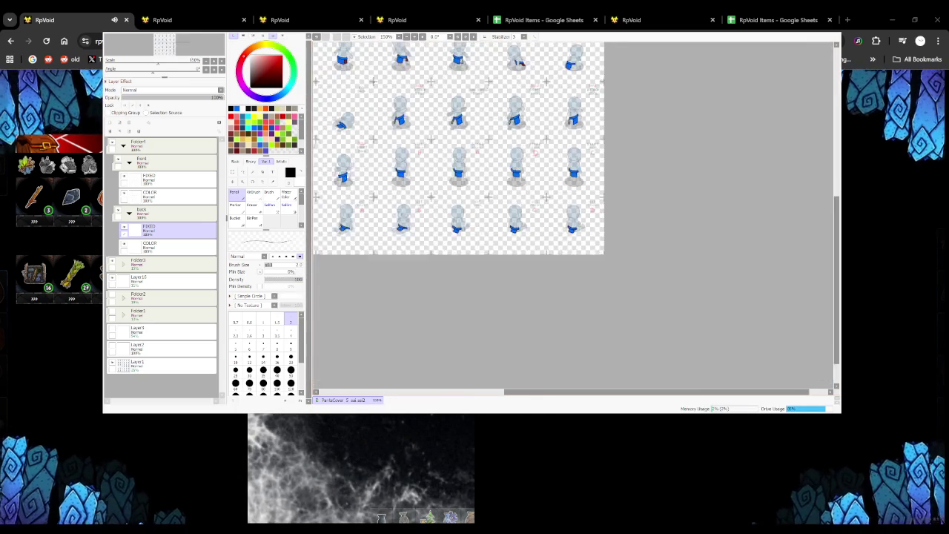
{"action": "scroll", "coordinate": [338, 182], "scroll_direction": "up", "scroll_amount": 4}
{"action": "left_click_drag", "start_coordinate": [337, 181], "coordinate": [328, 236]}
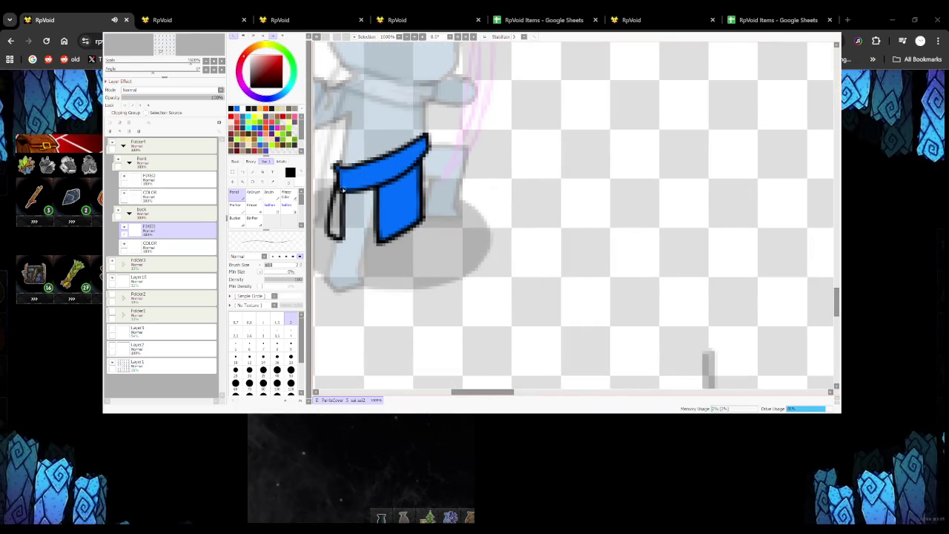
{"action": "scroll", "coordinate": [341, 192], "scroll_direction": "down", "scroll_amount": 3}
{"action": "scroll", "coordinate": [341, 191], "scroll_direction": "down", "scroll_amount": 2}
{"action": "scroll", "coordinate": [341, 191], "scroll_direction": "down", "scroll_amount": 2}
{"action": "scroll", "coordinate": [504, 185], "scroll_direction": "up", "scroll_amount": 5}
{"action": "scroll", "coordinate": [568, 148], "scroll_direction": "down", "scroll_amount": 4}
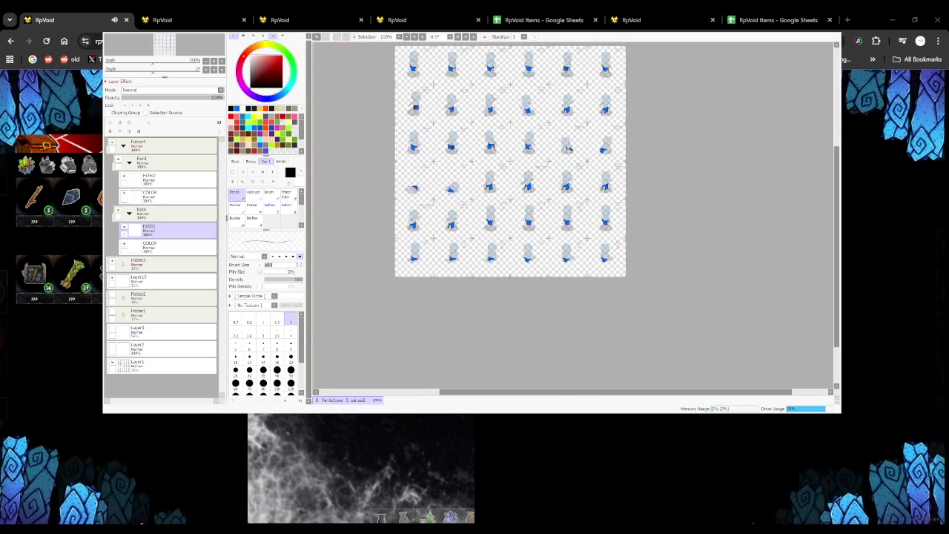
{"action": "scroll", "coordinate": [568, 148], "scroll_direction": "up", "scroll_amount": 4}
{"action": "scroll", "coordinate": [403, 254], "scroll_direction": "down", "scroll_amount": 2}
{"action": "scroll", "coordinate": [436, 243], "scroll_direction": "down", "scroll_amount": 1}
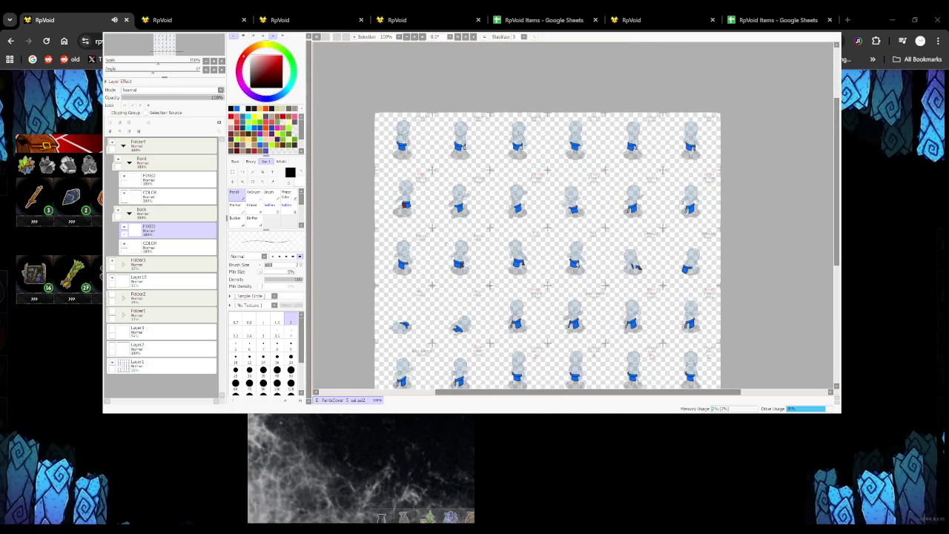
{"action": "scroll", "coordinate": [445, 222], "scroll_direction": "down", "scroll_amount": 3}
{"action": "scroll", "coordinate": [488, 288], "scroll_direction": "up", "scroll_amount": 3}
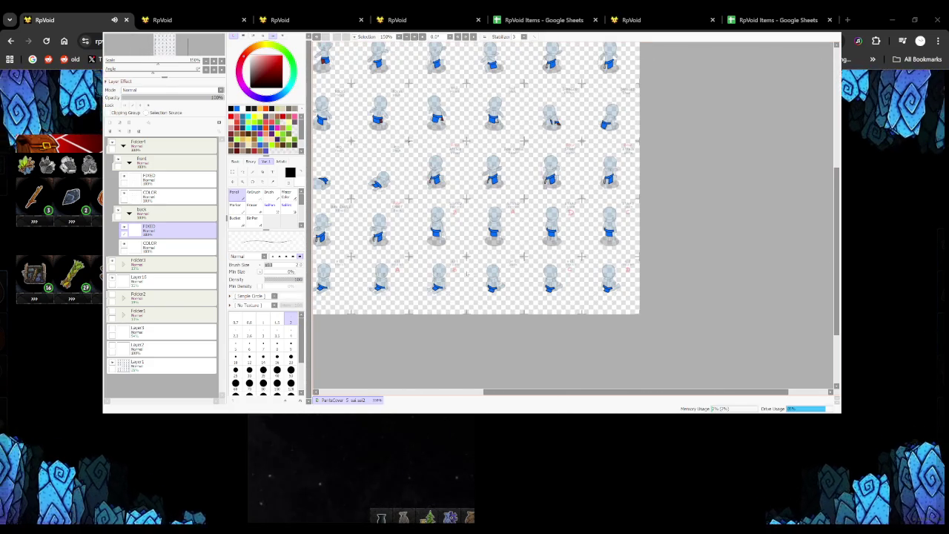
Set up a size-64 Pencil in dark red on the back folder's COLOR layer
{"action": "key", "text": "w"}
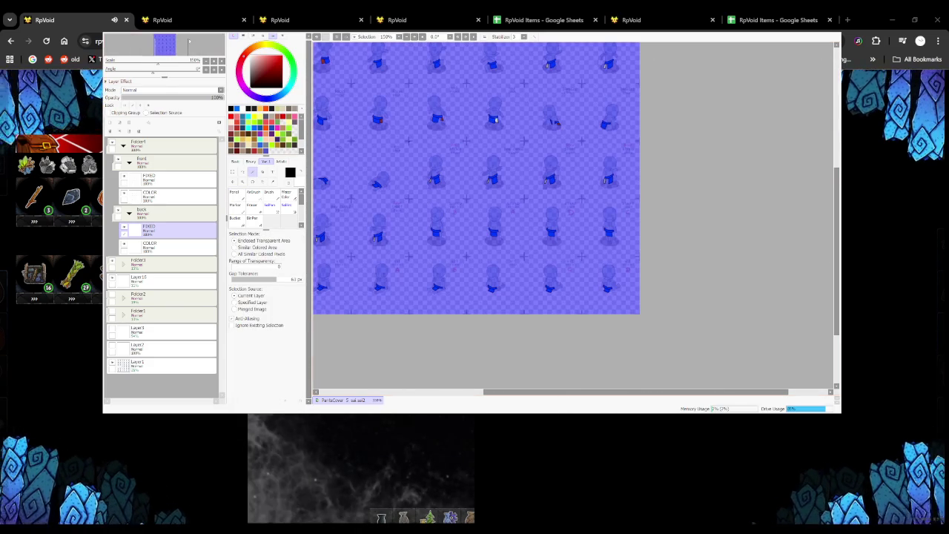
{"action": "left_click", "coordinate": [178, 246]}
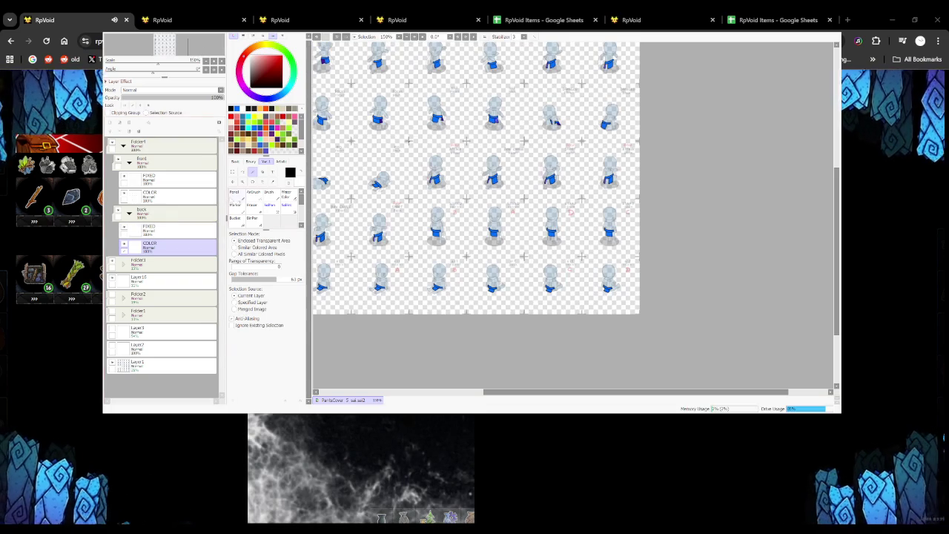
{"action": "left_click", "coordinate": [233, 193]}
{"action": "left_click_drag", "start_coordinate": [269, 265], "coordinate": [288, 265]}
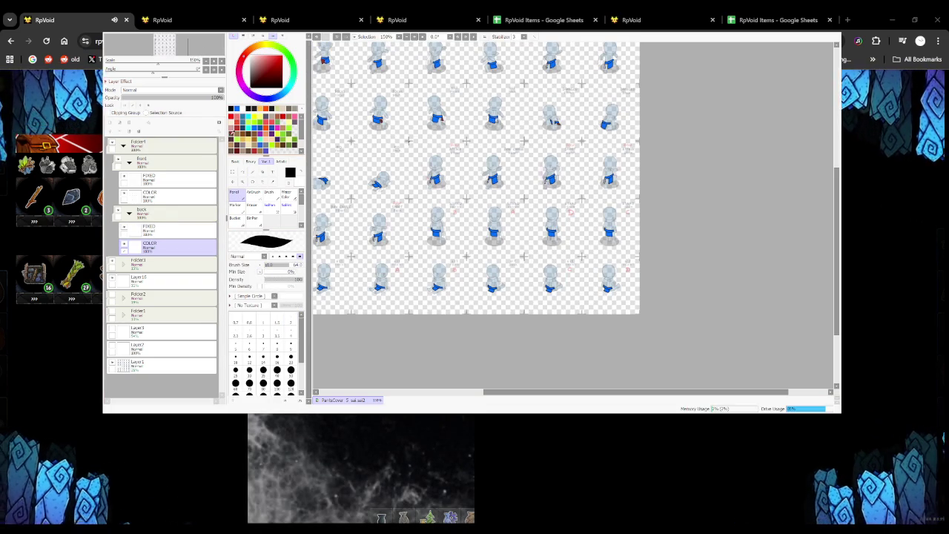
{"action": "left_click", "coordinate": [263, 69]}
Paint dark red inside the tie-end outlines across the sprites, zooming between them
{"action": "scroll", "coordinate": [576, 215], "scroll_direction": "down", "scroll_amount": 3}
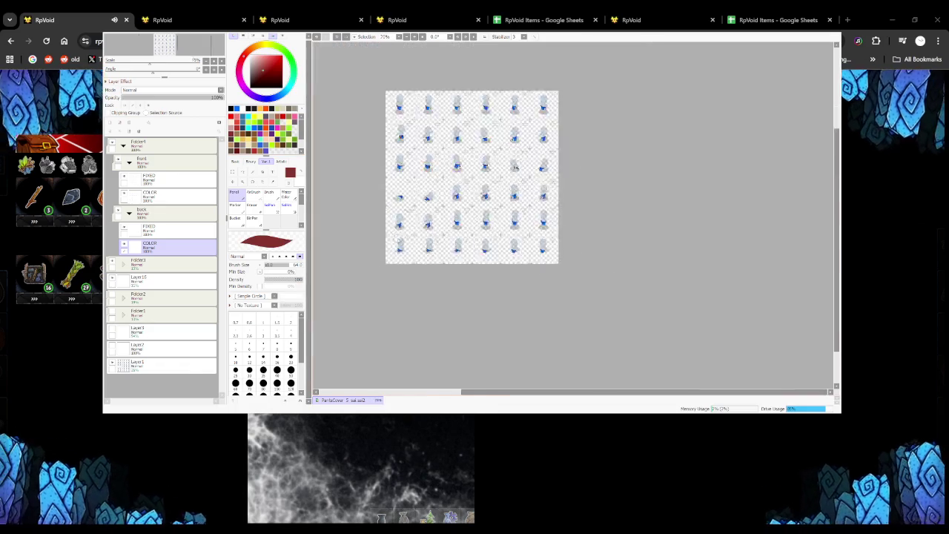
{"action": "scroll", "coordinate": [577, 215], "scroll_direction": "up", "scroll_amount": 5}
{"action": "scroll", "coordinate": [577, 215], "scroll_direction": "down", "scroll_amount": 3}
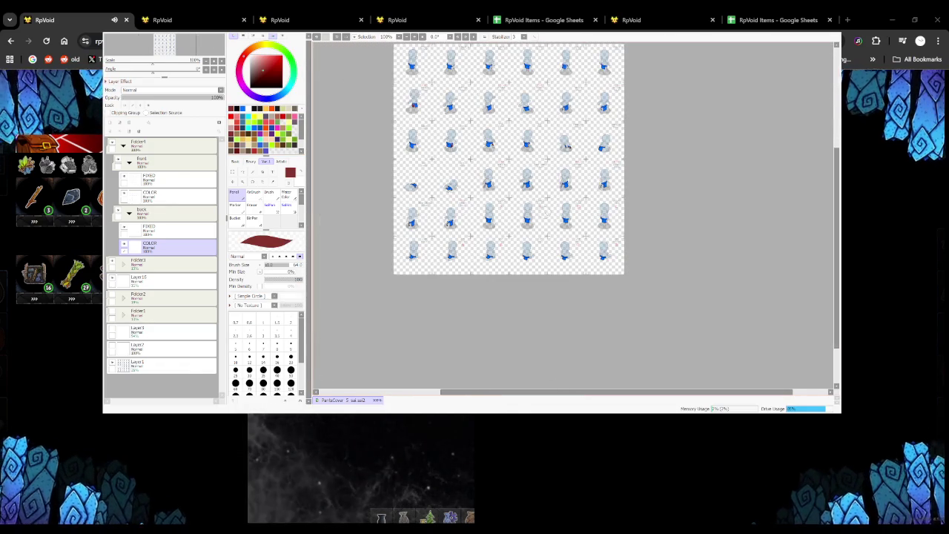
{"action": "scroll", "coordinate": [567, 146], "scroll_direction": "up", "scroll_amount": 2}
{"action": "scroll", "coordinate": [566, 146], "scroll_direction": "up", "scroll_amount": 2}
{"action": "scroll", "coordinate": [567, 147], "scroll_direction": "down", "scroll_amount": 2}
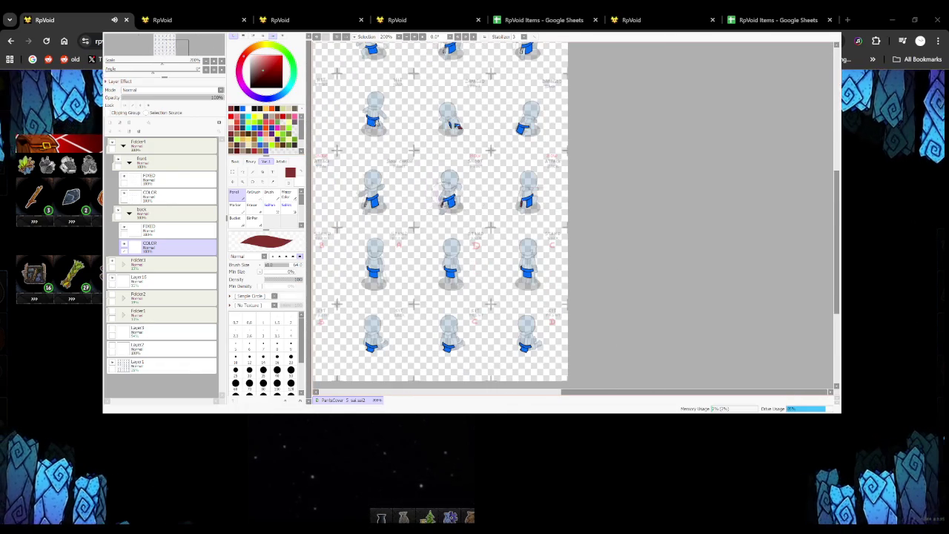
{"action": "scroll", "coordinate": [458, 126], "scroll_direction": "down", "scroll_amount": 2}
{"action": "scroll", "coordinate": [458, 126], "scroll_direction": "up", "scroll_amount": 3}
{"action": "scroll", "coordinate": [458, 126], "scroll_direction": "down", "scroll_amount": 3}
{"action": "scroll", "coordinate": [457, 126], "scroll_direction": "up", "scroll_amount": 3}
{"action": "scroll", "coordinate": [520, 155], "scroll_direction": "down", "scroll_amount": 2}
{"action": "scroll", "coordinate": [520, 155], "scroll_direction": "down", "scroll_amount": 1}
{"action": "scroll", "coordinate": [520, 155], "scroll_direction": "down", "scroll_amount": 1}
{"action": "scroll", "coordinate": [519, 155], "scroll_direction": "up", "scroll_amount": 4}
{"action": "scroll", "coordinate": [520, 155], "scroll_direction": "down", "scroll_amount": 2}
{"action": "scroll", "coordinate": [520, 155], "scroll_direction": "down", "scroll_amount": 1}
{"action": "scroll", "coordinate": [520, 155], "scroll_direction": "up", "scroll_amount": 3}
{"action": "scroll", "coordinate": [519, 155], "scroll_direction": "up", "scroll_amount": 1}
{"action": "scroll", "coordinate": [512, 145], "scroll_direction": "down", "scroll_amount": 2}
{"action": "scroll", "coordinate": [512, 144], "scroll_direction": "up", "scroll_amount": 3}
{"action": "scroll", "coordinate": [512, 144], "scroll_direction": "down", "scroll_amount": 2}
{"action": "scroll", "coordinate": [511, 144], "scroll_direction": "up", "scroll_amount": 2}
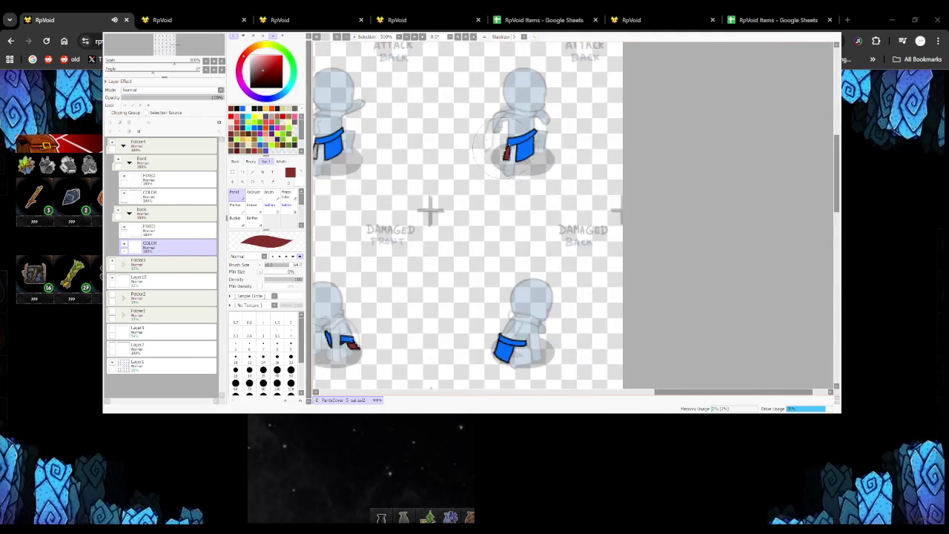
{"action": "scroll", "coordinate": [509, 141], "scroll_direction": "down", "scroll_amount": 2}
{"action": "scroll", "coordinate": [509, 141], "scroll_direction": "down", "scroll_amount": 1}
{"action": "scroll", "coordinate": [509, 141], "scroll_direction": "up", "scroll_amount": 2}
{"action": "scroll", "coordinate": [509, 141], "scroll_direction": "down", "scroll_amount": 2}
{"action": "scroll", "coordinate": [509, 141], "scroll_direction": "up", "scroll_amount": 2}
{"action": "scroll", "coordinate": [509, 141], "scroll_direction": "down", "scroll_amount": 1}
{"action": "scroll", "coordinate": [509, 141], "scroll_direction": "up", "scroll_amount": 3}
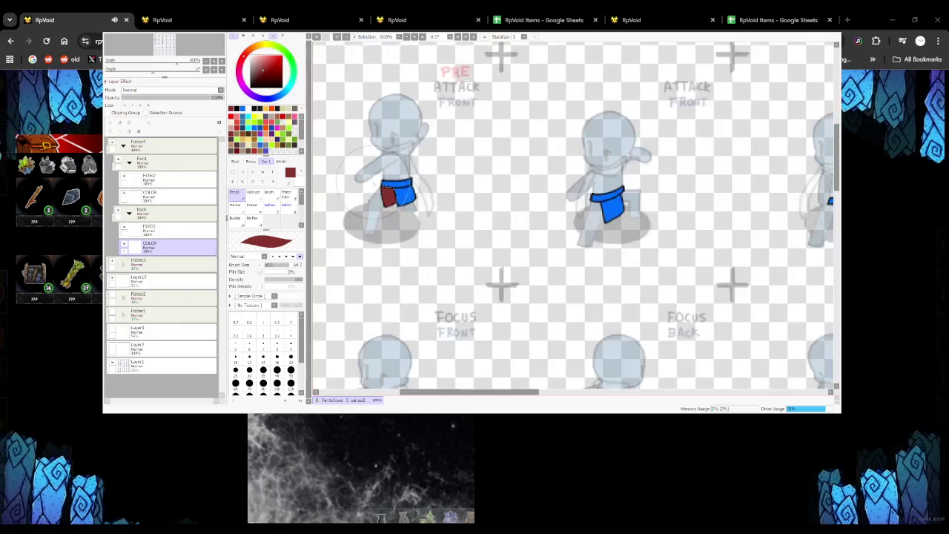
{"action": "scroll", "coordinate": [415, 185], "scroll_direction": "down", "scroll_amount": 2}
{"action": "scroll", "coordinate": [445, 187], "scroll_direction": "down", "scroll_amount": 1}
{"action": "scroll", "coordinate": [482, 188], "scroll_direction": "up", "scroll_amount": 3}
{"action": "scroll", "coordinate": [491, 189], "scroll_direction": "down", "scroll_amount": 3}
{"action": "scroll", "coordinate": [491, 189], "scroll_direction": "up", "scroll_amount": 2}
{"action": "scroll", "coordinate": [416, 174], "scroll_direction": "down", "scroll_amount": 3}
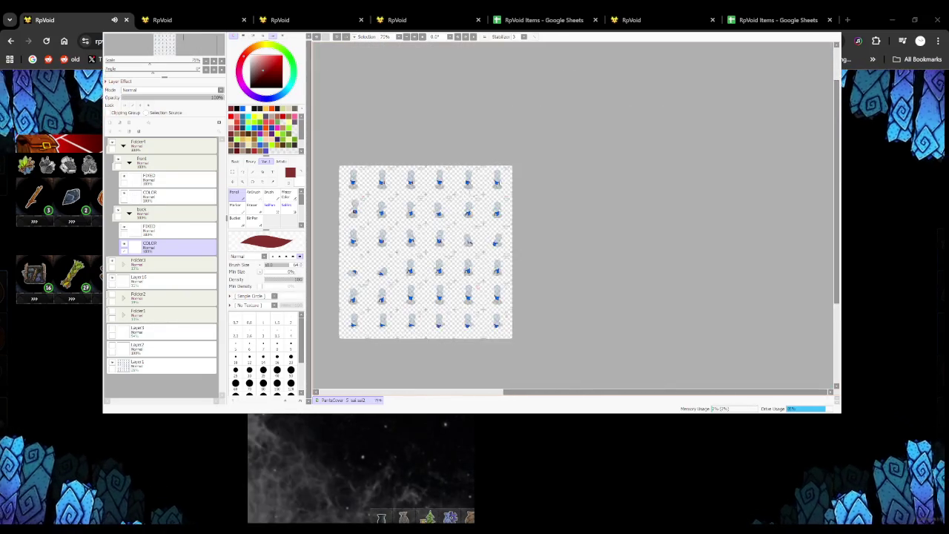
{"action": "scroll", "coordinate": [445, 189], "scroll_direction": "up", "scroll_amount": 3}
{"action": "scroll", "coordinate": [468, 201], "scroll_direction": "down", "scroll_amount": 1}
{"action": "scroll", "coordinate": [490, 211], "scroll_direction": "up", "scroll_amount": 2}
{"action": "scroll", "coordinate": [491, 213], "scroll_direction": "down", "scroll_amount": 2}
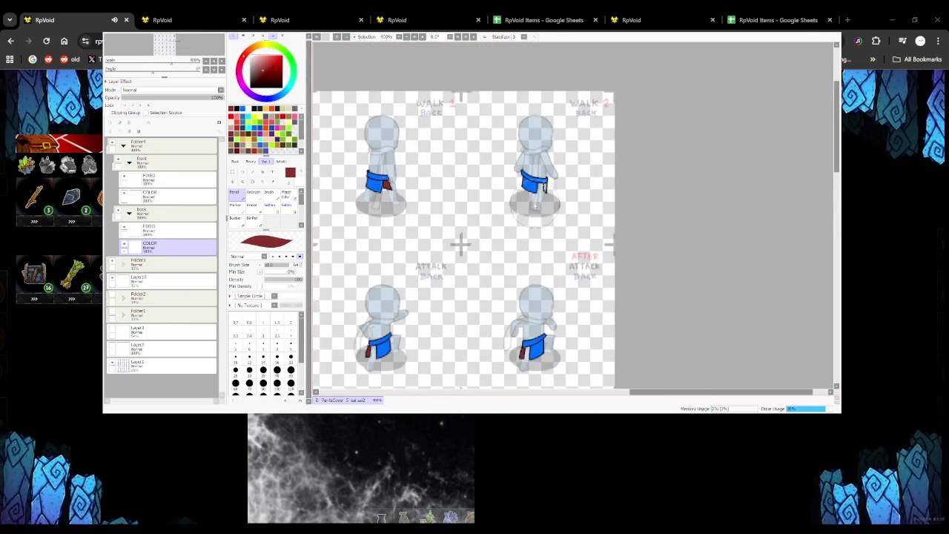
{"action": "scroll", "coordinate": [491, 213], "scroll_direction": "down", "scroll_amount": 3}
{"action": "scroll", "coordinate": [491, 213], "scroll_direction": "up", "scroll_amount": 2}
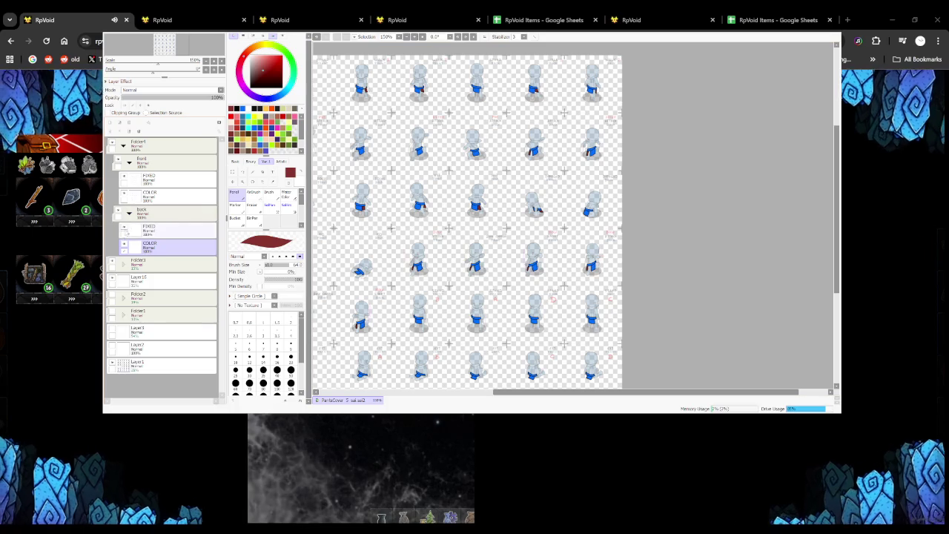
Show Layer1's labelled blue sprites and move it above the back folder
{"action": "left_click", "coordinate": [129, 213]}
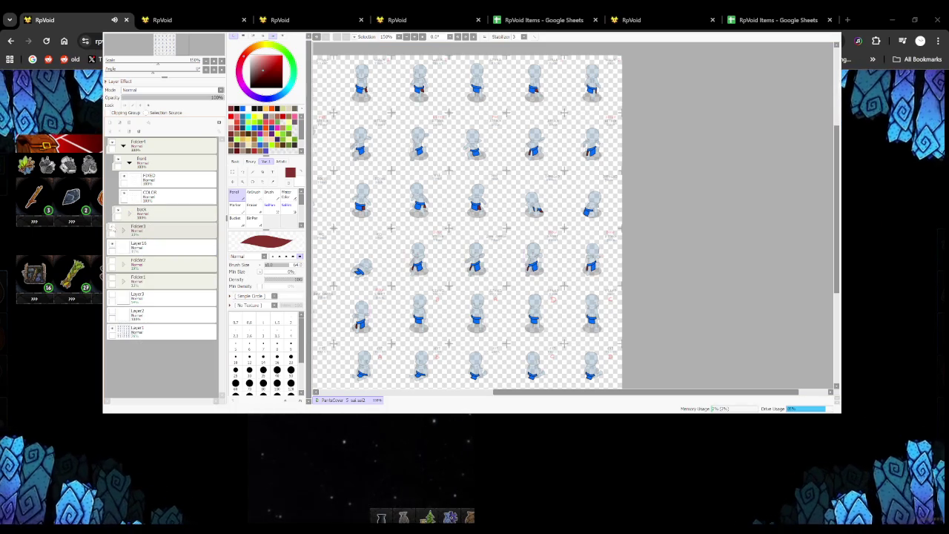
{"action": "left_click", "coordinate": [148, 330]}
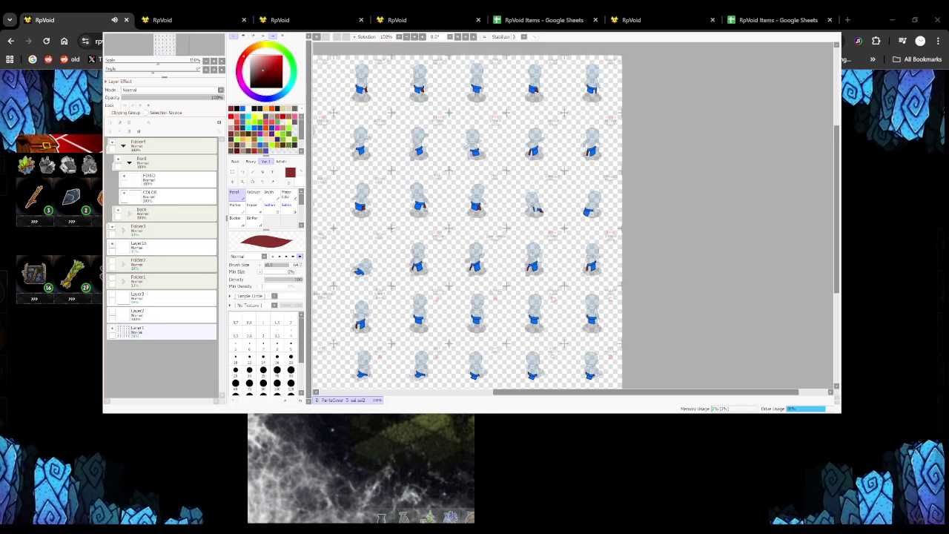
{"action": "left_click", "coordinate": [154, 333]}
{"action": "left_click_drag", "start_coordinate": [154, 333], "coordinate": [164, 213]}
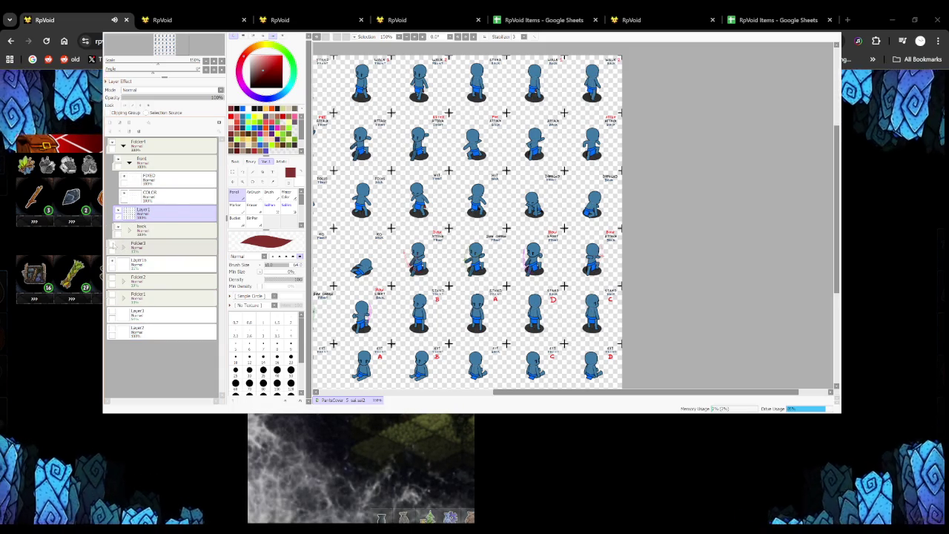
{"action": "scroll", "coordinate": [442, 217], "scroll_direction": "down", "scroll_amount": 3}
{"action": "scroll", "coordinate": [480, 221], "scroll_direction": "up", "scroll_amount": 2}
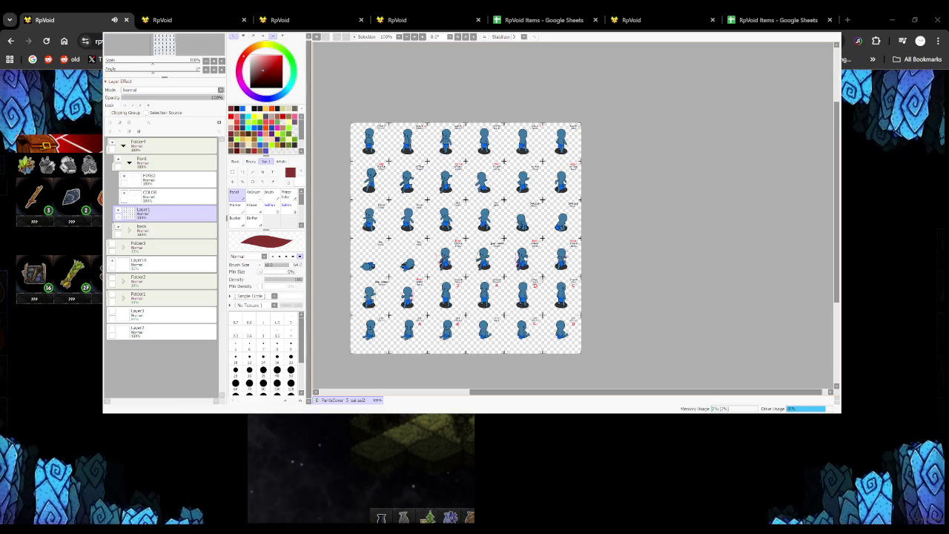
{"action": "scroll", "coordinate": [369, 140], "scroll_direction": "up", "scroll_amount": 1}
{"action": "scroll", "coordinate": [369, 140], "scroll_direction": "up", "scroll_amount": 3}
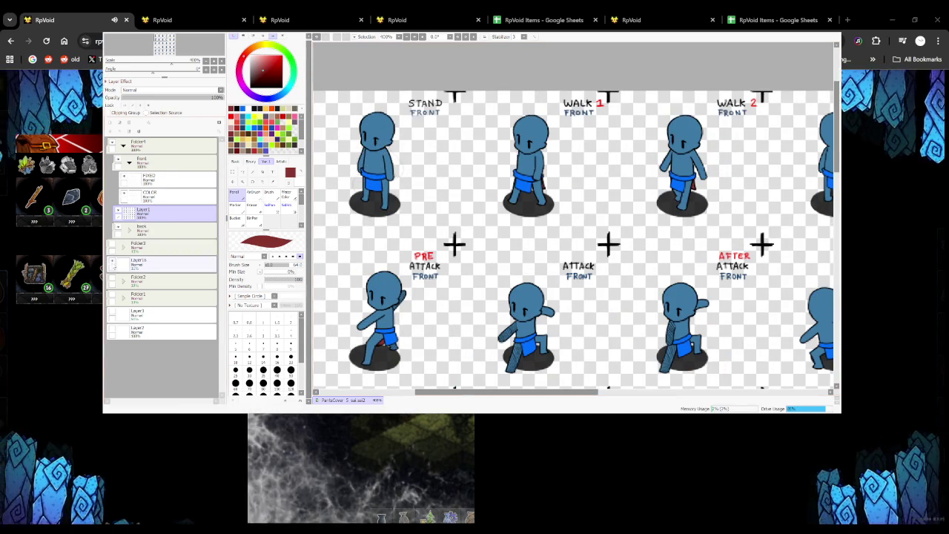
{"action": "scroll", "coordinate": [575, 237], "scroll_direction": "down", "scroll_amount": 4}
{"action": "scroll", "coordinate": [456, 217], "scroll_direction": "down", "scroll_amount": 1}
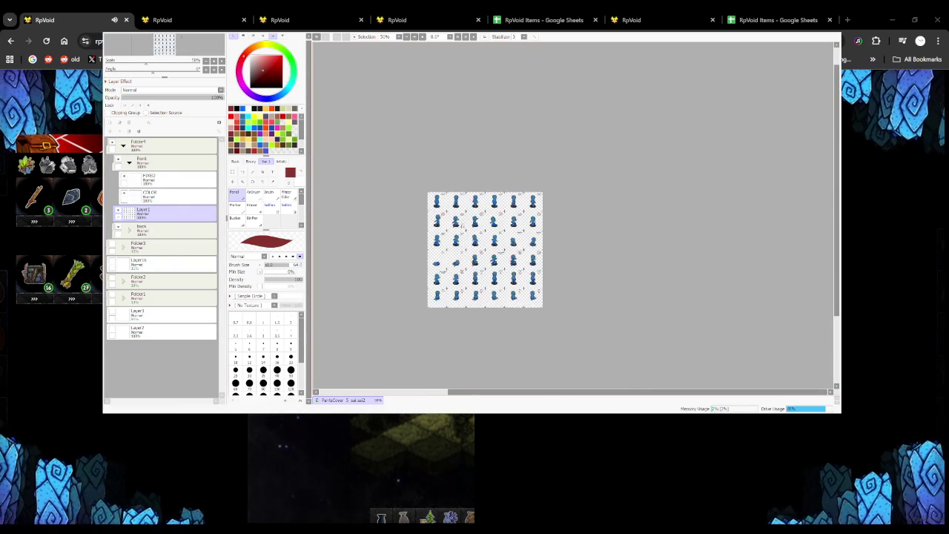
{"action": "scroll", "coordinate": [473, 237], "scroll_direction": "up", "scroll_amount": 1}
{"action": "scroll", "coordinate": [472, 230], "scroll_direction": "up", "scroll_amount": 1}
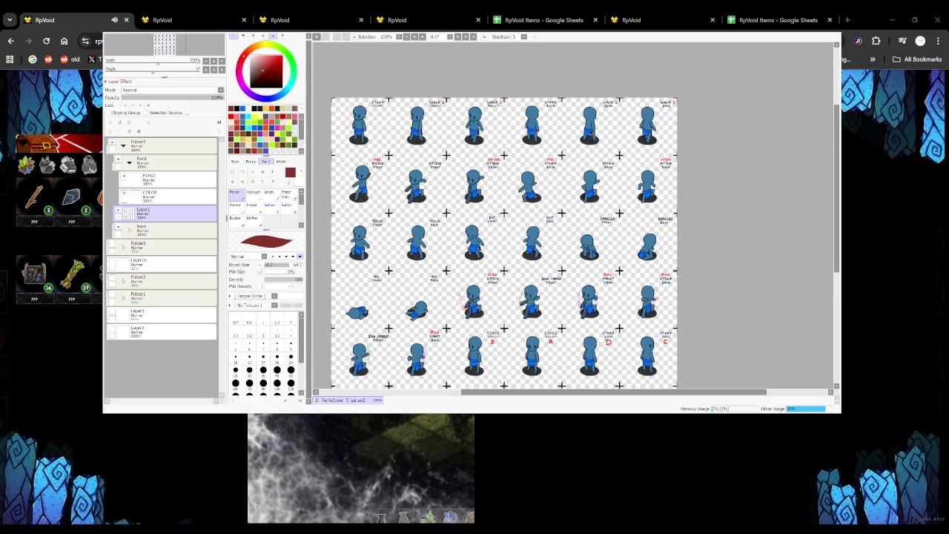
Darken the backdrop, then bucket-fill the loincloths white on a new layer merged into COLOR
{"action": "left_click", "coordinate": [128, 231]}
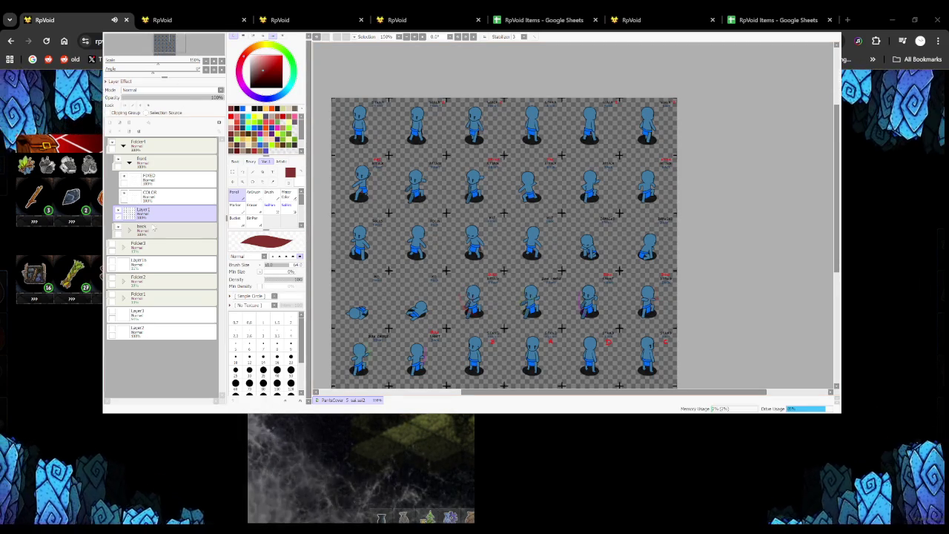
{"action": "left_click", "coordinate": [127, 230]}
{"action": "left_click", "coordinate": [163, 196]}
{"action": "left_click", "coordinate": [111, 130]}
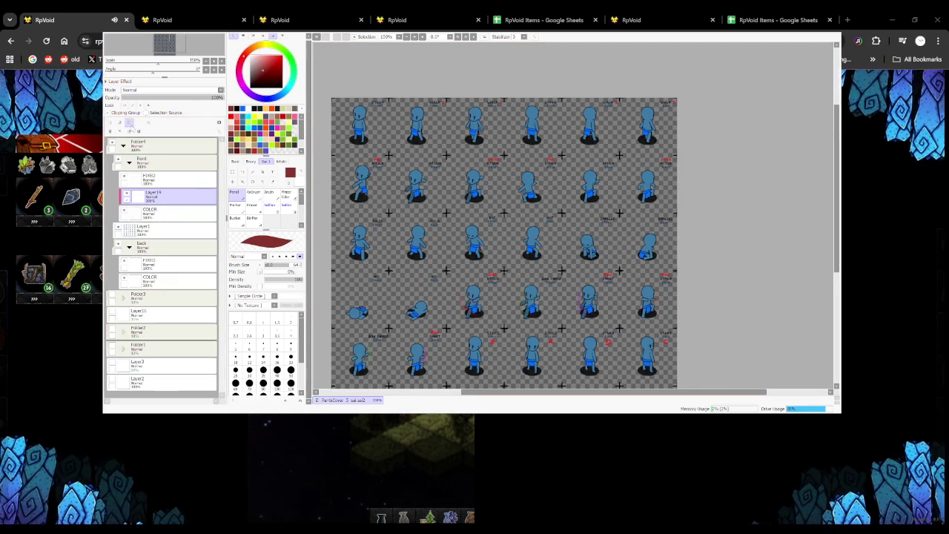
{"action": "left_click", "coordinate": [234, 218]}
{"action": "key", "text": "ctrl+z"}
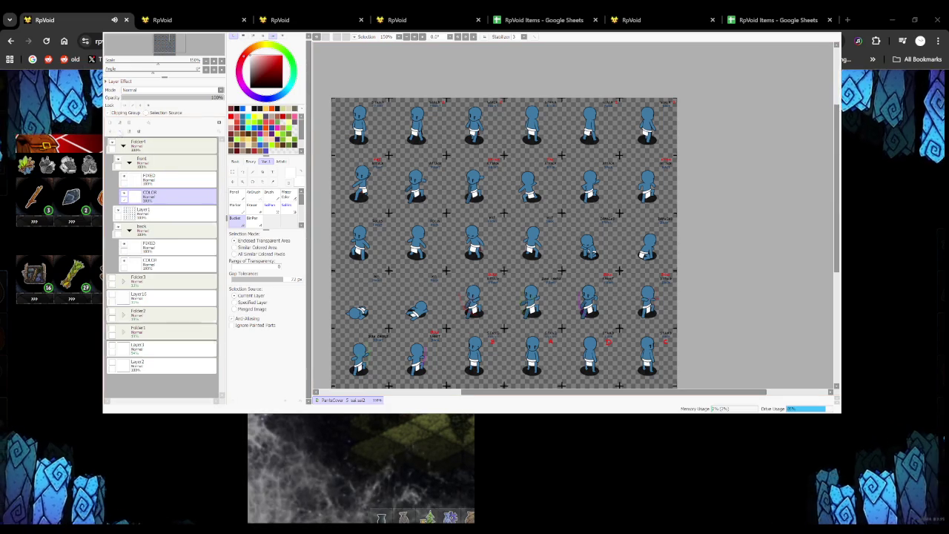
{"action": "scroll", "coordinate": [470, 263], "scroll_direction": "down", "scroll_amount": 1}
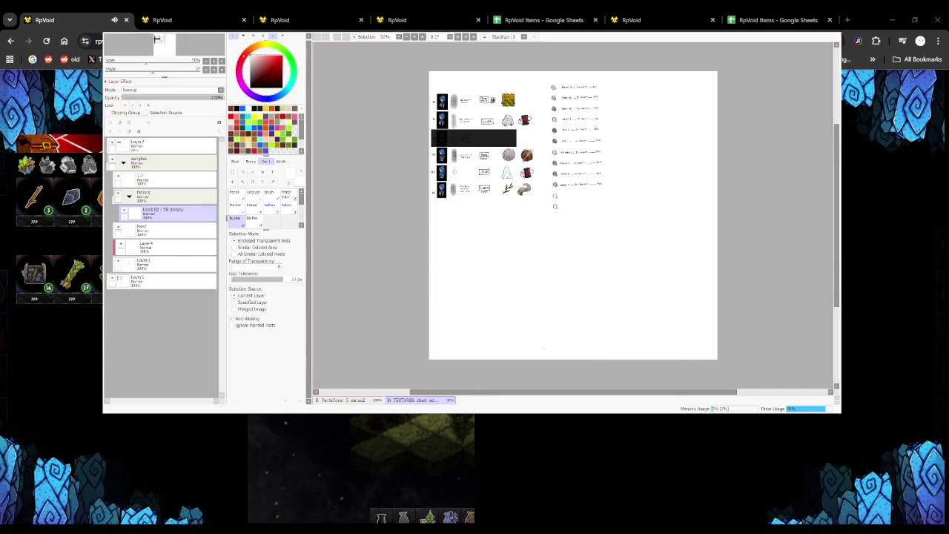
Pan around the TEXTURES chart to inspect the texture samples
{"action": "scroll", "coordinate": [529, 104], "scroll_direction": "up", "scroll_amount": 1}
{"action": "scroll", "coordinate": [530, 105], "scroll_direction": "up", "scroll_amount": 1}
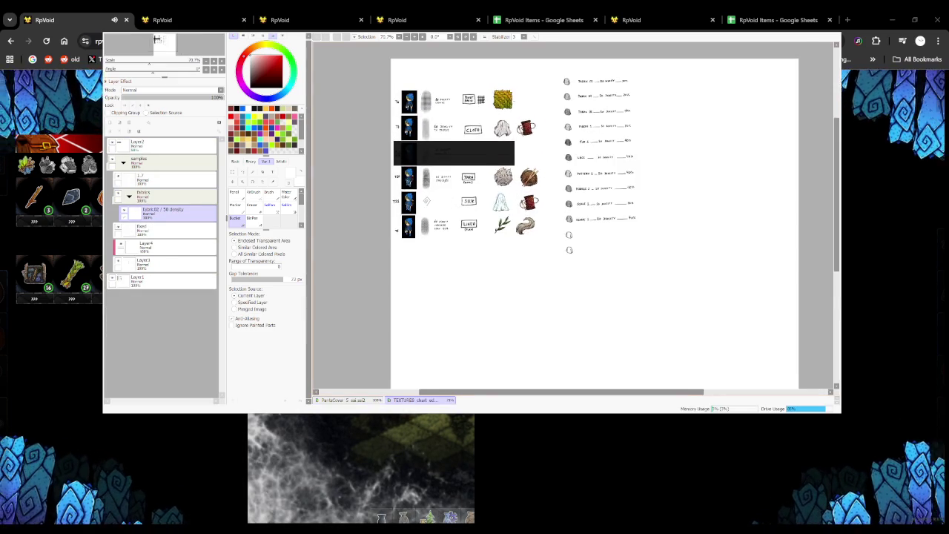
{"action": "scroll", "coordinate": [530, 104], "scroll_direction": "up", "scroll_amount": 1}
{"action": "scroll", "coordinate": [529, 105], "scroll_direction": "up", "scroll_amount": 1}
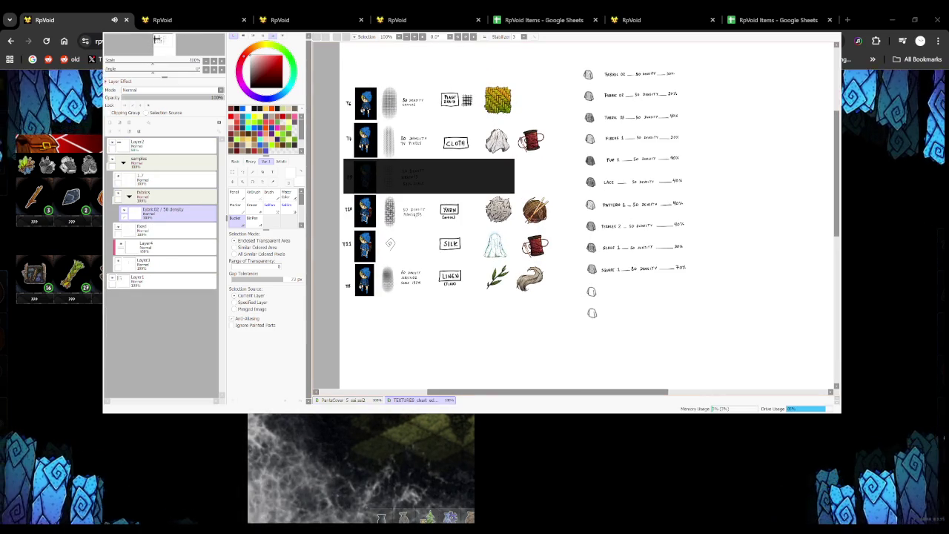
{"action": "scroll", "coordinate": [578, 221], "scroll_direction": "up", "scroll_amount": 1}
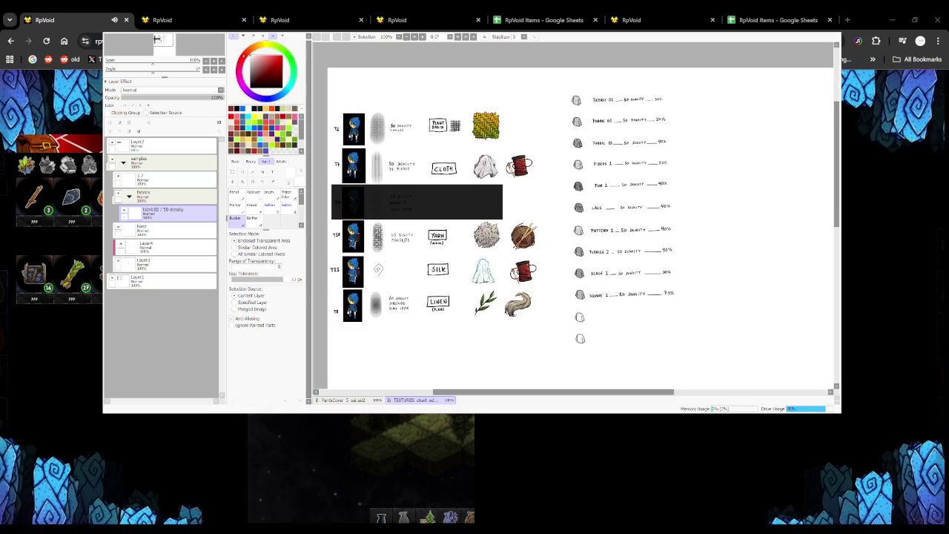
{"action": "left_click_drag", "start_coordinate": [437, 202], "coordinate": [430, 221]}
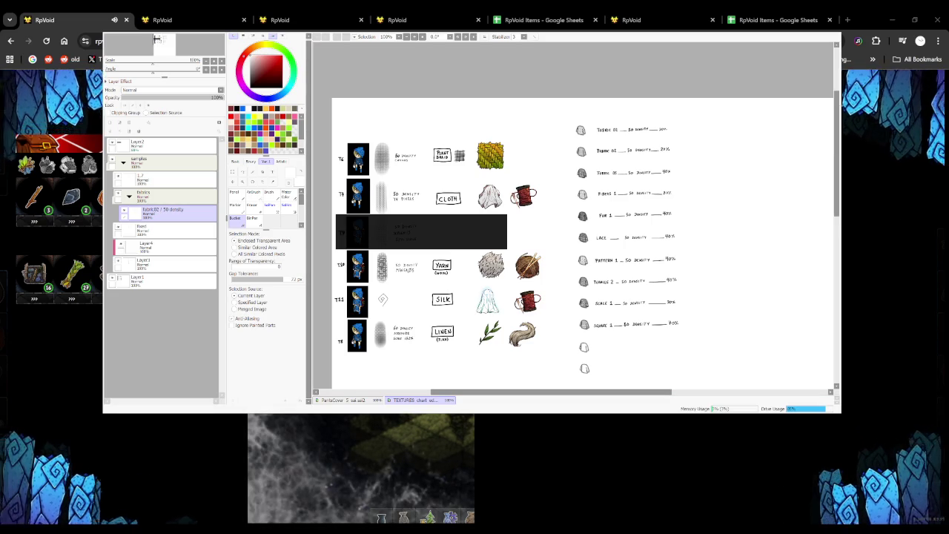
Back on the sprite sheet, group FIXED and COLOR into a folder with a new layer
{"action": "left_click", "coordinate": [337, 400]}
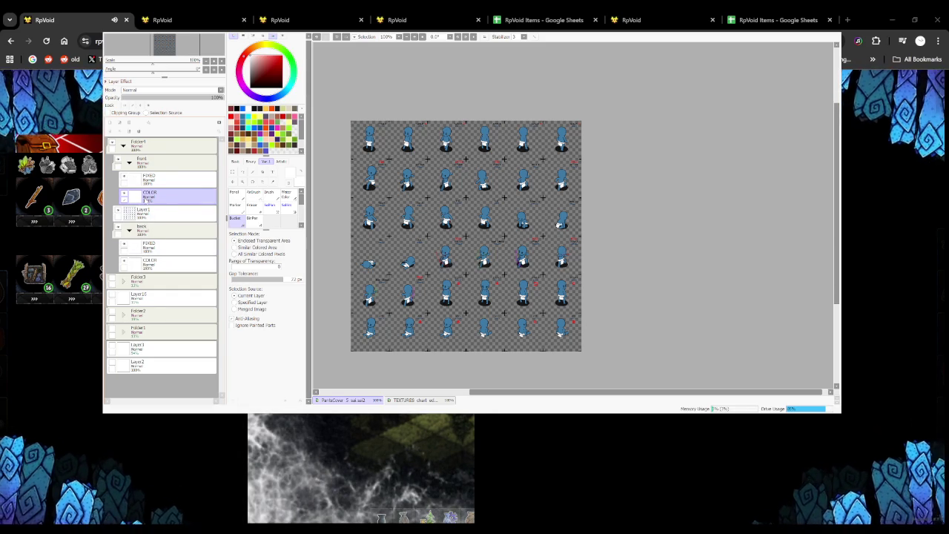
{"action": "left_click", "coordinate": [135, 130]}
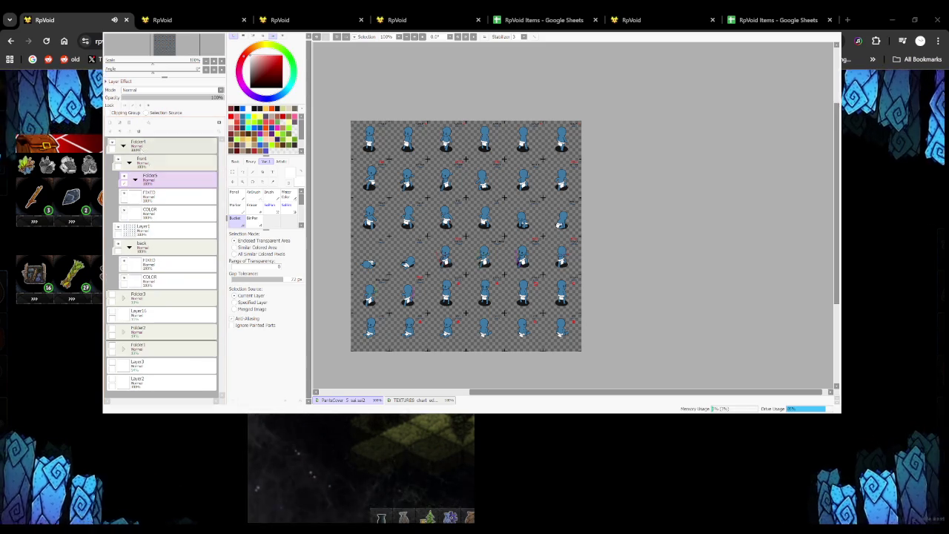
{"action": "left_click", "coordinate": [109, 122]}
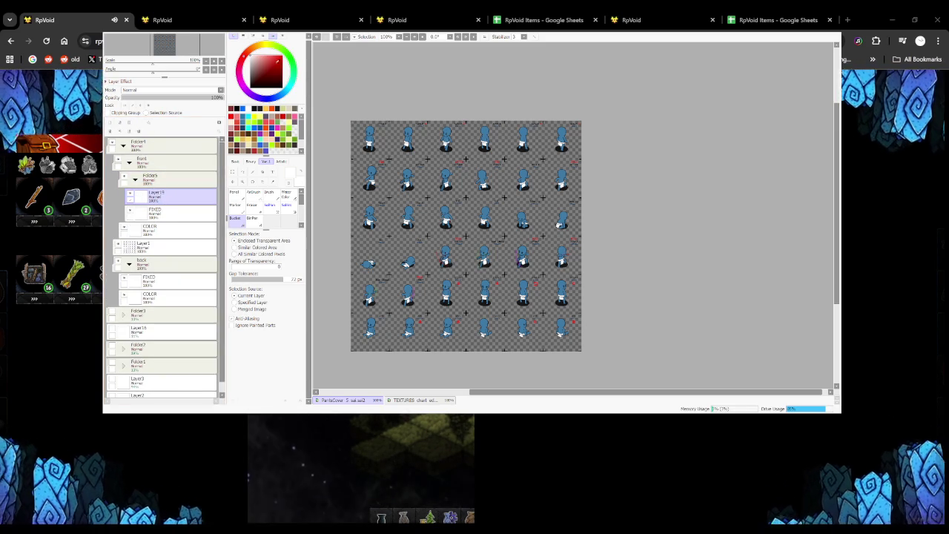
Shade the first sprite's loincloth waistband with a grey pencil stroke
{"action": "key", "text": "n"}
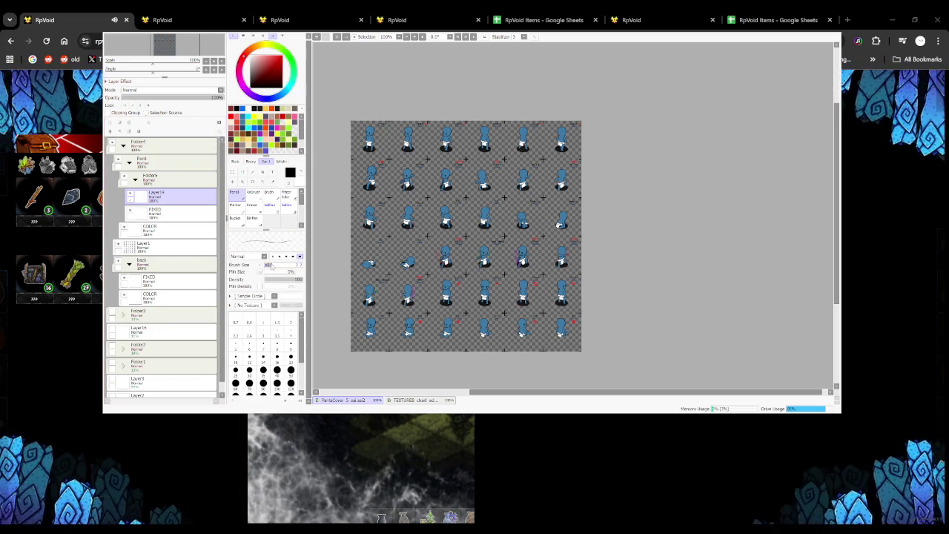
{"action": "scroll", "coordinate": [445, 137], "scroll_direction": "up", "scroll_amount": 3}
{"action": "scroll", "coordinate": [445, 137], "scroll_direction": "up", "scroll_amount": 2}
{"action": "scroll", "coordinate": [445, 137], "scroll_direction": "up", "scroll_amount": 1}
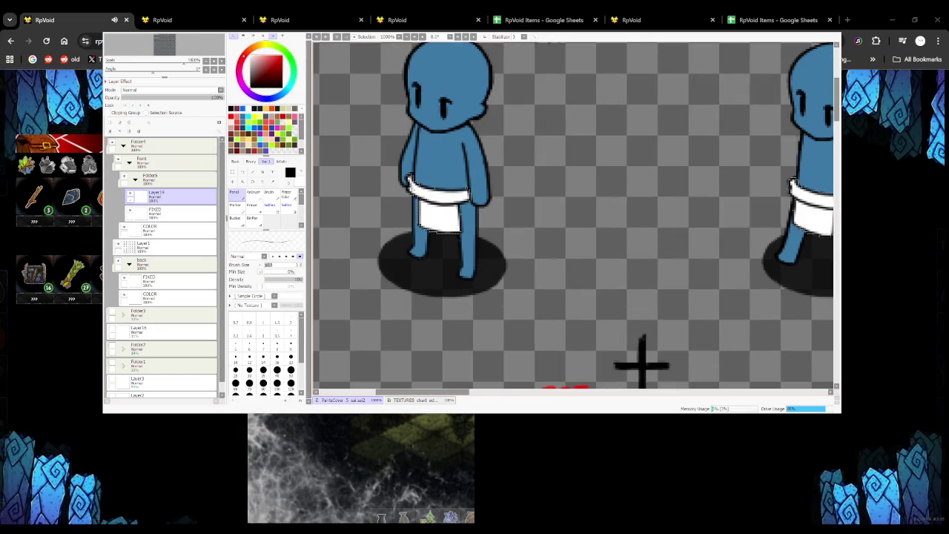
{"action": "scroll", "coordinate": [476, 208], "scroll_direction": "down", "scroll_amount": 5}
{"action": "scroll", "coordinate": [475, 206], "scroll_direction": "up", "scroll_amount": 3}
{"action": "scroll", "coordinate": [495, 195], "scroll_direction": "up", "scroll_amount": 2}
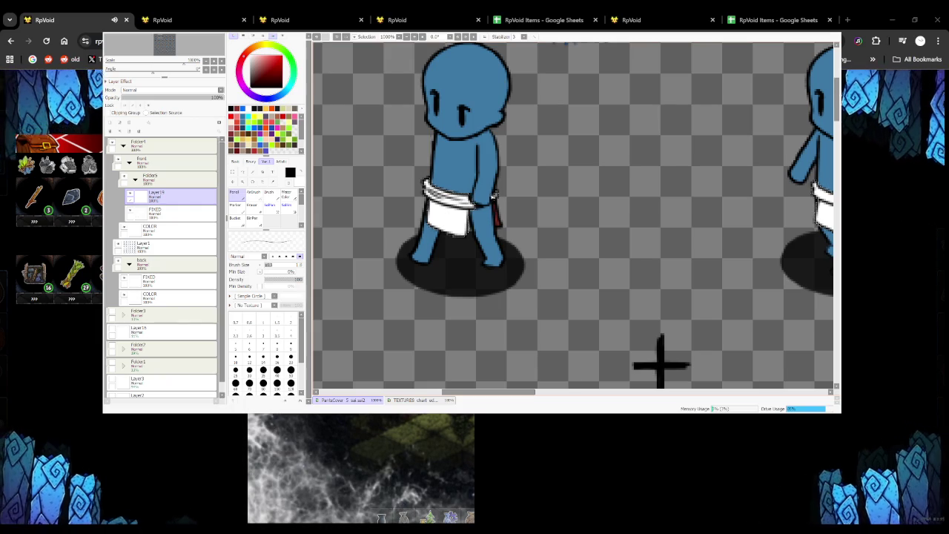
{"action": "scroll", "coordinate": [494, 195], "scroll_direction": "down", "scroll_amount": 5}
{"action": "scroll", "coordinate": [494, 195], "scroll_direction": "up", "scroll_amount": 3}
{"action": "scroll", "coordinate": [494, 195], "scroll_direction": "up", "scroll_amount": 2}
{"action": "scroll", "coordinate": [491, 185], "scroll_direction": "up", "scroll_amount": 2}
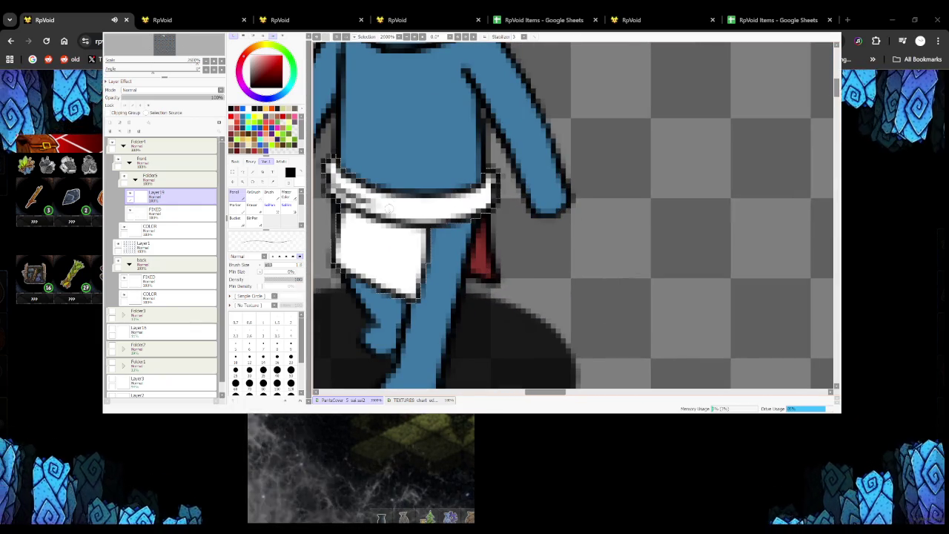
{"action": "left_click_drag", "start_coordinate": [440, 206], "coordinate": [404, 208]}
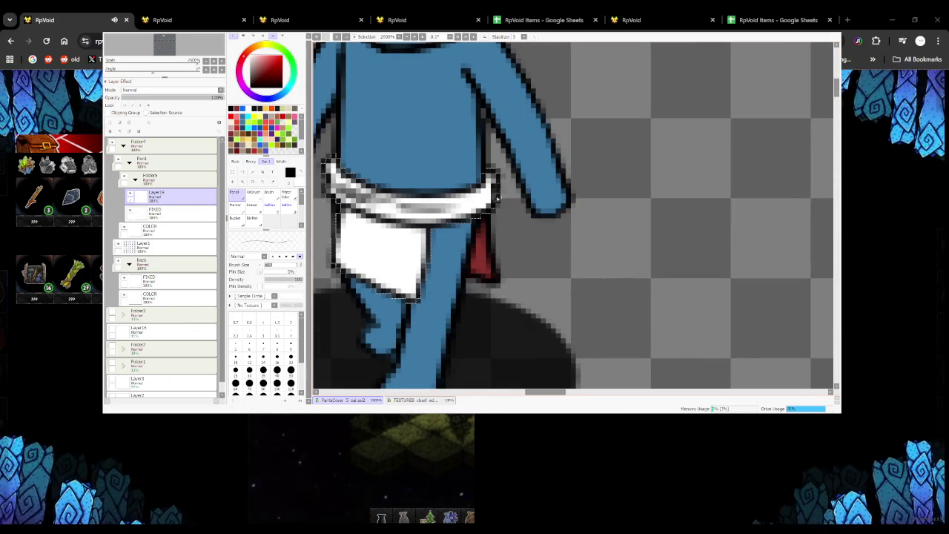
Add grey shading along the next loincloth's top band, zooming around the sprites
{"action": "scroll", "coordinate": [490, 187], "scroll_direction": "down", "scroll_amount": 5}
{"action": "scroll", "coordinate": [519, 193], "scroll_direction": "up", "scroll_amount": 2}
{"action": "scroll", "coordinate": [593, 200], "scroll_direction": "up", "scroll_amount": 2}
{"action": "left_click_drag", "start_coordinate": [532, 176], "coordinate": [629, 201]}
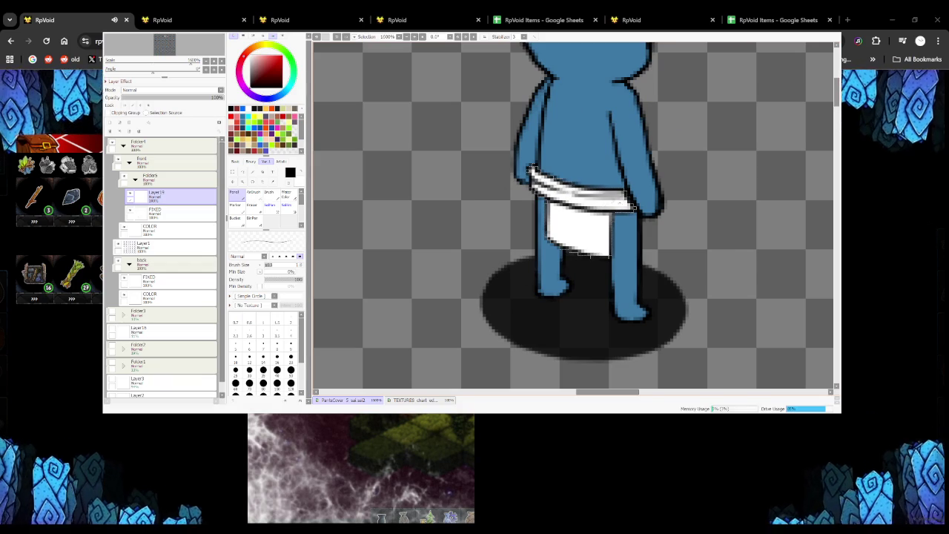
{"action": "scroll", "coordinate": [631, 206], "scroll_direction": "down", "scroll_amount": 5}
{"action": "scroll", "coordinate": [593, 193], "scroll_direction": "up", "scroll_amount": 2}
{"action": "scroll", "coordinate": [576, 172], "scroll_direction": "up", "scroll_amount": 3}
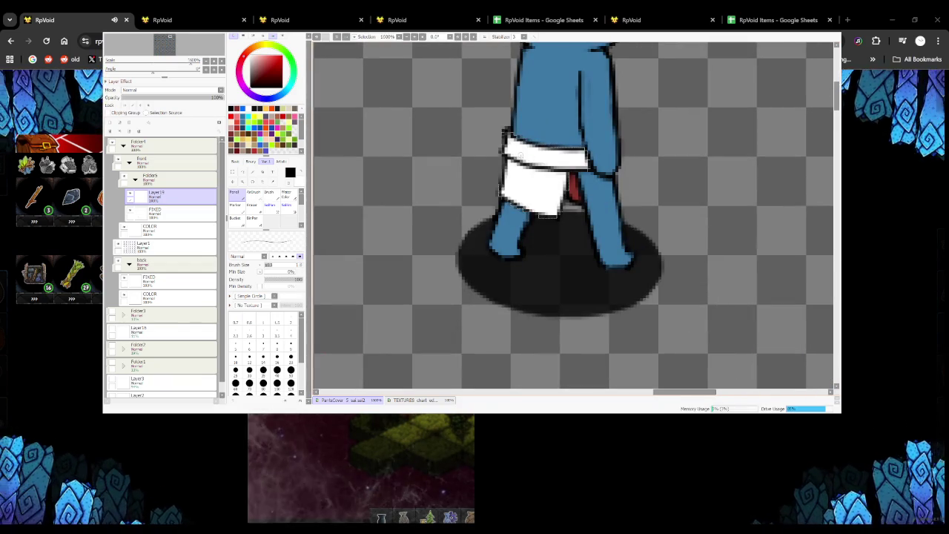
{"action": "scroll", "coordinate": [581, 161], "scroll_direction": "down", "scroll_amount": 5}
{"action": "scroll", "coordinate": [580, 162], "scroll_direction": "up", "scroll_amount": 2}
{"action": "scroll", "coordinate": [581, 161], "scroll_direction": "up", "scroll_amount": 3}
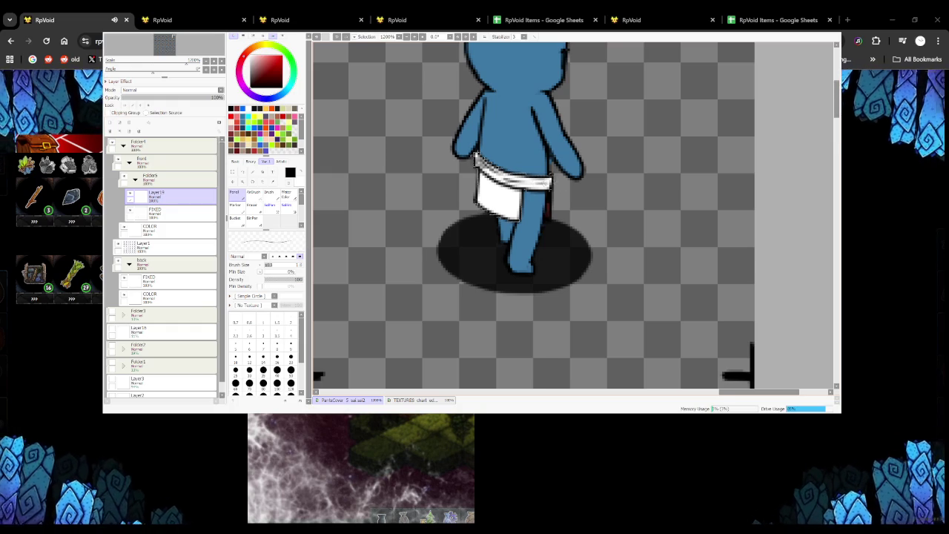
{"action": "scroll", "coordinate": [543, 182], "scroll_direction": "down", "scroll_amount": 5}
{"action": "scroll", "coordinate": [543, 182], "scroll_direction": "down", "scroll_amount": 2}
{"action": "scroll", "coordinate": [410, 213], "scroll_direction": "up", "scroll_amount": 4}
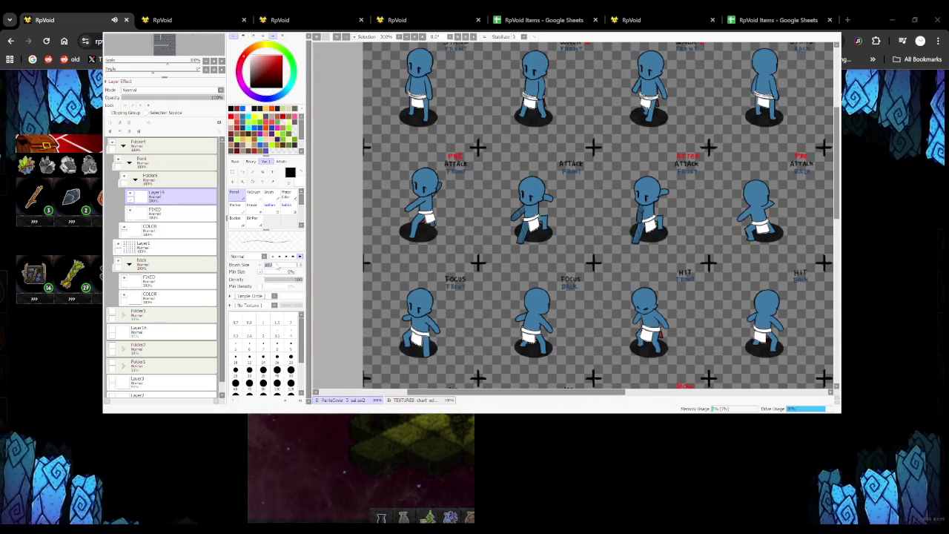
{"action": "scroll", "coordinate": [444, 213], "scroll_direction": "up", "scroll_amount": 3}
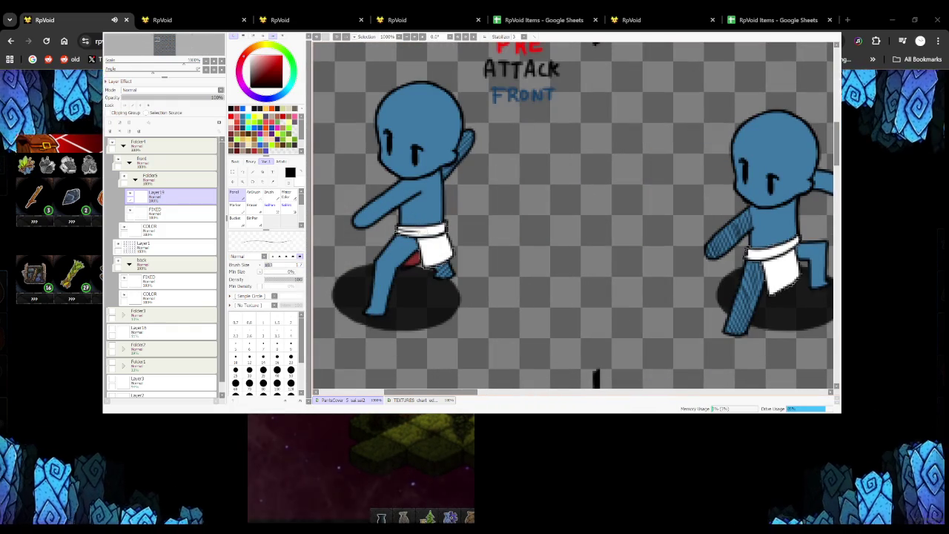
{"action": "scroll", "coordinate": [437, 230], "scroll_direction": "down", "scroll_amount": 3}
{"action": "scroll", "coordinate": [460, 233], "scroll_direction": "down", "scroll_amount": 2}
{"action": "scroll", "coordinate": [482, 236], "scroll_direction": "up", "scroll_amount": 4}
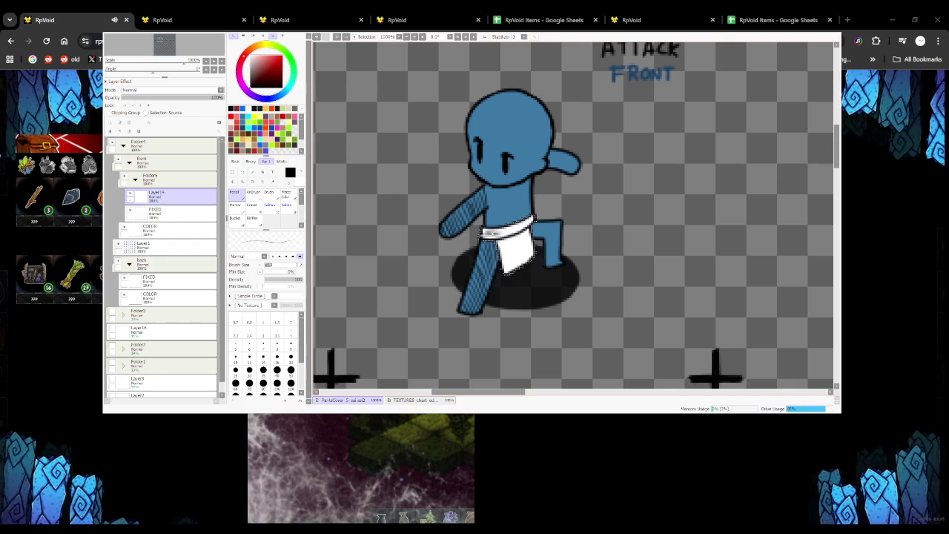
{"action": "scroll", "coordinate": [486, 233], "scroll_direction": "down", "scroll_amount": 1}
{"action": "scroll", "coordinate": [445, 311], "scroll_direction": "down", "scroll_amount": 4}
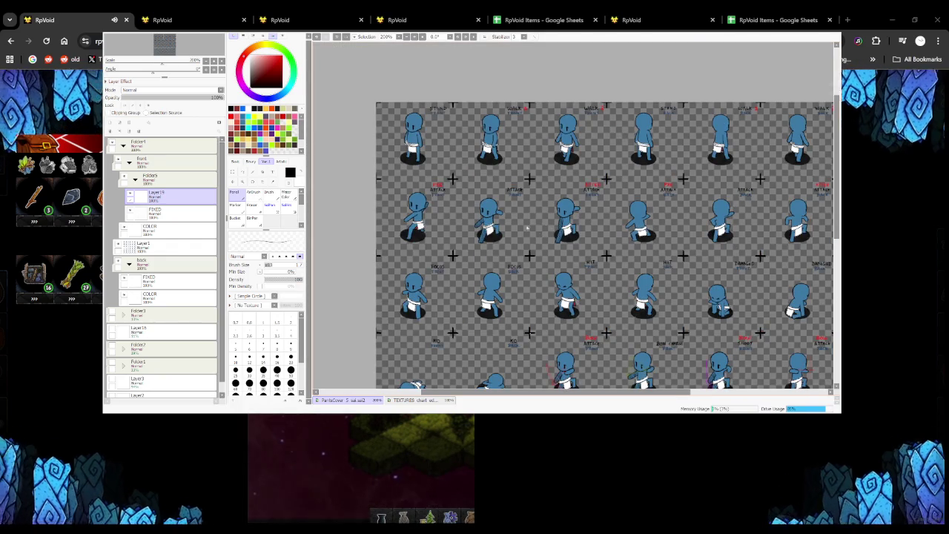
{"action": "scroll", "coordinate": [478, 226], "scroll_direction": "up", "scroll_amount": 3}
{"action": "scroll", "coordinate": [478, 226], "scroll_direction": "up", "scroll_amount": 1}
{"action": "scroll", "coordinate": [519, 290], "scroll_direction": "down", "scroll_amount": 1}
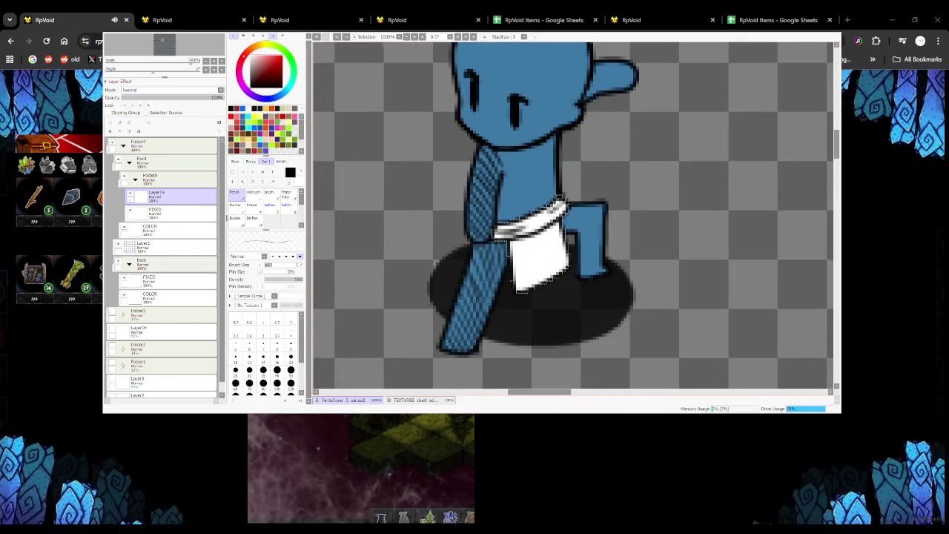
{"action": "scroll", "coordinate": [519, 289], "scroll_direction": "down", "scroll_amount": 3}
{"action": "scroll", "coordinate": [519, 289], "scroll_direction": "down", "scroll_amount": 1}
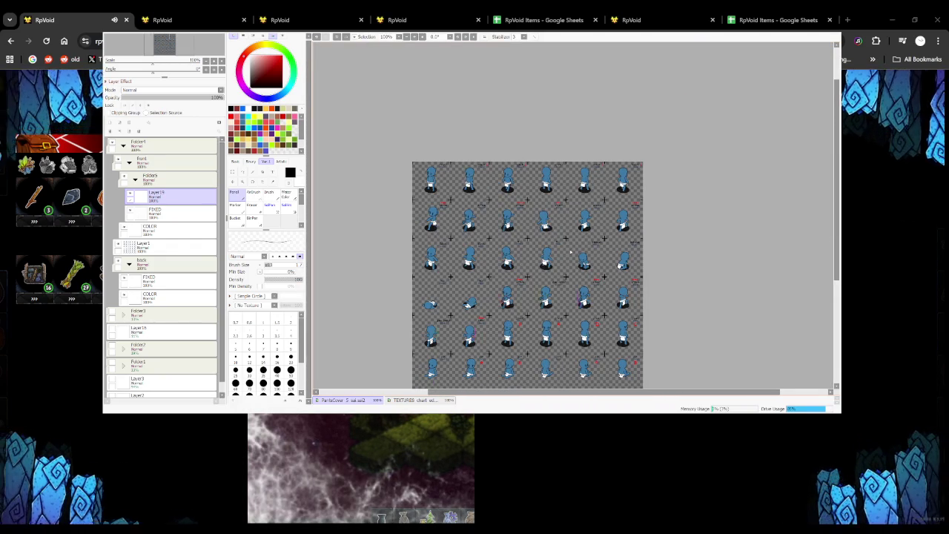
{"action": "scroll", "coordinate": [569, 252], "scroll_direction": "up", "scroll_amount": 1}
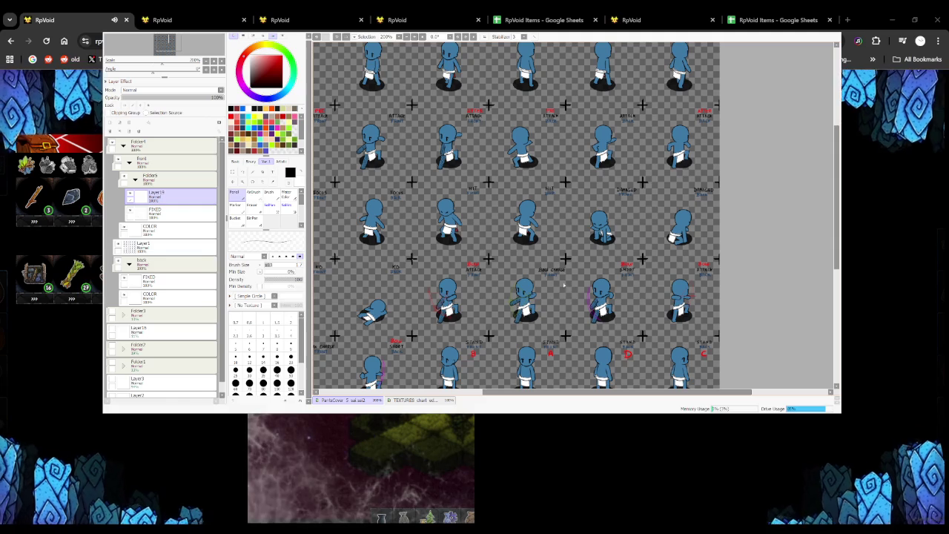
{"action": "scroll", "coordinate": [523, 150], "scroll_direction": "up", "scroll_amount": 2}
Zoom in and out across the sprite sheet to review each sprite's loincloth
{"action": "scroll", "coordinate": [523, 151], "scroll_direction": "up", "scroll_amount": 2}
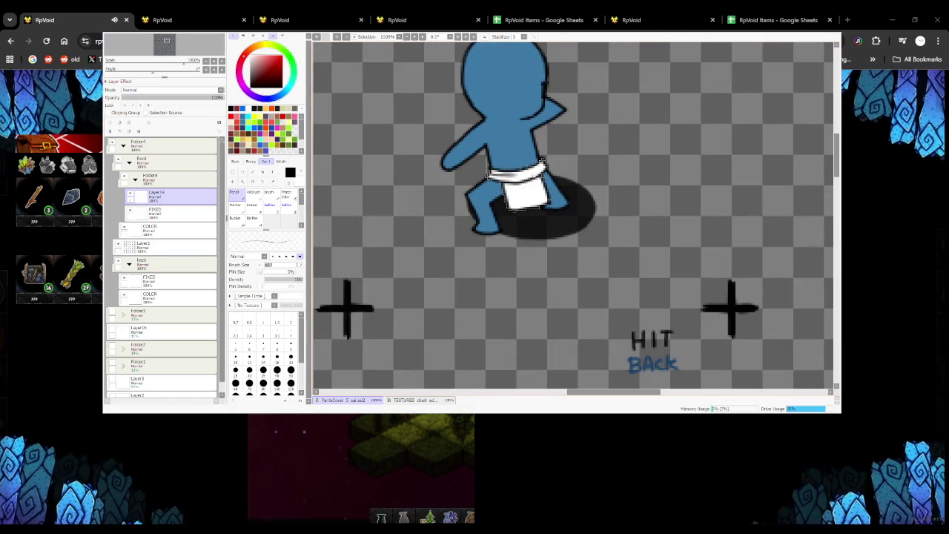
{"action": "scroll", "coordinate": [520, 208], "scroll_direction": "down", "scroll_amount": 4}
{"action": "scroll", "coordinate": [535, 216], "scroll_direction": "up", "scroll_amount": 5}
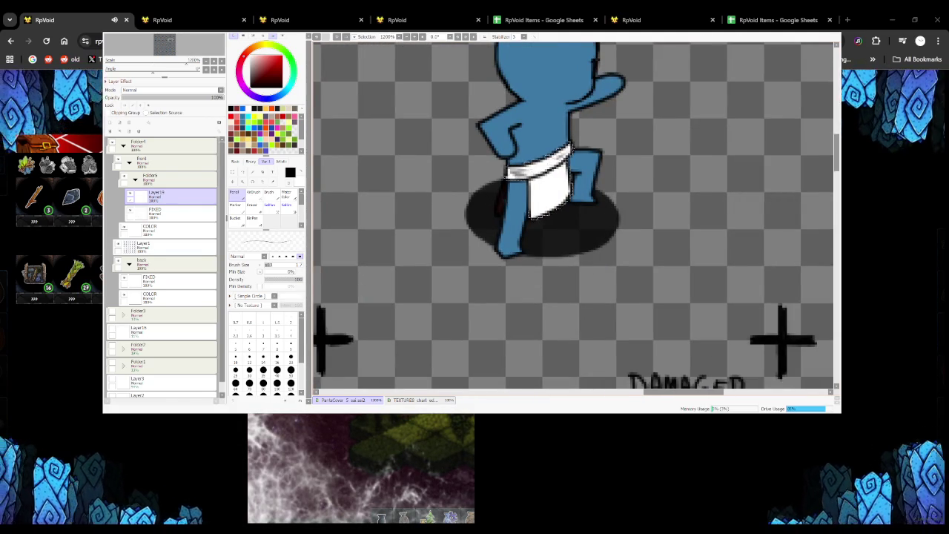
{"action": "scroll", "coordinate": [534, 215], "scroll_direction": "down", "scroll_amount": 4}
{"action": "scroll", "coordinate": [445, 286], "scroll_direction": "up", "scroll_amount": 5}
{"action": "scroll", "coordinate": [491, 172], "scroll_direction": "down", "scroll_amount": 2}
{"action": "scroll", "coordinate": [491, 172], "scroll_direction": "down", "scroll_amount": 2}
{"action": "scroll", "coordinate": [519, 201], "scroll_direction": "up", "scroll_amount": 2}
{"action": "scroll", "coordinate": [543, 206], "scroll_direction": "up", "scroll_amount": 2}
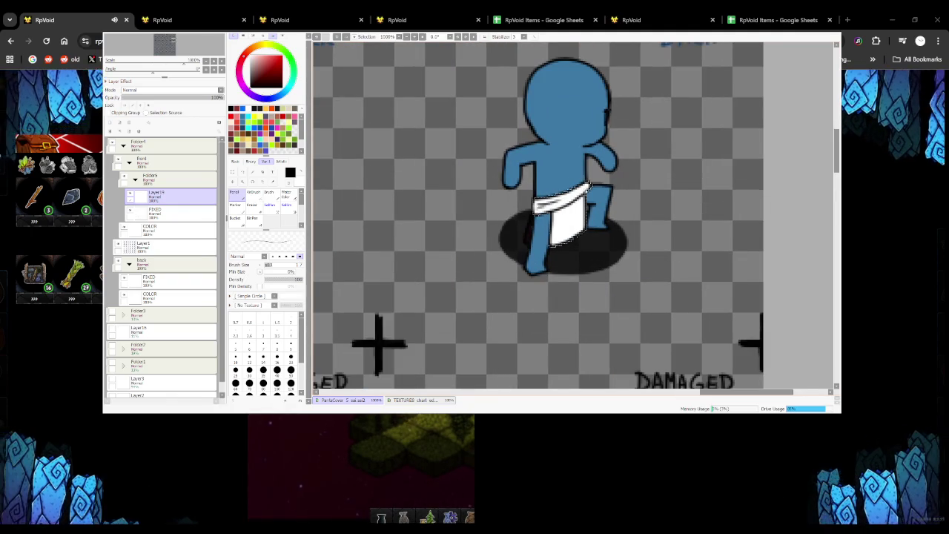
{"action": "scroll", "coordinate": [519, 215], "scroll_direction": "down", "scroll_amount": 2}
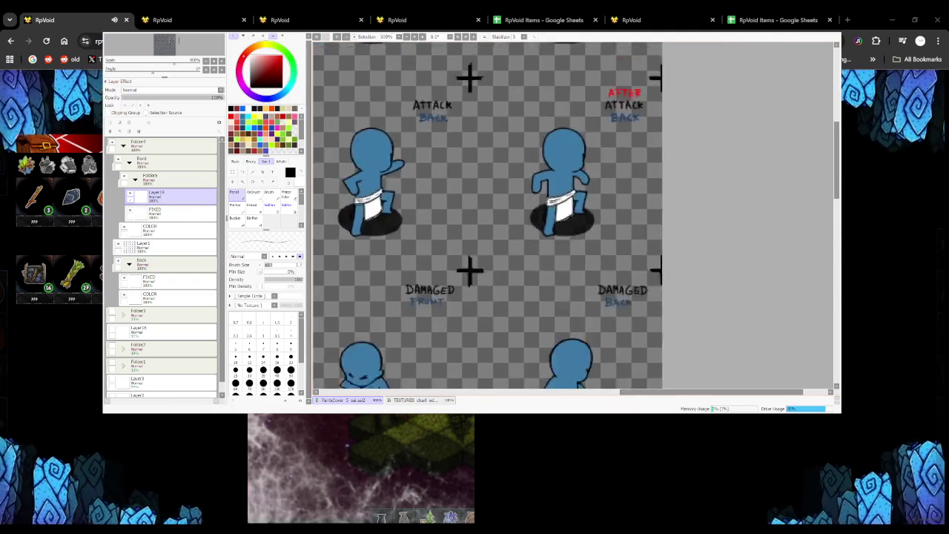
{"action": "scroll", "coordinate": [519, 215], "scroll_direction": "down", "scroll_amount": 3}
{"action": "scroll", "coordinate": [421, 165], "scroll_direction": "up", "scroll_amount": 4}
{"action": "scroll", "coordinate": [421, 165], "scroll_direction": "up", "scroll_amount": 2}
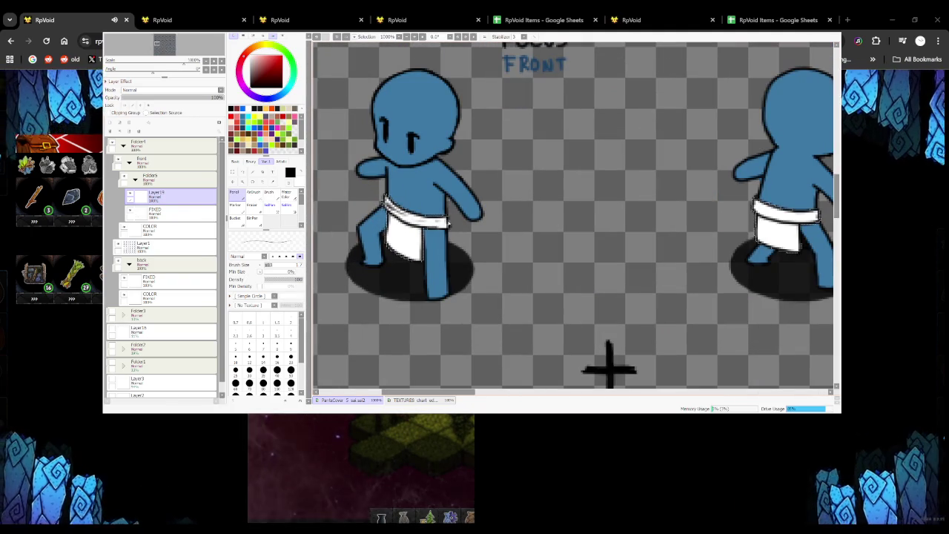
{"action": "scroll", "coordinate": [448, 222], "scroll_direction": "down", "scroll_amount": 5}
{"action": "scroll", "coordinate": [363, 182], "scroll_direction": "up", "scroll_amount": 5}
{"action": "scroll", "coordinate": [363, 182], "scroll_direction": "up", "scroll_amount": 1}
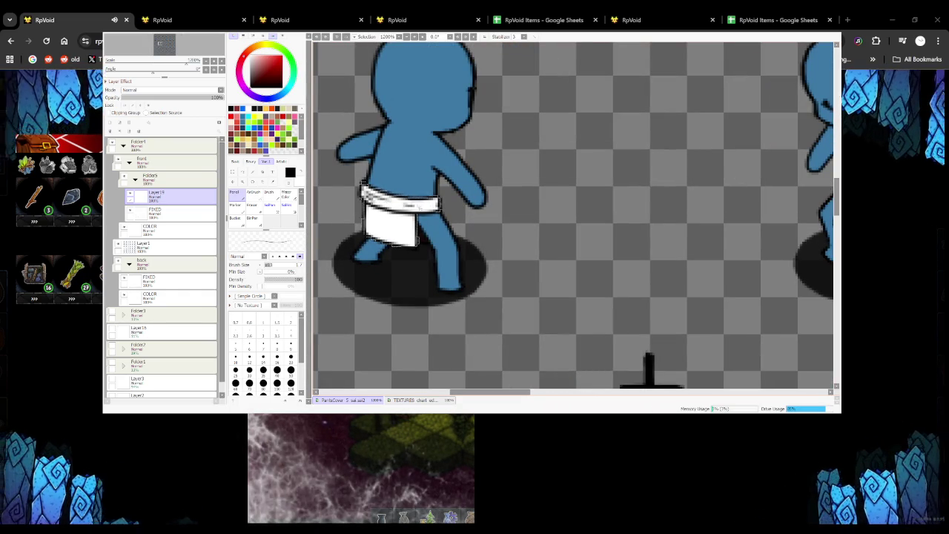
{"action": "scroll", "coordinate": [363, 182], "scroll_direction": "down", "scroll_amount": 5}
{"action": "scroll", "coordinate": [472, 210], "scroll_direction": "up", "scroll_amount": 5}
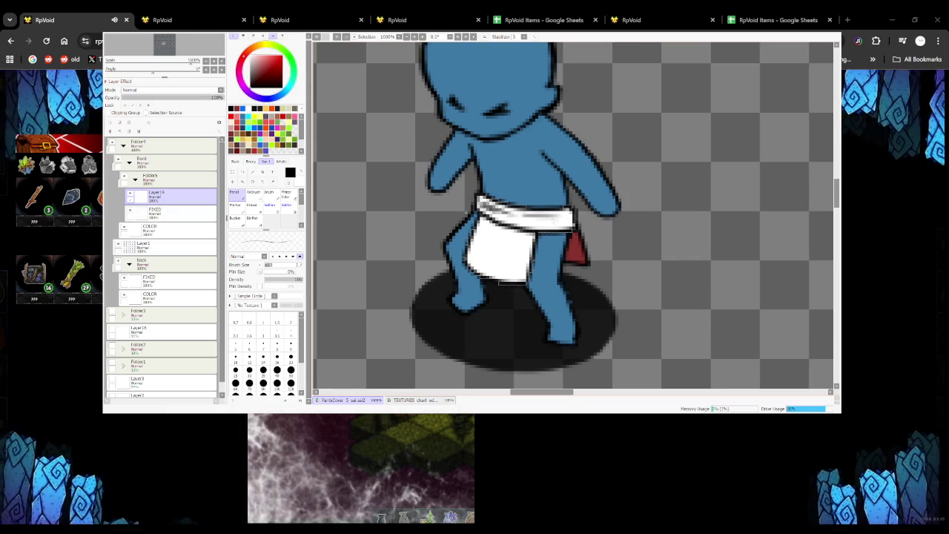
{"action": "scroll", "coordinate": [558, 220], "scroll_direction": "down", "scroll_amount": 2}
{"action": "scroll", "coordinate": [558, 221], "scroll_direction": "down", "scroll_amount": 3}
{"action": "scroll", "coordinate": [552, 245], "scroll_direction": "up", "scroll_amount": 4}
{"action": "scroll", "coordinate": [553, 249], "scroll_direction": "up", "scroll_amount": 1}
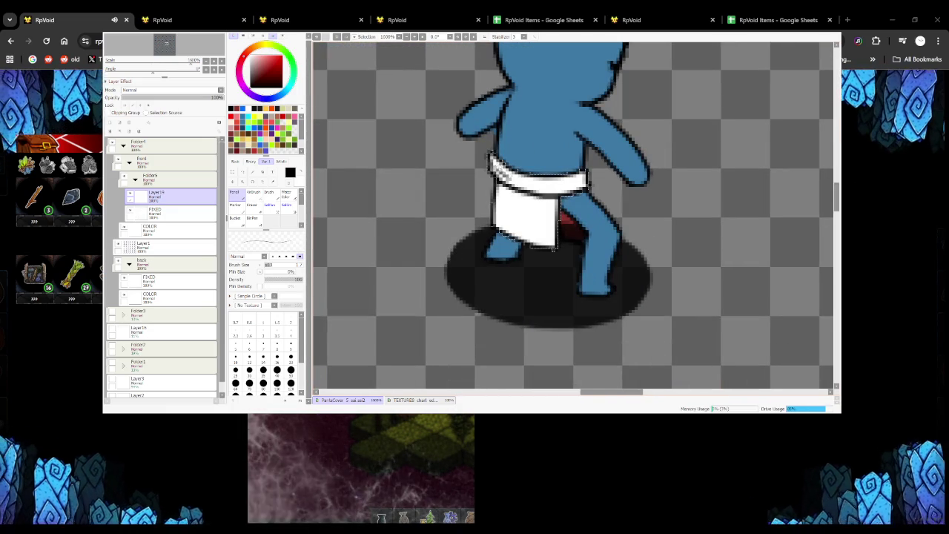
{"action": "scroll", "coordinate": [553, 249], "scroll_direction": "down", "scroll_amount": 2}
{"action": "scroll", "coordinate": [556, 238], "scroll_direction": "down", "scroll_amount": 2}
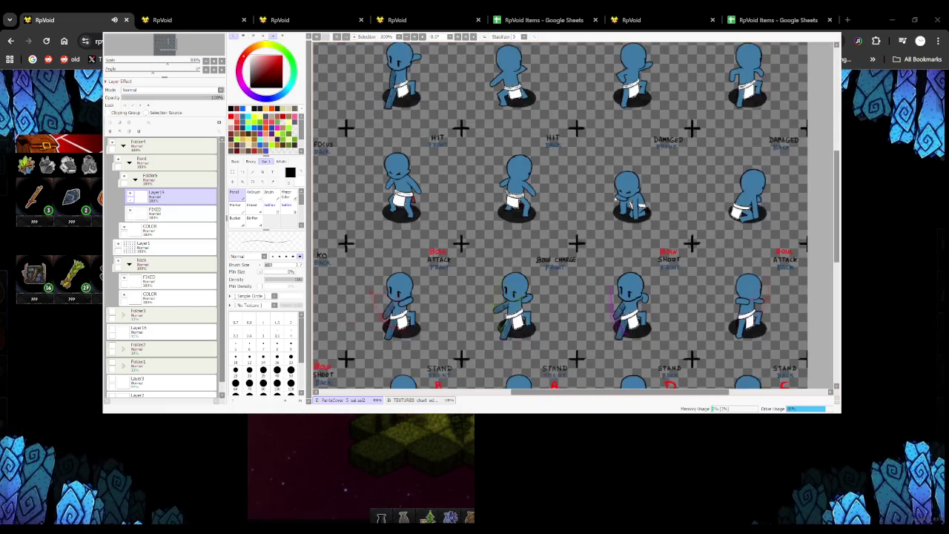
{"action": "scroll", "coordinate": [564, 222], "scroll_direction": "up", "scroll_amount": 3}
{"action": "scroll", "coordinate": [567, 213], "scroll_direction": "up", "scroll_amount": 1}
{"action": "scroll", "coordinate": [568, 213], "scroll_direction": "up", "scroll_amount": 1}
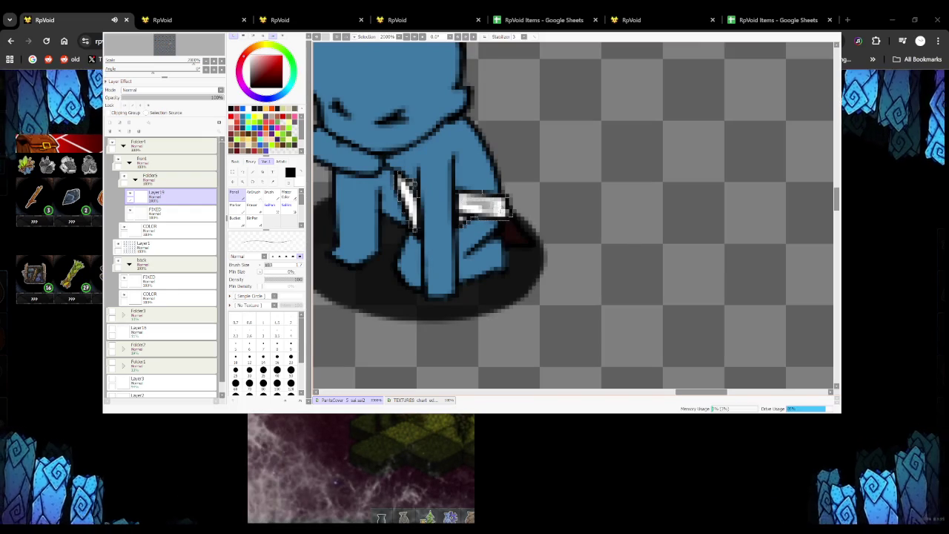
{"action": "scroll", "coordinate": [567, 214], "scroll_direction": "down", "scroll_amount": 3}
{"action": "scroll", "coordinate": [578, 186], "scroll_direction": "up", "scroll_amount": 2}
{"action": "scroll", "coordinate": [571, 223], "scroll_direction": "up", "scroll_amount": 2}
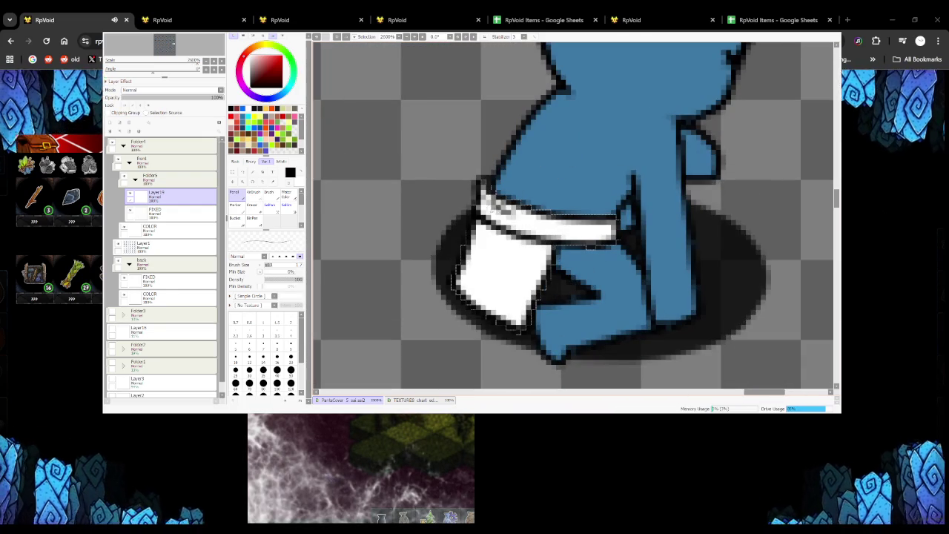
{"action": "scroll", "coordinate": [571, 233], "scroll_direction": "down", "scroll_amount": 1}
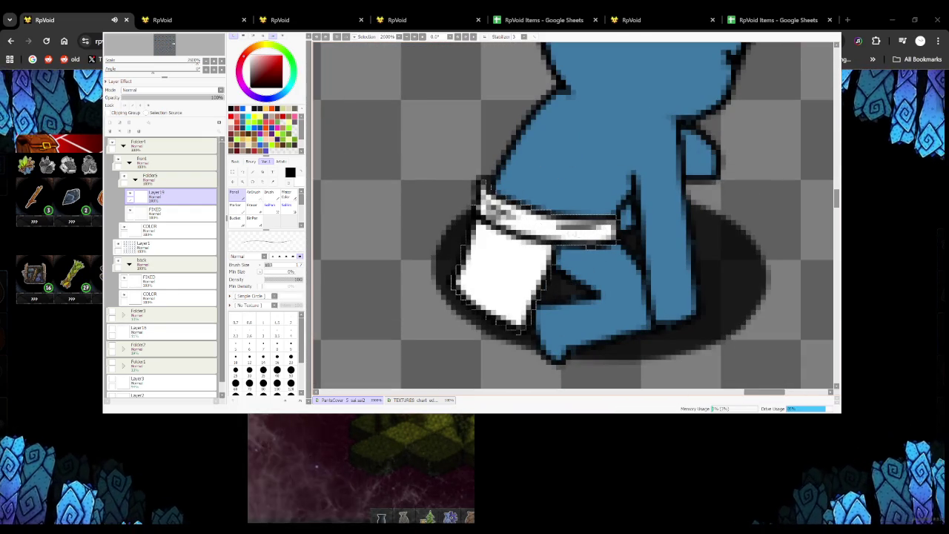
{"action": "scroll", "coordinate": [571, 236], "scroll_direction": "down", "scroll_amount": 1}
{"action": "scroll", "coordinate": [548, 267], "scroll_direction": "down", "scroll_amount": 2}
{"action": "scroll", "coordinate": [549, 267], "scroll_direction": "down", "scroll_amount": 2}
{"action": "scroll", "coordinate": [401, 232], "scroll_direction": "up", "scroll_amount": 3}
{"action": "scroll", "coordinate": [401, 232], "scroll_direction": "up", "scroll_amount": 1}
Undo the last two highlight strokes on the lying sprite's white loincloth
{"action": "key", "text": "ctrl+z"}
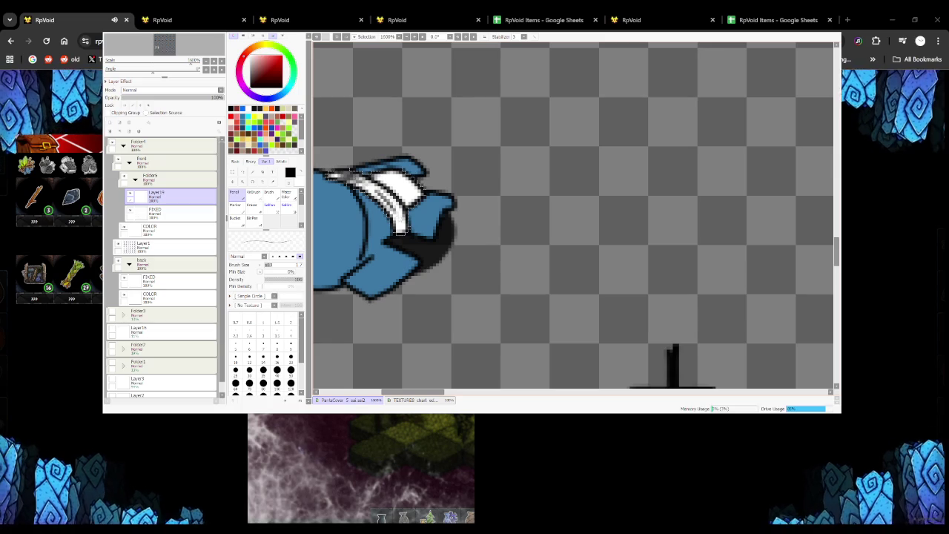
{"action": "scroll", "coordinate": [401, 230], "scroll_direction": "down", "scroll_amount": 3}
{"action": "scroll", "coordinate": [401, 230], "scroll_direction": "up", "scroll_amount": 2}
{"action": "scroll", "coordinate": [397, 237], "scroll_direction": "up", "scroll_amount": 2}
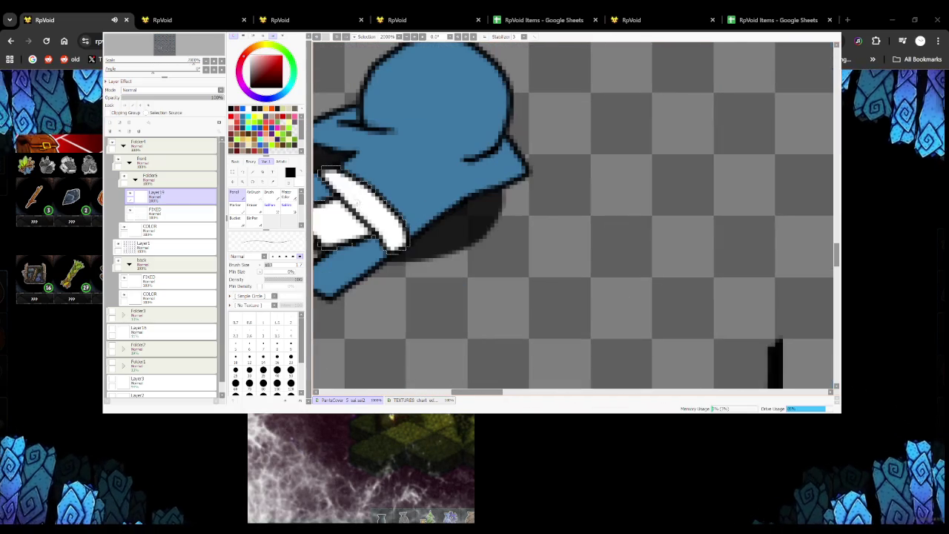
{"action": "key", "text": "ctrl+z"}
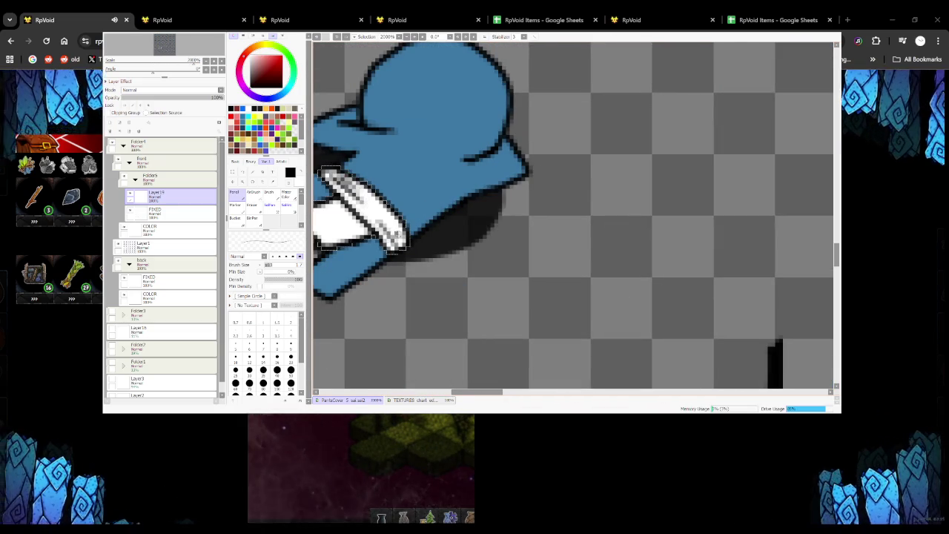
{"action": "scroll", "coordinate": [396, 236], "scroll_direction": "down", "scroll_amount": 3}
{"action": "scroll", "coordinate": [397, 236], "scroll_direction": "down", "scroll_amount": 2}
{"action": "scroll", "coordinate": [445, 260], "scroll_direction": "up", "scroll_amount": 3}
{"action": "scroll", "coordinate": [455, 276], "scroll_direction": "up", "scroll_amount": 1}
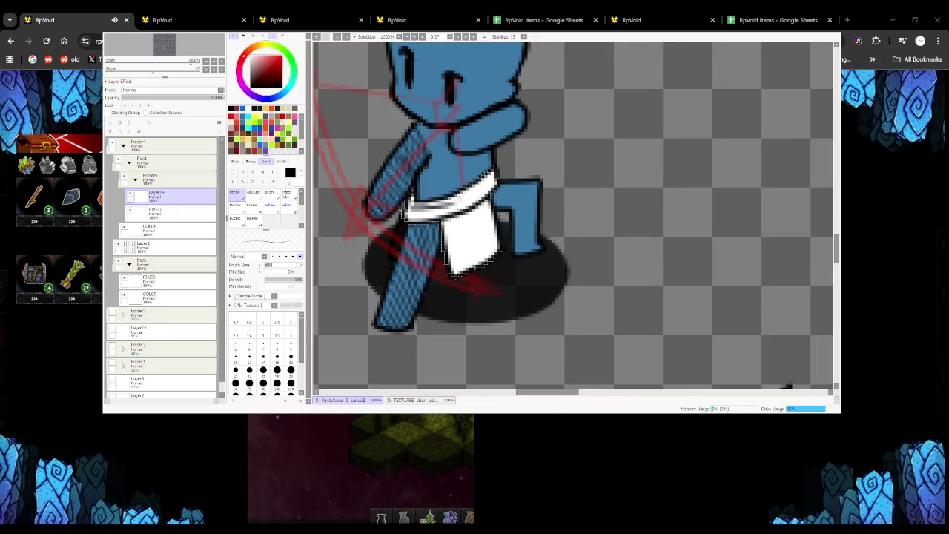
{"action": "scroll", "coordinate": [454, 275], "scroll_direction": "down", "scroll_amount": 2}
{"action": "scroll", "coordinate": [455, 276], "scroll_direction": "down", "scroll_amount": 2}
{"action": "scroll", "coordinate": [437, 274], "scroll_direction": "up", "scroll_amount": 3}
{"action": "scroll", "coordinate": [413, 272], "scroll_direction": "up", "scroll_amount": 1}
{"action": "scroll", "coordinate": [412, 271], "scroll_direction": "down", "scroll_amount": 2}
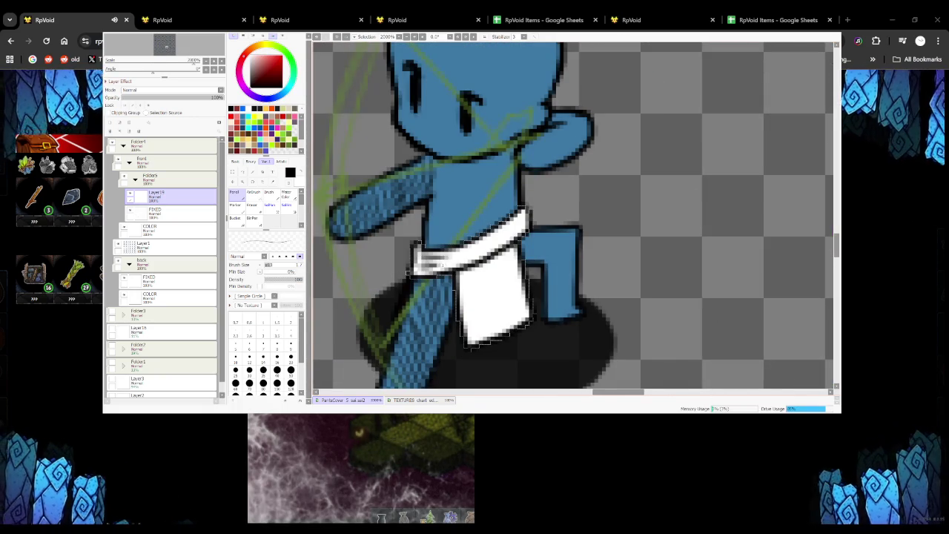
{"action": "scroll", "coordinate": [413, 271], "scroll_direction": "down", "scroll_amount": 2}
{"action": "scroll", "coordinate": [412, 271], "scroll_direction": "down", "scroll_amount": 1}
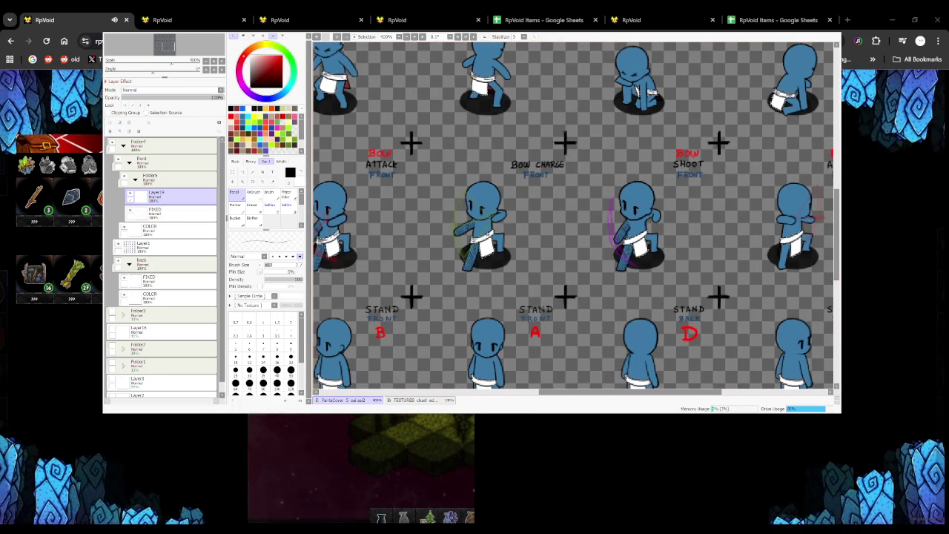
Lower Layer1's opacity to fade the blue base figures, then reselect the loincloth layer
{"action": "left_click", "coordinate": [148, 244]}
{"action": "left_click", "coordinate": [191, 99]}
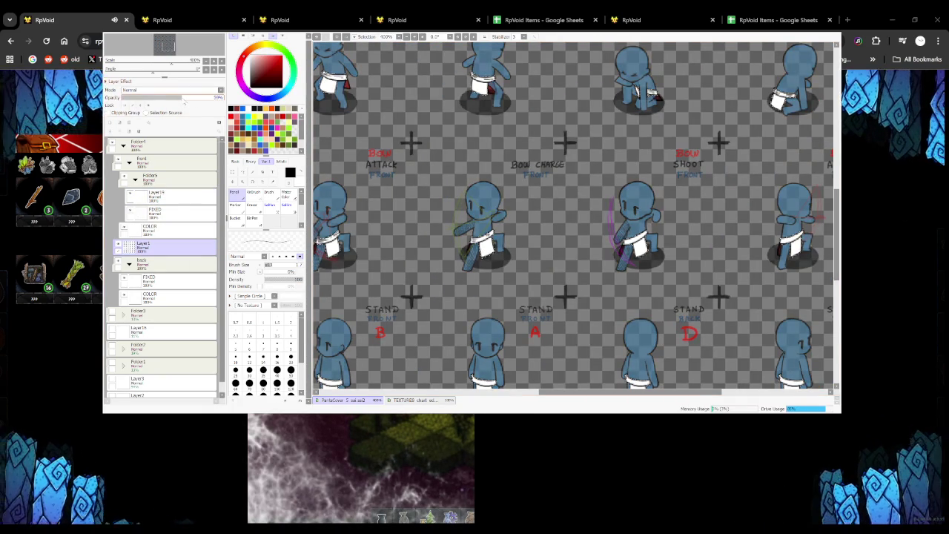
{"action": "left_click", "coordinate": [156, 195]}
Brush grey shading along the upper band of the sitting sprite's loincloth
{"action": "scroll", "coordinate": [576, 247], "scroll_direction": "down", "scroll_amount": 2}
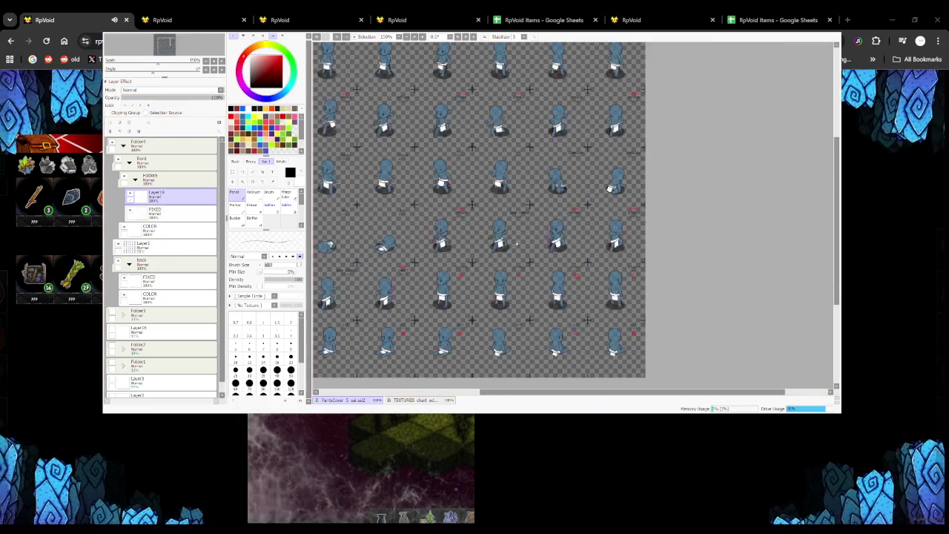
{"action": "scroll", "coordinate": [576, 247], "scroll_direction": "up", "scroll_amount": 3}
{"action": "scroll", "coordinate": [577, 247], "scroll_direction": "up", "scroll_amount": 1}
{"action": "scroll", "coordinate": [493, 217], "scroll_direction": "up", "scroll_amount": 4}
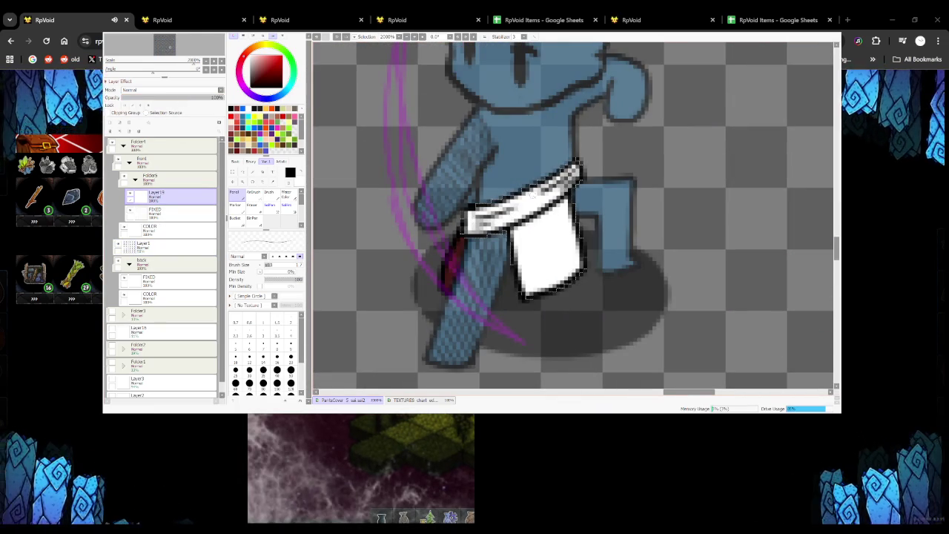
{"action": "scroll", "coordinate": [563, 200], "scroll_direction": "down", "scroll_amount": 3}
{"action": "scroll", "coordinate": [553, 228], "scroll_direction": "down", "scroll_amount": 4}
{"action": "scroll", "coordinate": [456, 215], "scroll_direction": "up", "scroll_amount": 4}
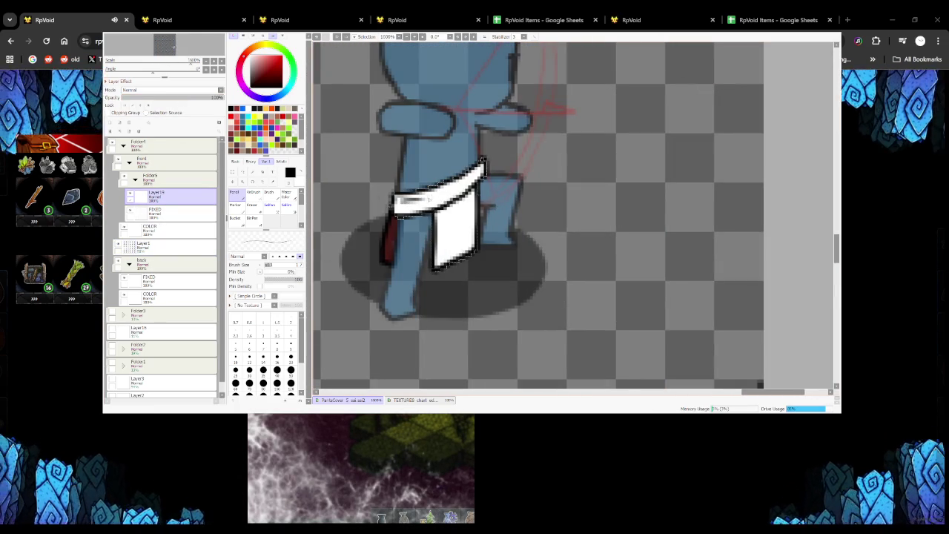
{"action": "scroll", "coordinate": [367, 189], "scroll_direction": "down", "scroll_amount": 2}
{"action": "scroll", "coordinate": [367, 189], "scroll_direction": "down", "scroll_amount": 2}
{"action": "scroll", "coordinate": [445, 187], "scroll_direction": "down", "scroll_amount": 1}
{"action": "scroll", "coordinate": [445, 187], "scroll_direction": "up", "scroll_amount": 4}
{"action": "scroll", "coordinate": [445, 187], "scroll_direction": "up", "scroll_amount": 2}
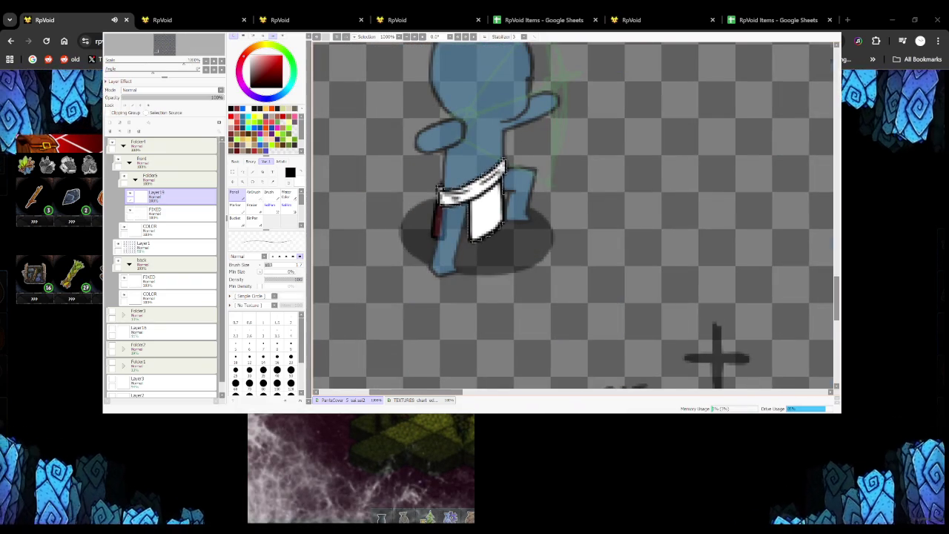
{"action": "scroll", "coordinate": [528, 198], "scroll_direction": "down", "scroll_amount": 3}
{"action": "scroll", "coordinate": [528, 198], "scroll_direction": "up", "scroll_amount": 3}
{"action": "scroll", "coordinate": [519, 189], "scroll_direction": "down", "scroll_amount": 1}
{"action": "scroll", "coordinate": [519, 189], "scroll_direction": "down", "scroll_amount": 1}
{"action": "scroll", "coordinate": [519, 190], "scroll_direction": "down", "scroll_amount": 3}
{"action": "scroll", "coordinate": [519, 190], "scroll_direction": "up", "scroll_amount": 3}
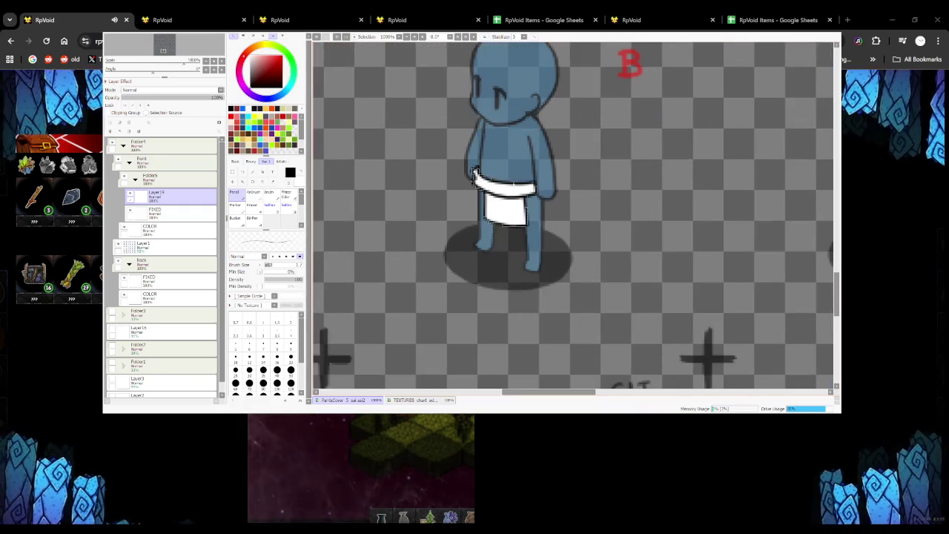
{"action": "scroll", "coordinate": [519, 189], "scroll_direction": "down", "scroll_amount": 1}
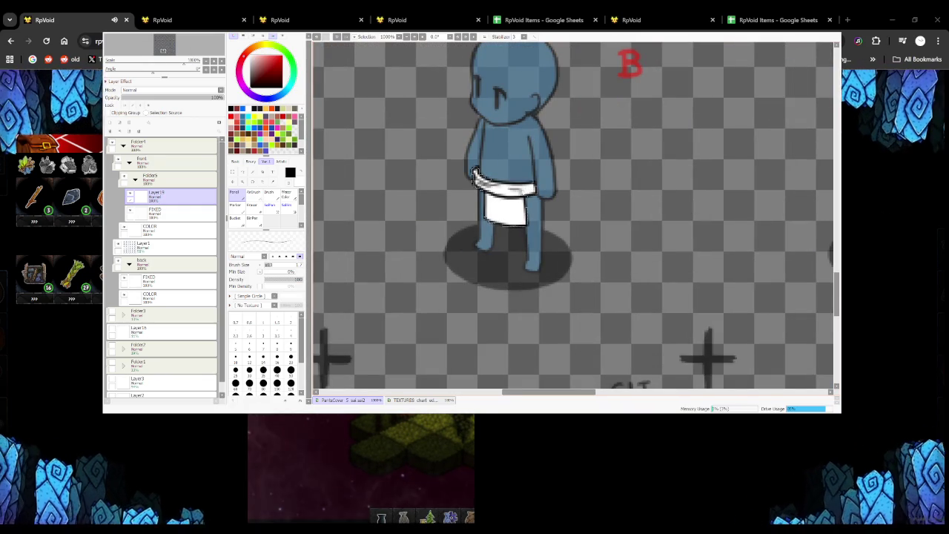
{"action": "scroll", "coordinate": [519, 189], "scroll_direction": "down", "scroll_amount": 2}
{"action": "scroll", "coordinate": [561, 205], "scroll_direction": "up", "scroll_amount": 3}
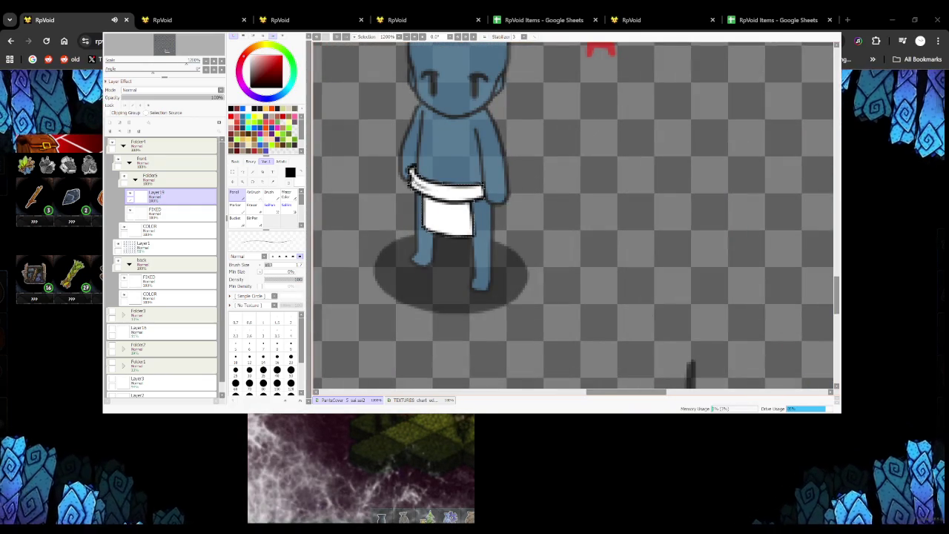
{"action": "scroll", "coordinate": [646, 360], "scroll_direction": "down", "scroll_amount": 2}
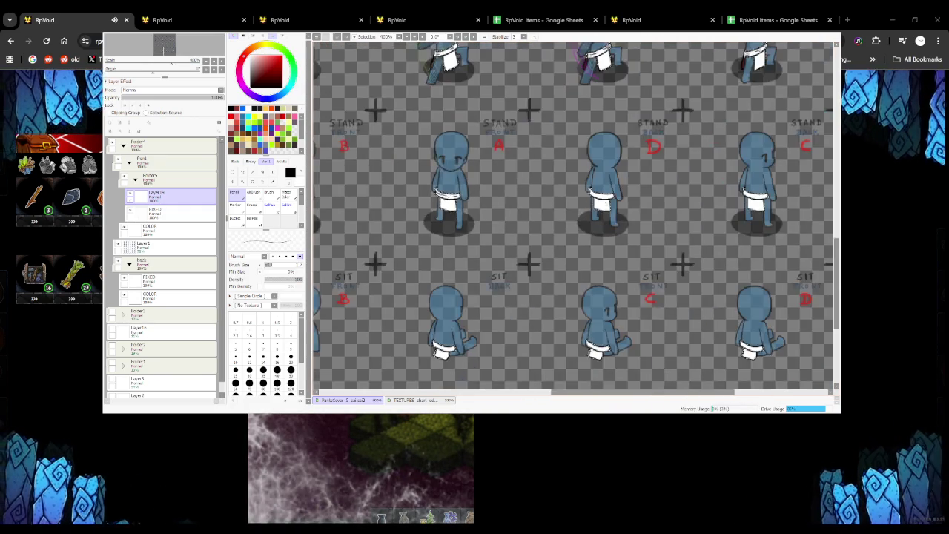
{"action": "scroll", "coordinate": [646, 361], "scroll_direction": "up", "scroll_amount": 3}
{"action": "scroll", "coordinate": [646, 361], "scroll_direction": "up", "scroll_amount": 1}
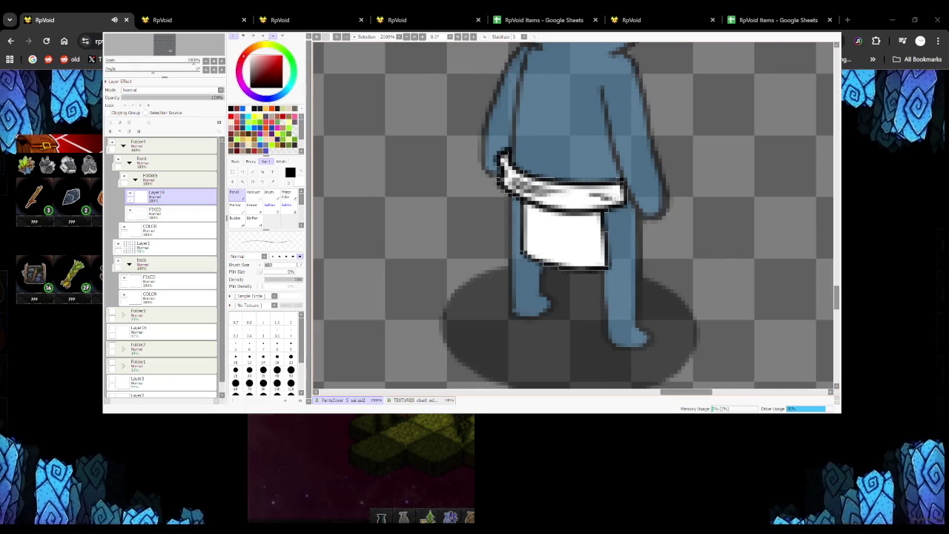
{"action": "scroll", "coordinate": [637, 212], "scroll_direction": "down", "scroll_amount": 3}
{"action": "scroll", "coordinate": [636, 213], "scroll_direction": "down", "scroll_amount": 2}
{"action": "scroll", "coordinate": [636, 213], "scroll_direction": "up", "scroll_amount": 4}
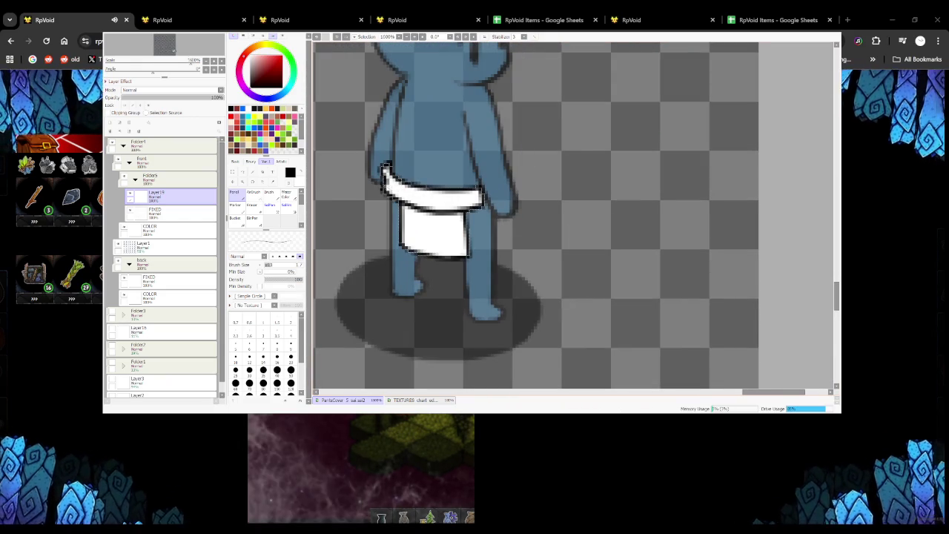
{"action": "scroll", "coordinate": [445, 208], "scroll_direction": "down", "scroll_amount": 3}
{"action": "scroll", "coordinate": [445, 208], "scroll_direction": "up", "scroll_amount": 1}
{"action": "scroll", "coordinate": [430, 215], "scroll_direction": "up", "scroll_amount": 2}
{"action": "scroll", "coordinate": [413, 222], "scroll_direction": "up", "scroll_amount": 2}
{"action": "left_click_drag", "start_coordinate": [413, 218], "coordinate": [445, 235]}
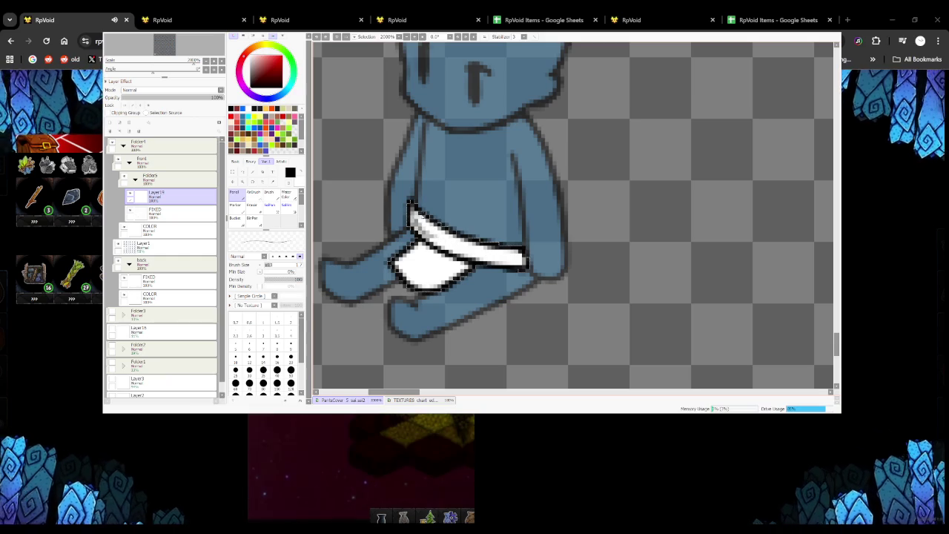
{"action": "scroll", "coordinate": [482, 255], "scroll_direction": "down", "scroll_amount": 1}
{"action": "scroll", "coordinate": [519, 254], "scroll_direction": "down", "scroll_amount": 1}
{"action": "scroll", "coordinate": [564, 253], "scroll_direction": "down", "scroll_amount": 2}
{"action": "scroll", "coordinate": [614, 252], "scroll_direction": "up", "scroll_amount": 2}
{"action": "scroll", "coordinate": [614, 251], "scroll_direction": "up", "scroll_amount": 1}
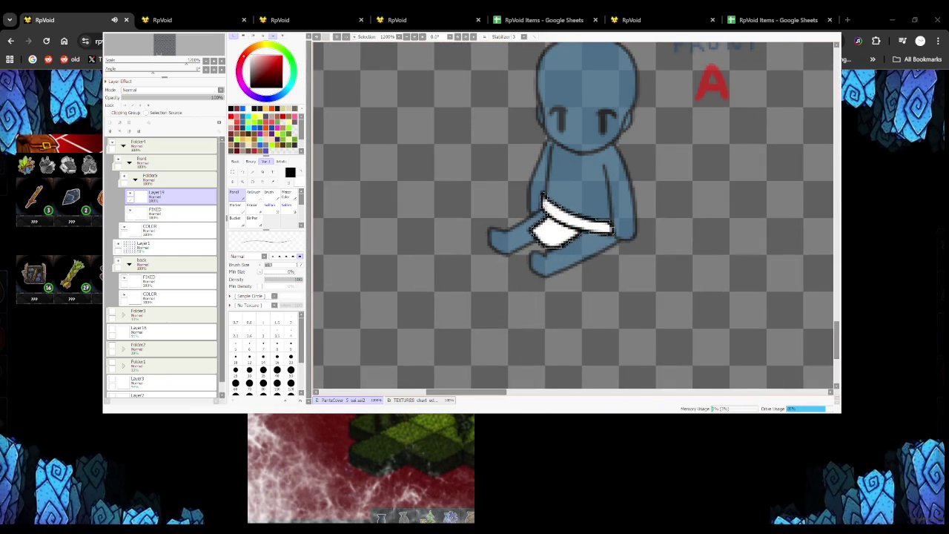
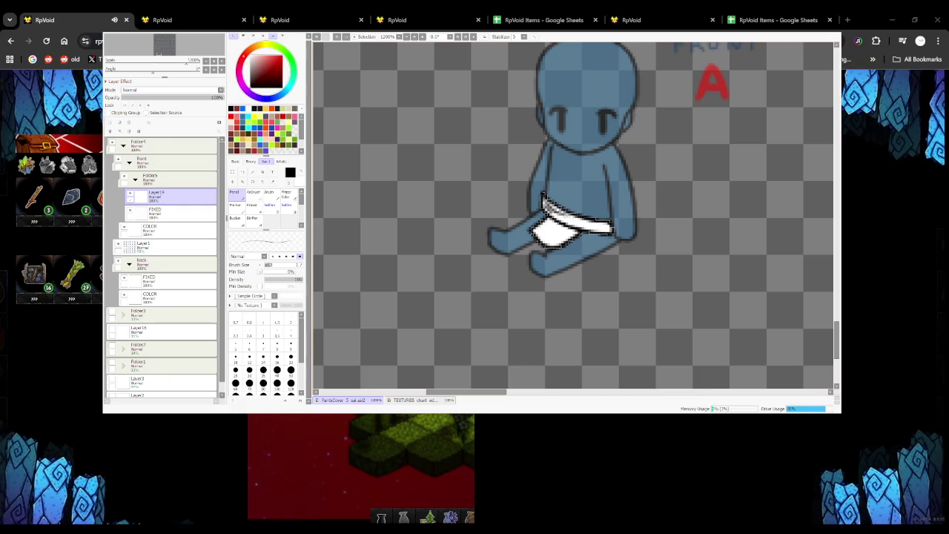
Pencil darker pixels over the white band of the sitting figure's loincloth
{"action": "scroll", "coordinate": [563, 224], "scroll_direction": "down", "scroll_amount": 4}
{"action": "scroll", "coordinate": [563, 224], "scroll_direction": "up", "scroll_amount": 1}
{"action": "scroll", "coordinate": [552, 219], "scroll_direction": "up", "scroll_amount": 4}
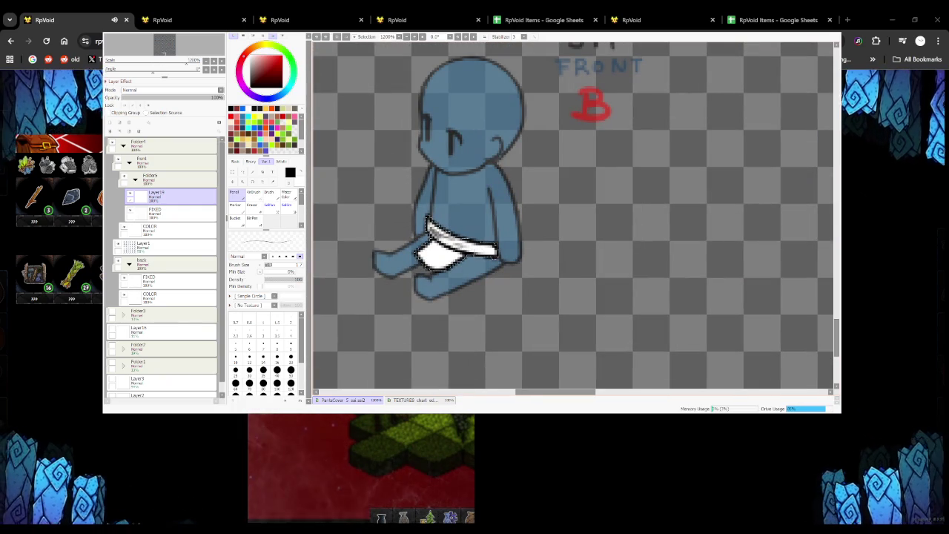
{"action": "scroll", "coordinate": [488, 250], "scroll_direction": "down", "scroll_amount": 4}
{"action": "scroll", "coordinate": [487, 210], "scroll_direction": "up", "scroll_amount": 4}
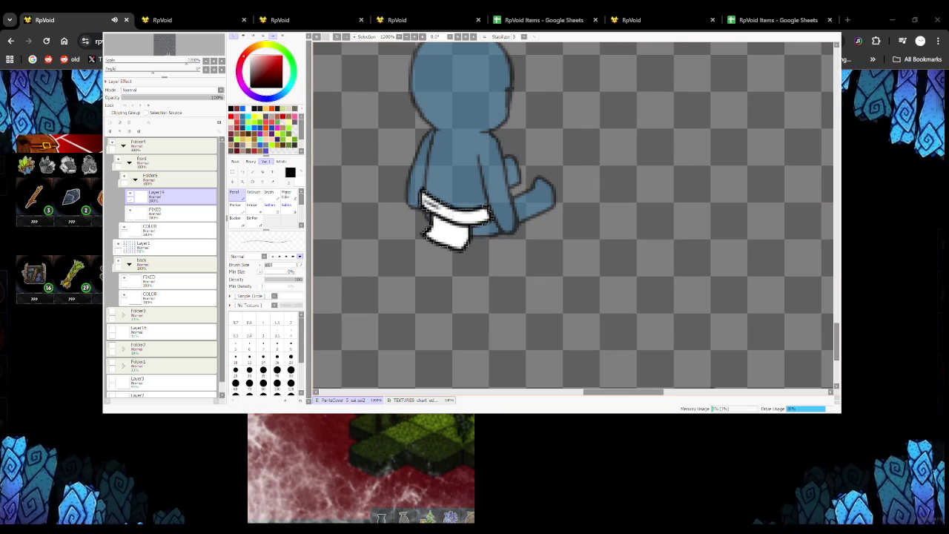
{"action": "scroll", "coordinate": [482, 215], "scroll_direction": "down", "scroll_amount": 1}
{"action": "scroll", "coordinate": [482, 215], "scroll_direction": "down", "scroll_amount": 3}
{"action": "scroll", "coordinate": [482, 215], "scroll_direction": "up", "scroll_amount": 3}
{"action": "scroll", "coordinate": [482, 215], "scroll_direction": "up", "scroll_amount": 2}
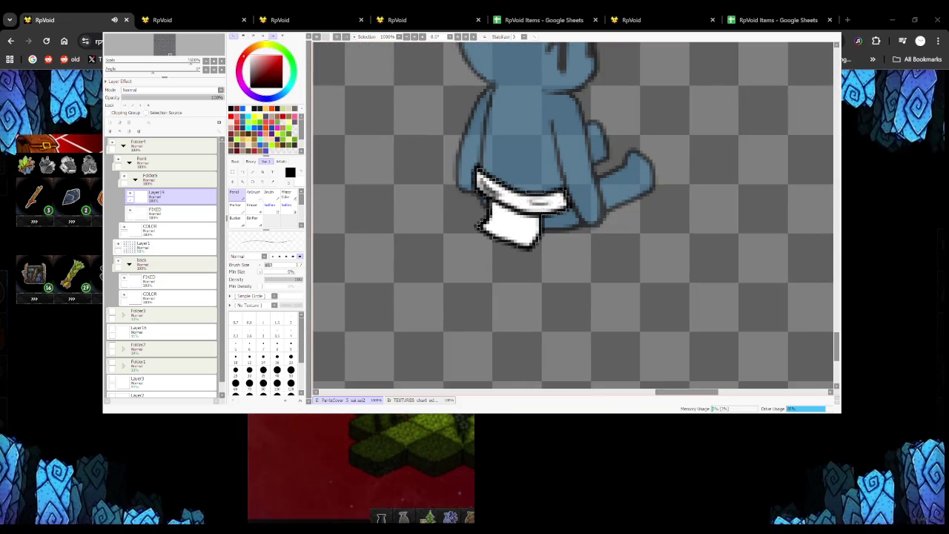
{"action": "scroll", "coordinate": [557, 199], "scroll_direction": "down", "scroll_amount": 3}
{"action": "scroll", "coordinate": [534, 207], "scroll_direction": "up", "scroll_amount": 2}
{"action": "scroll", "coordinate": [519, 215], "scroll_direction": "up", "scroll_amount": 2}
{"action": "scroll", "coordinate": [519, 215], "scroll_direction": "up", "scroll_amount": 1}
{"action": "left_click_drag", "start_coordinate": [404, 190], "coordinate": [419, 199]}
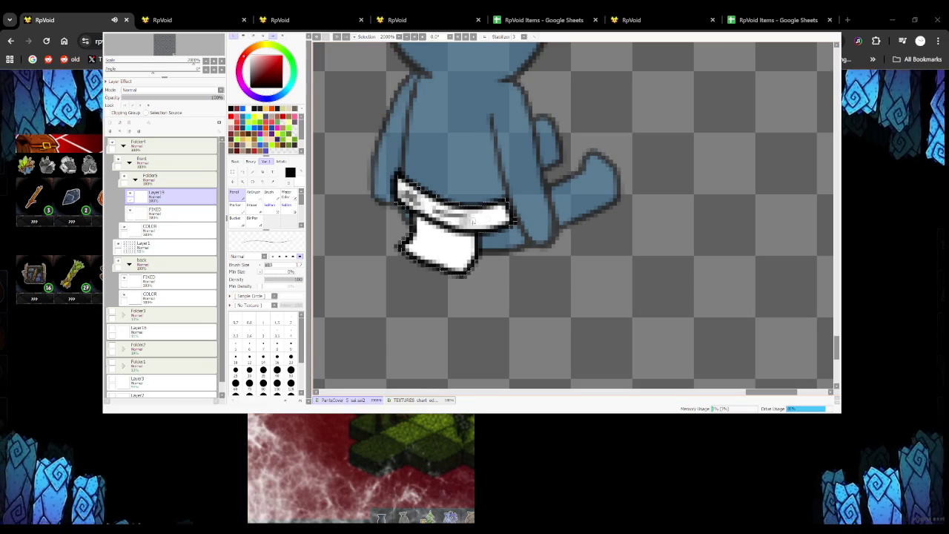
{"action": "scroll", "coordinate": [439, 107], "scroll_direction": "down", "scroll_amount": 5}
{"action": "scroll", "coordinate": [431, 126], "scroll_direction": "down", "scroll_amount": 2}
{"action": "scroll", "coordinate": [423, 148], "scroll_direction": "up", "scroll_amount": 1}
{"action": "scroll", "coordinate": [417, 156], "scroll_direction": "down", "scroll_amount": 1}
{"action": "scroll", "coordinate": [417, 156], "scroll_direction": "up", "scroll_amount": 2}
{"action": "scroll", "coordinate": [382, 134], "scroll_direction": "up", "scroll_amount": 2}
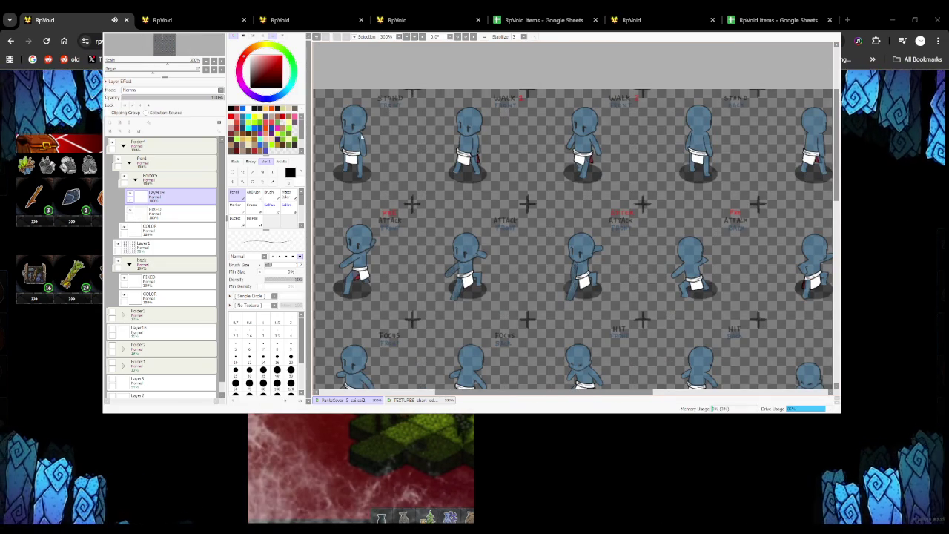
{"action": "scroll", "coordinate": [471, 222], "scroll_direction": "down", "scroll_amount": 2}
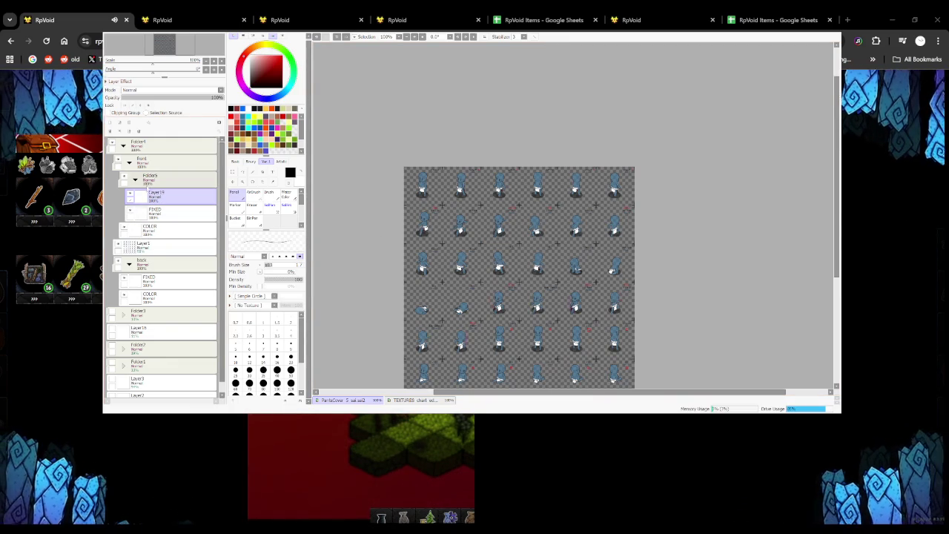
Add a new layer with green as the colour, trying and undoing a first belt stroke
{"action": "key", "text": "ctrl+shift+n"}
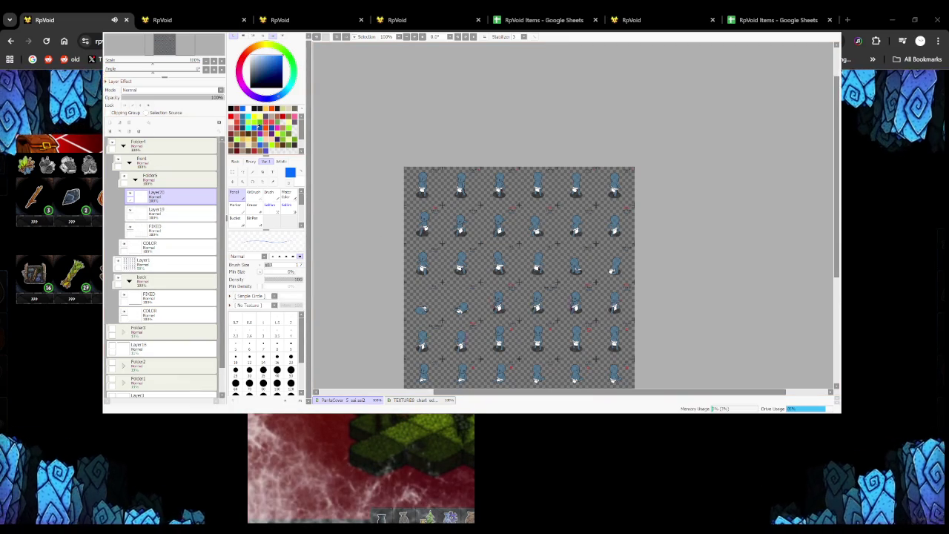
{"action": "left_click", "coordinate": [274, 66]}
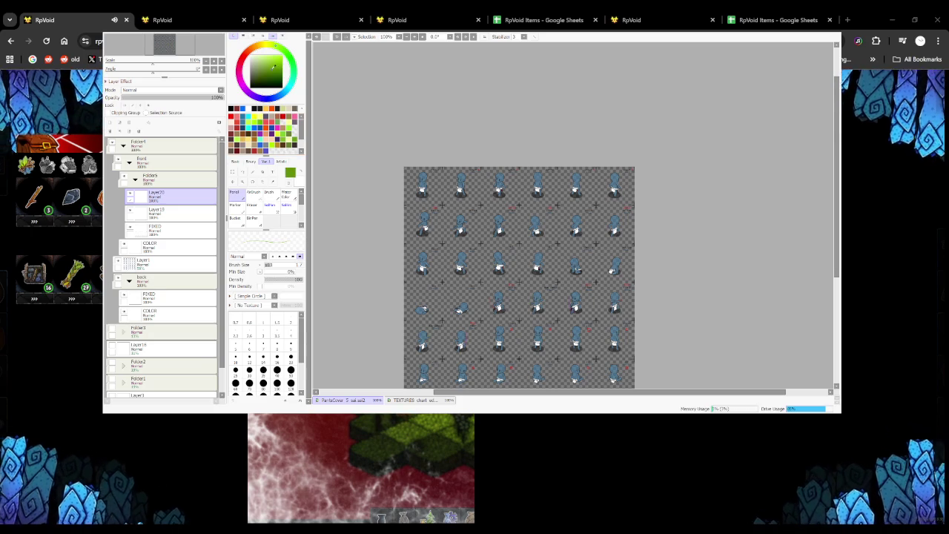
{"action": "scroll", "coordinate": [483, 199], "scroll_direction": "up", "scroll_amount": 10}
{"action": "scroll", "coordinate": [483, 199], "scroll_direction": "up", "scroll_amount": 7}
{"action": "left_click_drag", "start_coordinate": [445, 181], "coordinate": [397, 194]}
{"action": "key", "text": "ctrl+z"}
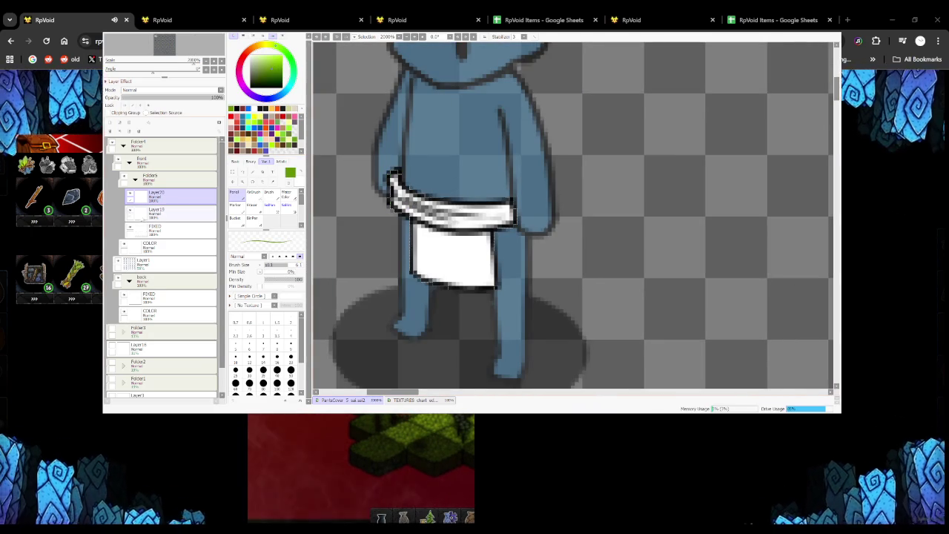
Move the new layer just above COLOR and paint the belt's left end green
{"action": "left_click", "coordinate": [158, 247]}
{"action": "left_click", "coordinate": [171, 197]}
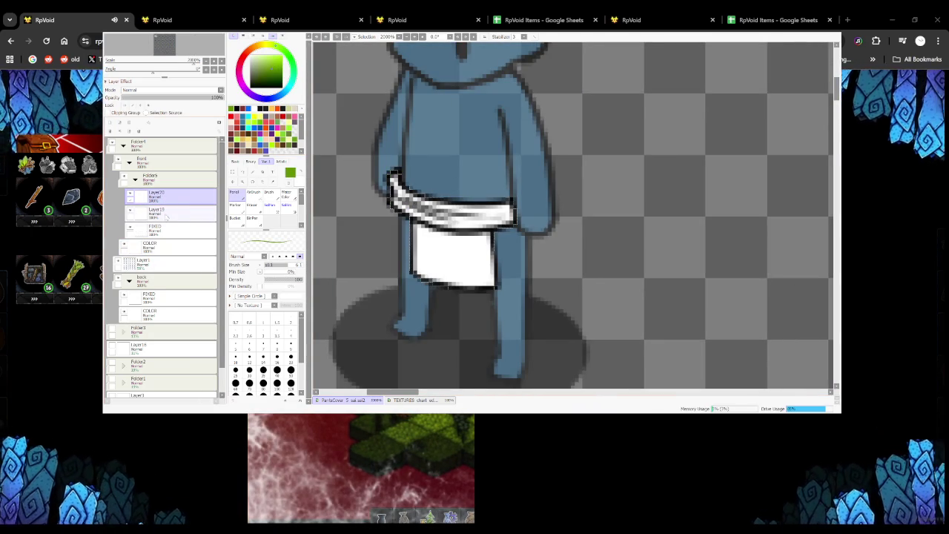
{"action": "left_click", "coordinate": [158, 247], "text": "ctrl"}
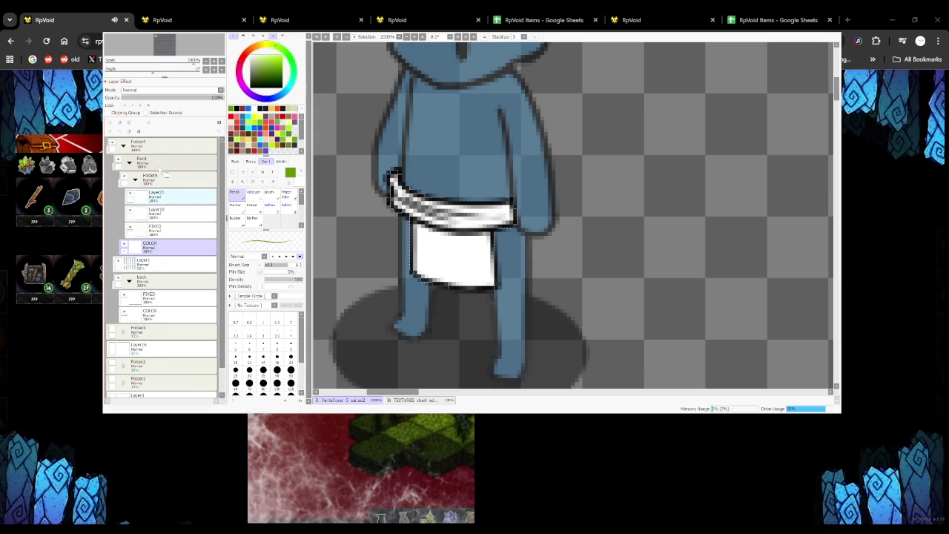
{"action": "left_click_drag", "start_coordinate": [155, 197], "coordinate": [168, 229]}
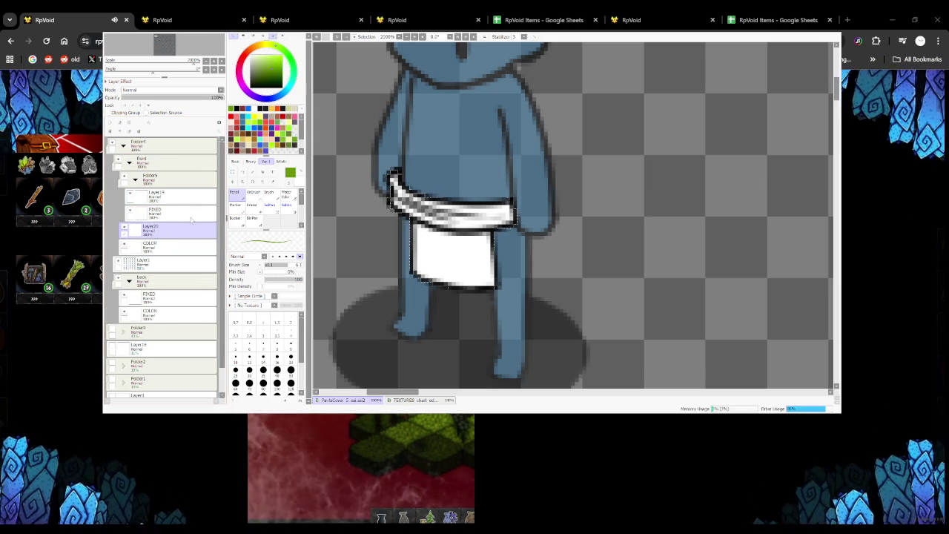
{"action": "mouse_move", "coordinate": [394, 181]}
{"action": "left_mouse_down"}
{"action": "mouse_move", "coordinate": [445, 219]}
{"action": "mouse_move", "coordinate": [504, 215]}
{"action": "mouse_move", "coordinate": [439, 211]}
{"action": "left_mouse_up"}
Paint the next sprite's belt green across both ends, then another sprite's white belt
{"action": "scroll", "coordinate": [450, 216], "scroll_direction": "down", "scroll_amount": 3}
{"action": "scroll", "coordinate": [444, 207], "scroll_direction": "down", "scroll_amount": 3}
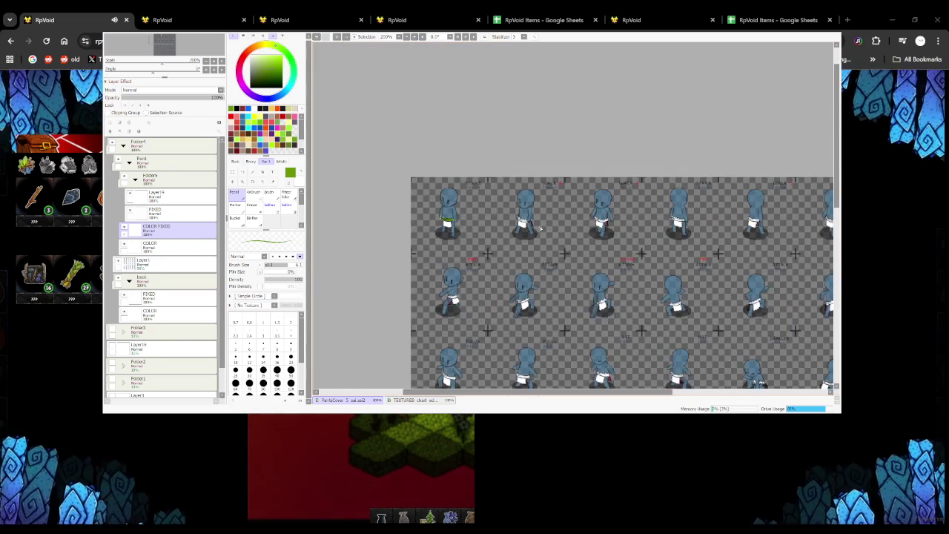
{"action": "scroll", "coordinate": [442, 187], "scroll_direction": "up", "scroll_amount": 5}
{"action": "left_click_drag", "start_coordinate": [432, 192], "coordinate": [483, 215]}
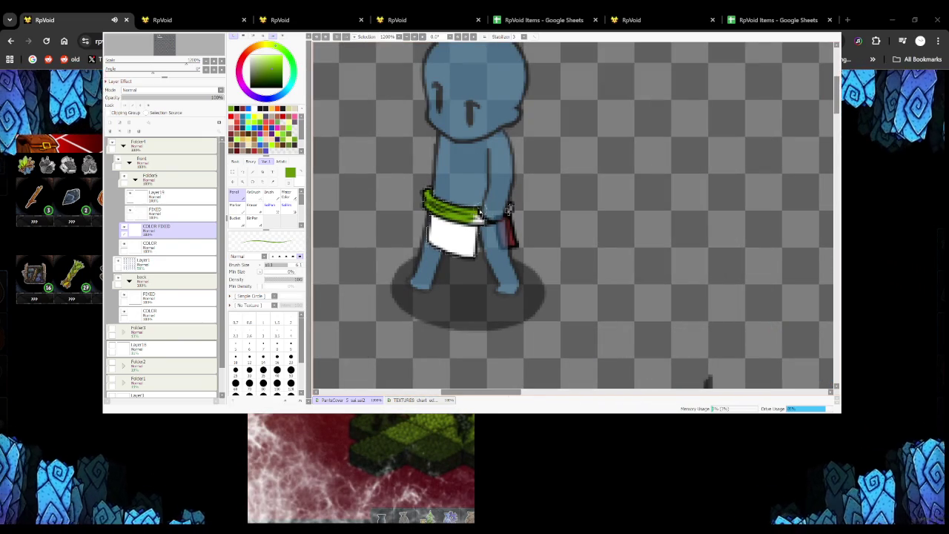
{"action": "scroll", "coordinate": [508, 208], "scroll_direction": "down", "scroll_amount": 4}
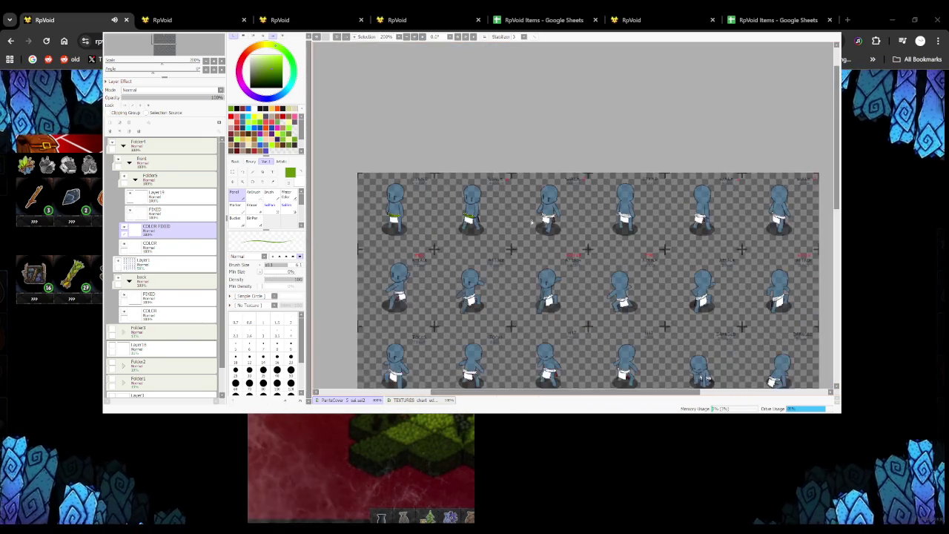
{"action": "scroll", "coordinate": [539, 194], "scroll_direction": "up", "scroll_amount": 5}
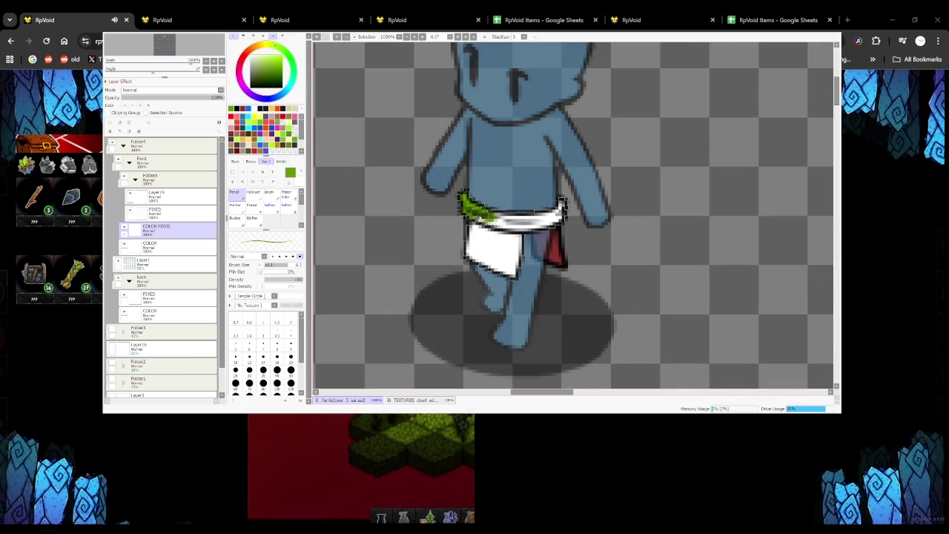
{"action": "left_click_drag", "start_coordinate": [512, 220], "coordinate": [558, 210]}
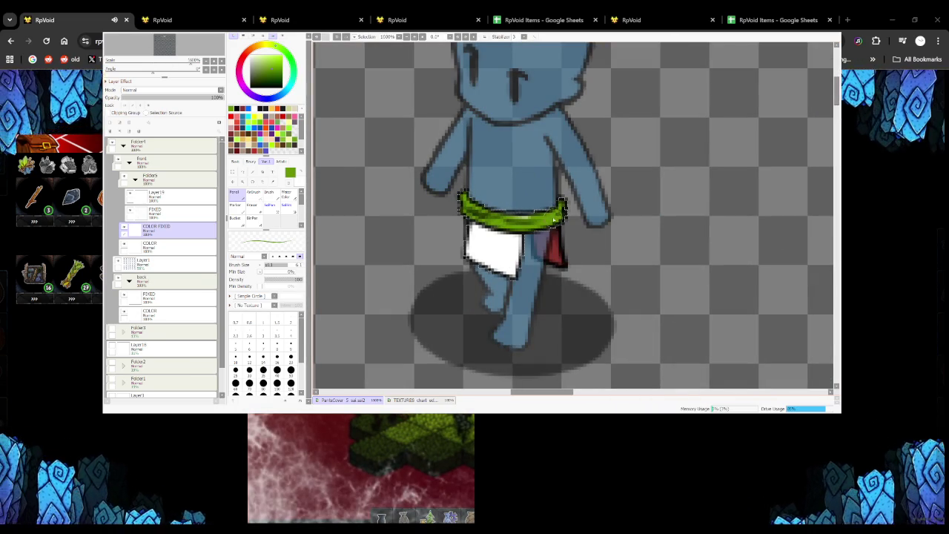
{"action": "scroll", "coordinate": [473, 214], "scroll_direction": "down", "scroll_amount": 4}
{"action": "scroll", "coordinate": [519, 185], "scroll_direction": "up", "scroll_amount": 5}
{"action": "mouse_move", "coordinate": [498, 165]}
{"action": "left_mouse_down"}
{"action": "mouse_move", "coordinate": [586, 209]}
{"action": "mouse_move", "coordinate": [633, 211]}
{"action": "left_mouse_up"}
Paint green over another belt's left end and the WALK 2 BACK sprite's belt
{"action": "scroll", "coordinate": [629, 212], "scroll_direction": "down", "scroll_amount": 1}
{"action": "scroll", "coordinate": [593, 208], "scroll_direction": "down", "scroll_amount": 3}
{"action": "scroll", "coordinate": [544, 192], "scroll_direction": "up", "scroll_amount": 4}
{"action": "scroll", "coordinate": [544, 193], "scroll_direction": "up", "scroll_amount": 2}
{"action": "mouse_move", "coordinate": [445, 195]}
{"action": "left_mouse_down"}
{"action": "mouse_move", "coordinate": [467, 205]}
{"action": "mouse_move", "coordinate": [453, 211]}
{"action": "left_mouse_up"}
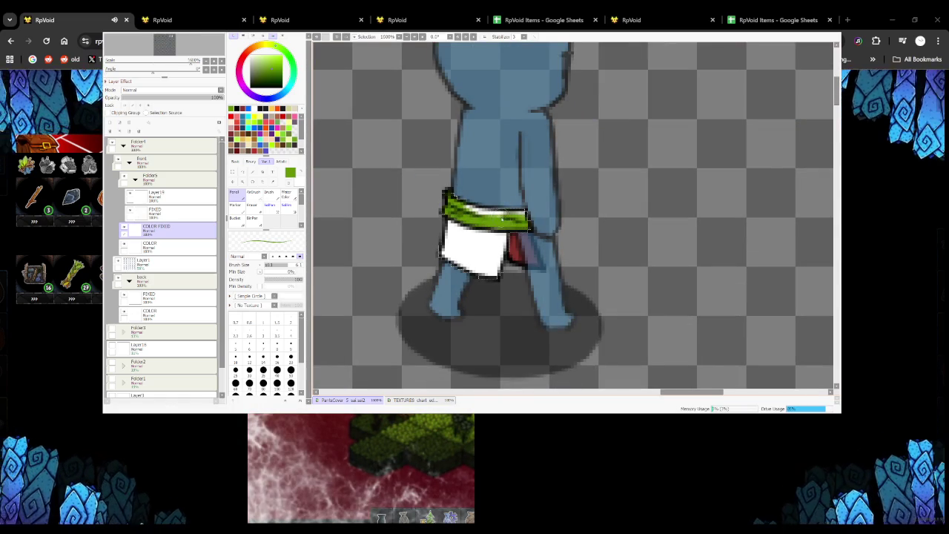
{"action": "scroll", "coordinate": [505, 209], "scroll_direction": "down", "scroll_amount": 2}
{"action": "scroll", "coordinate": [445, 193], "scroll_direction": "down", "scroll_amount": 1}
{"action": "scroll", "coordinate": [415, 178], "scroll_direction": "up", "scroll_amount": 3}
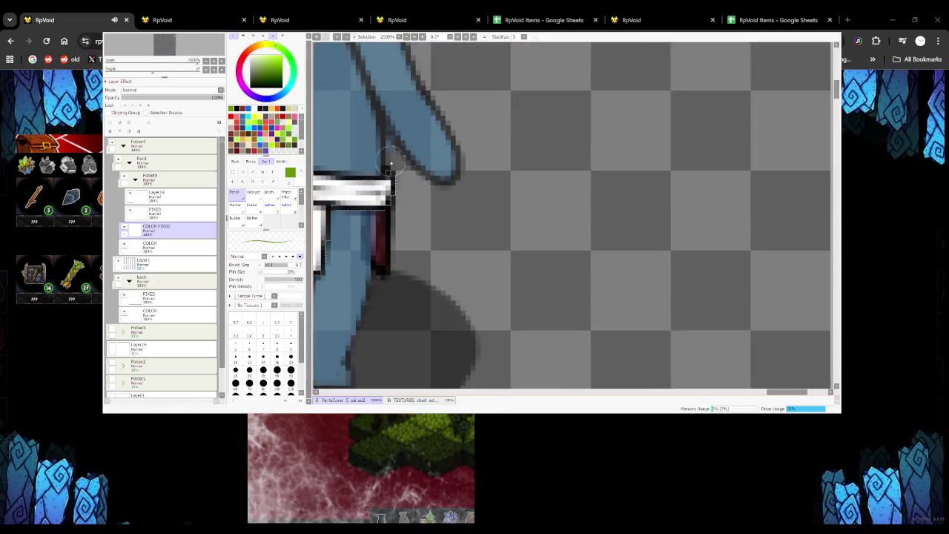
{"action": "scroll", "coordinate": [386, 166], "scroll_direction": "down", "scroll_amount": 2}
{"action": "scroll", "coordinate": [387, 166], "scroll_direction": "up", "scroll_amount": 4}
{"action": "mouse_move", "coordinate": [346, 184]}
{"action": "left_mouse_down"}
{"action": "mouse_move", "coordinate": [397, 223]}
{"action": "mouse_move", "coordinate": [456, 244]}
{"action": "left_mouse_up"}
Fill a belt's remaining top-right tip with green and zoom back out
{"action": "scroll", "coordinate": [413, 222], "scroll_direction": "down", "scroll_amount": 2}
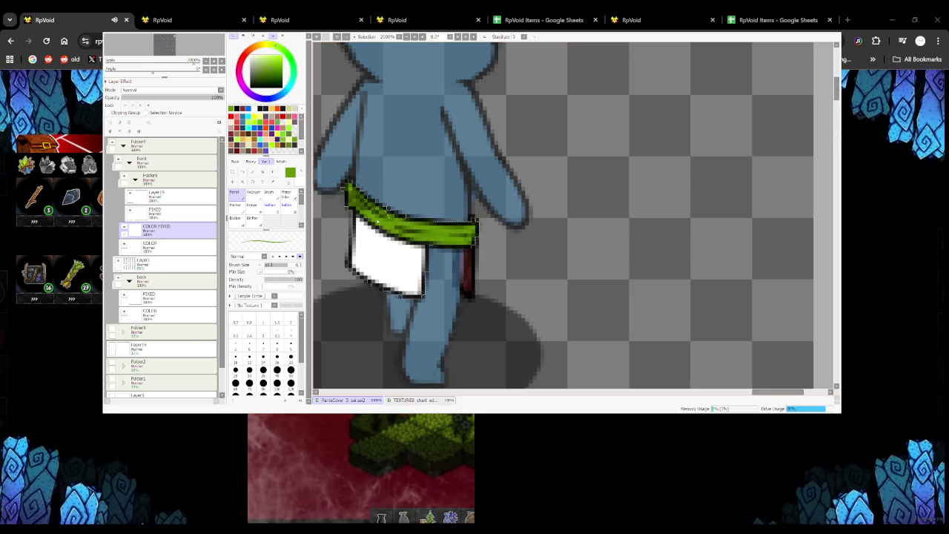
{"action": "scroll", "coordinate": [415, 234], "scroll_direction": "down", "scroll_amount": 4}
{"action": "scroll", "coordinate": [417, 244], "scroll_direction": "up", "scroll_amount": 4}
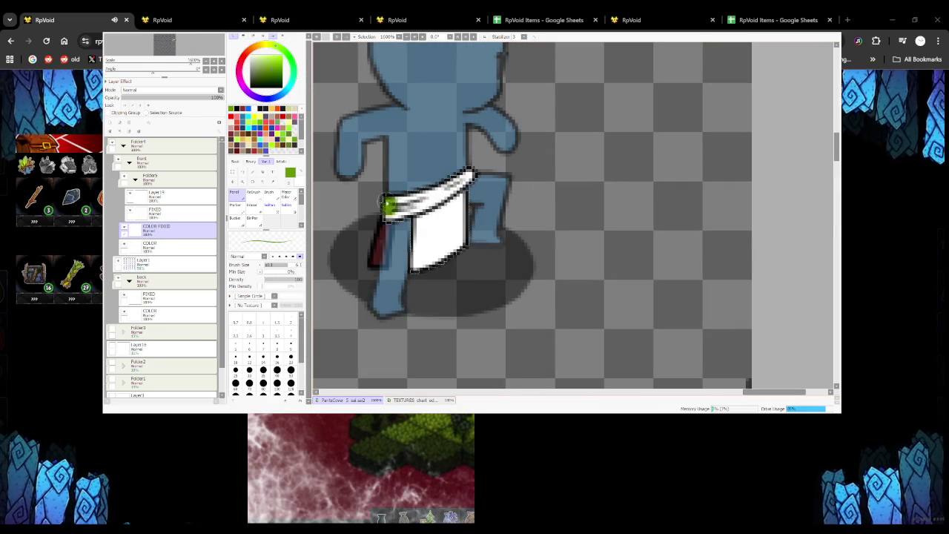
{"action": "scroll", "coordinate": [467, 178], "scroll_direction": "down", "scroll_amount": 1}
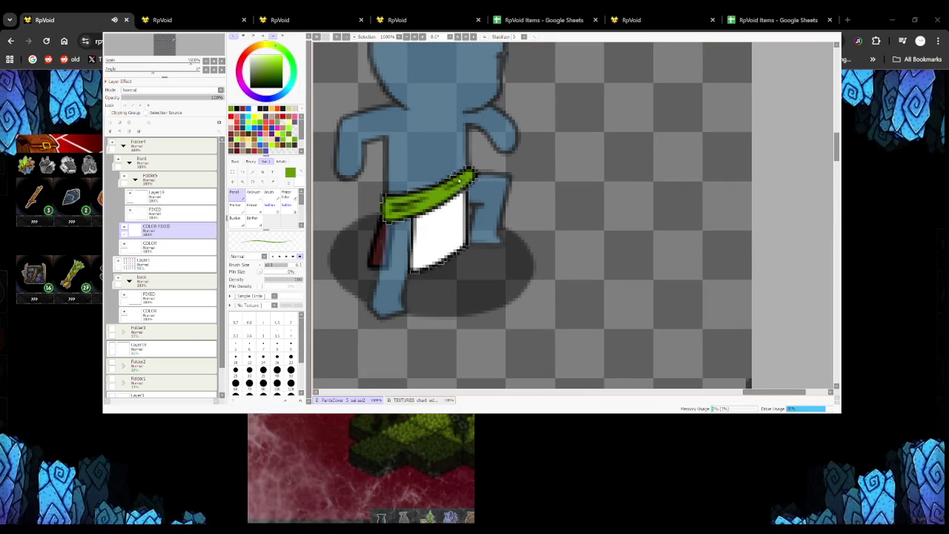
{"action": "scroll", "coordinate": [415, 185], "scroll_direction": "down", "scroll_amount": 1}
{"action": "scroll", "coordinate": [378, 192], "scroll_direction": "down", "scroll_amount": 2}
{"action": "scroll", "coordinate": [379, 191], "scroll_direction": "up", "scroll_amount": 3}
{"action": "scroll", "coordinate": [406, 202], "scroll_direction": "up", "scroll_amount": 1}
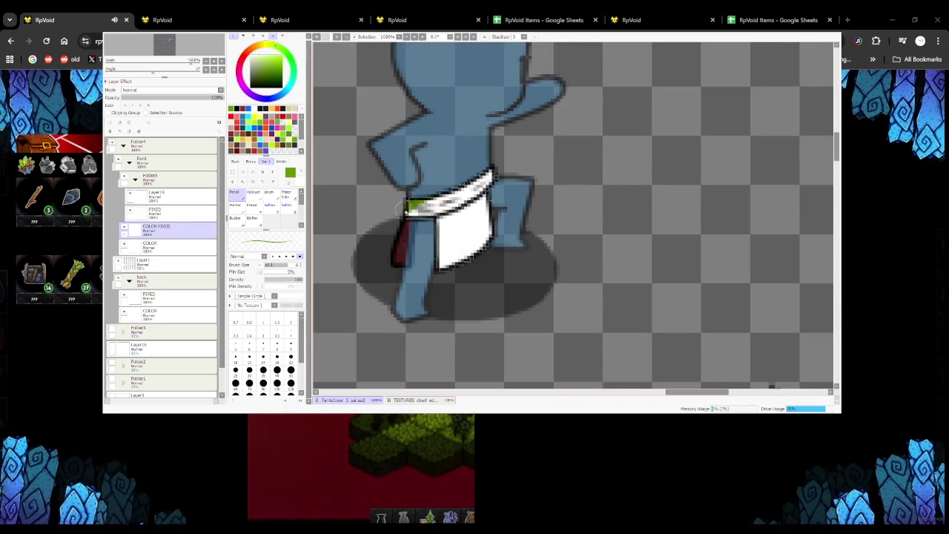
{"action": "left_click", "coordinate": [493, 178]}
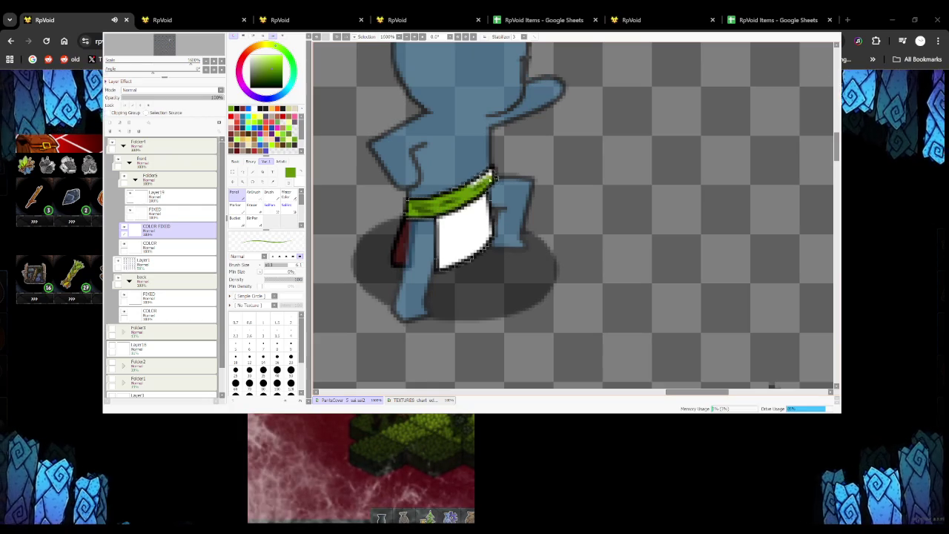
{"action": "scroll", "coordinate": [481, 180], "scroll_direction": "down", "scroll_amount": 1}
{"action": "scroll", "coordinate": [460, 193], "scroll_direction": "down", "scroll_amount": 2}
{"action": "scroll", "coordinate": [439, 211], "scroll_direction": "up", "scroll_amount": 3}
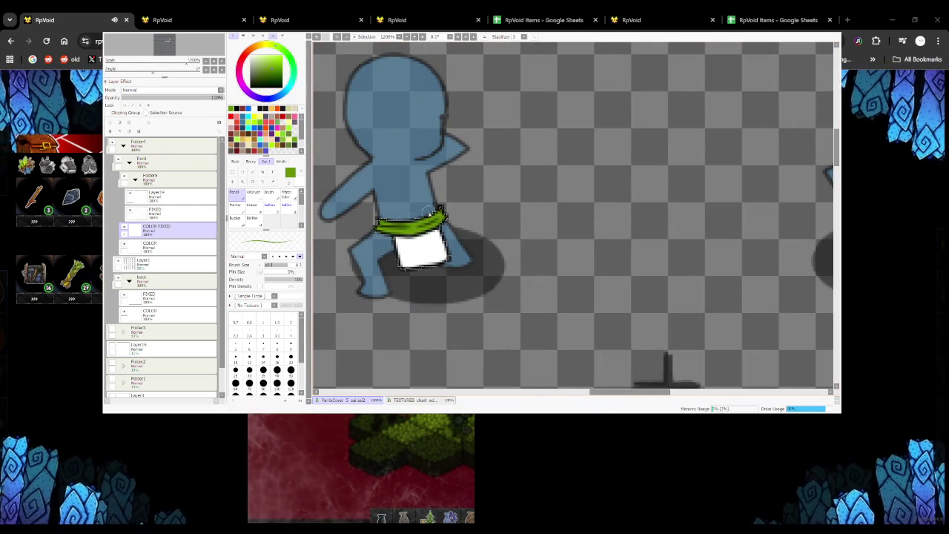
{"action": "scroll", "coordinate": [388, 221], "scroll_direction": "down", "scroll_amount": 2}
{"action": "scroll", "coordinate": [416, 215], "scroll_direction": "up", "scroll_amount": 1}
{"action": "scroll", "coordinate": [460, 198], "scroll_direction": "up", "scroll_amount": 1}
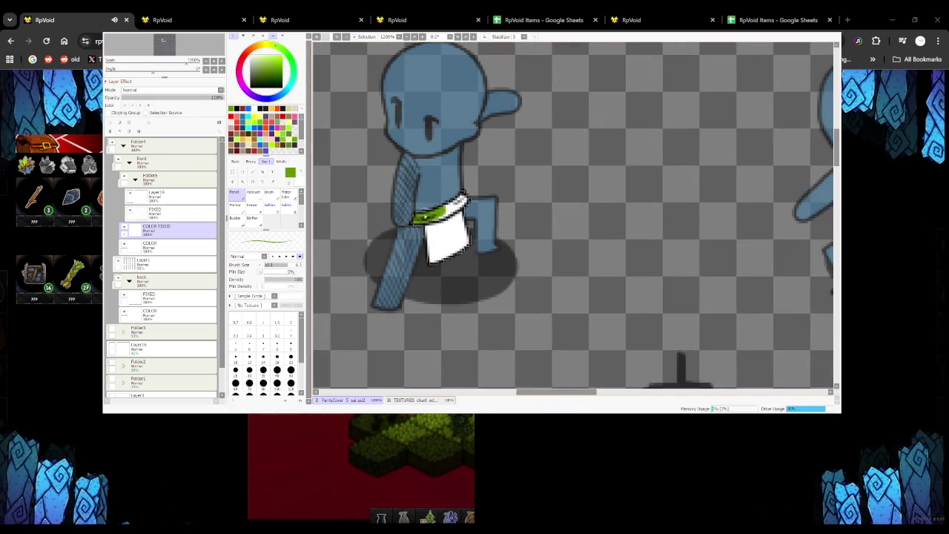
{"action": "scroll", "coordinate": [453, 202], "scroll_direction": "down", "scroll_amount": 2}
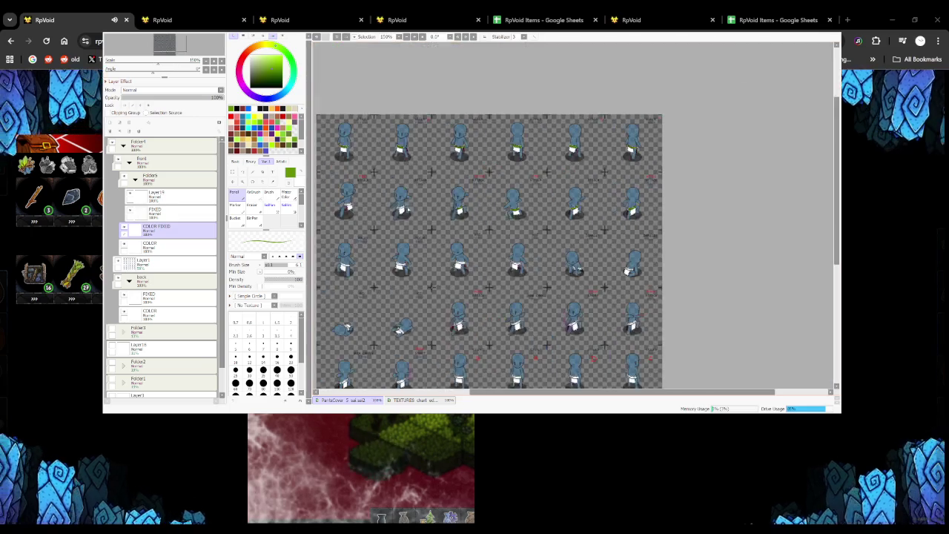
Paint the first standing sprites' white waistbands green, zooming in on each loincloth
{"action": "scroll", "coordinate": [424, 209], "scroll_direction": "up", "scroll_amount": 2}
{"action": "scroll", "coordinate": [425, 210], "scroll_direction": "up", "scroll_amount": 1}
{"action": "left_click_drag", "start_coordinate": [488, 216], "coordinate": [454, 221]}
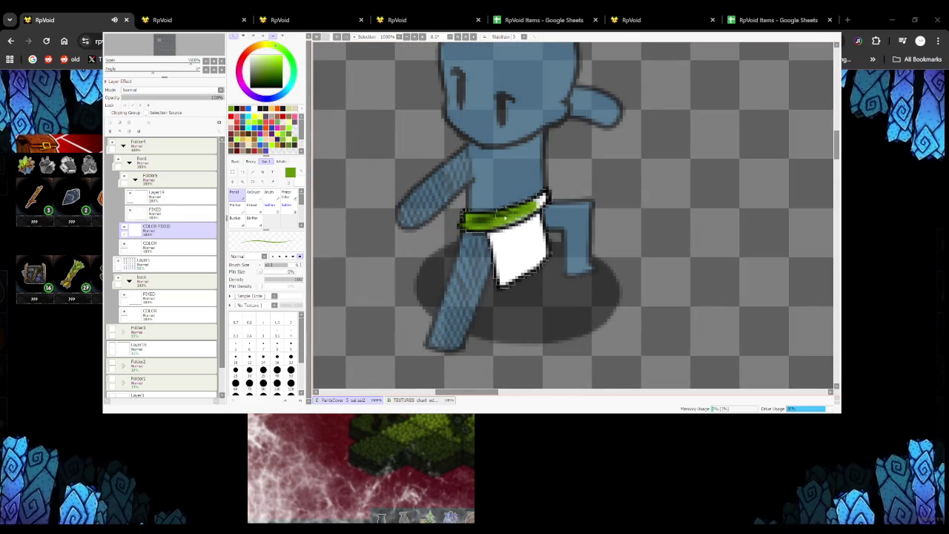
{"action": "scroll", "coordinate": [467, 230], "scroll_direction": "down", "scroll_amount": 1}
{"action": "scroll", "coordinate": [467, 230], "scroll_direction": "down", "scroll_amount": 2}
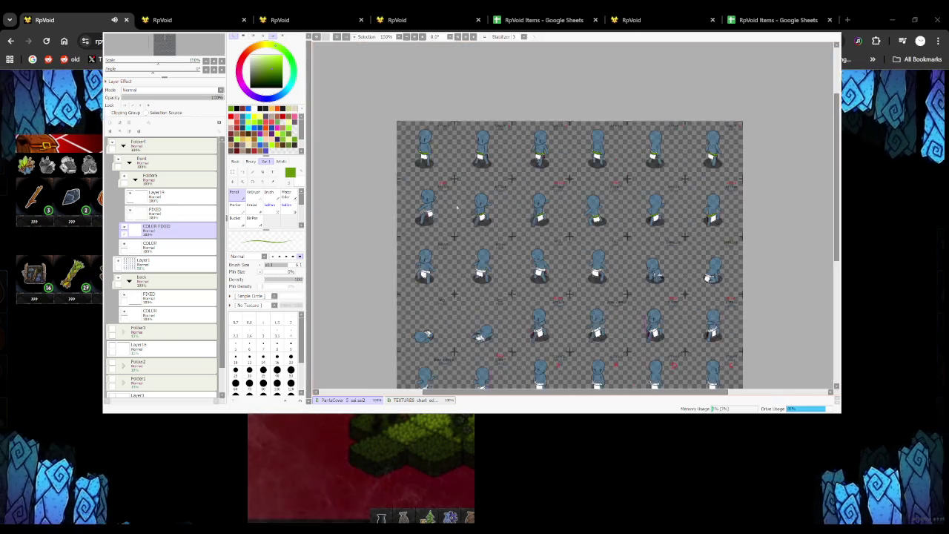
{"action": "scroll", "coordinate": [467, 230], "scroll_direction": "up", "scroll_amount": 2}
{"action": "scroll", "coordinate": [445, 197], "scroll_direction": "up", "scroll_amount": 1}
{"action": "left_click_drag", "start_coordinate": [464, 208], "coordinate": [407, 213]}
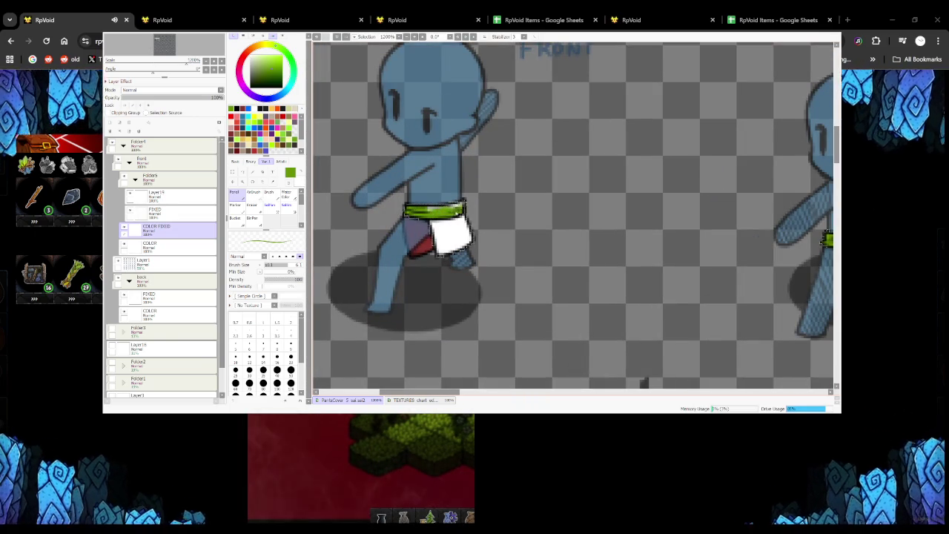
{"action": "scroll", "coordinate": [445, 209], "scroll_direction": "down", "scroll_amount": 2}
{"action": "scroll", "coordinate": [415, 204], "scroll_direction": "down", "scroll_amount": 1}
{"action": "scroll", "coordinate": [376, 199], "scroll_direction": "up", "scroll_amount": 3}
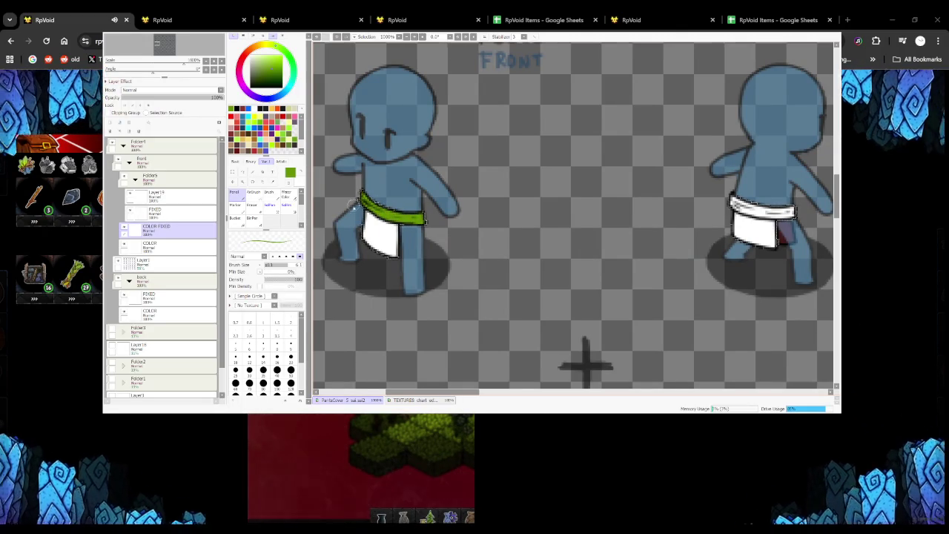
{"action": "scroll", "coordinate": [355, 197], "scroll_direction": "down", "scroll_amount": 2}
{"action": "scroll", "coordinate": [368, 164], "scroll_direction": "up", "scroll_amount": 4}
{"action": "left_click_drag", "start_coordinate": [389, 185], "coordinate": [508, 197]}
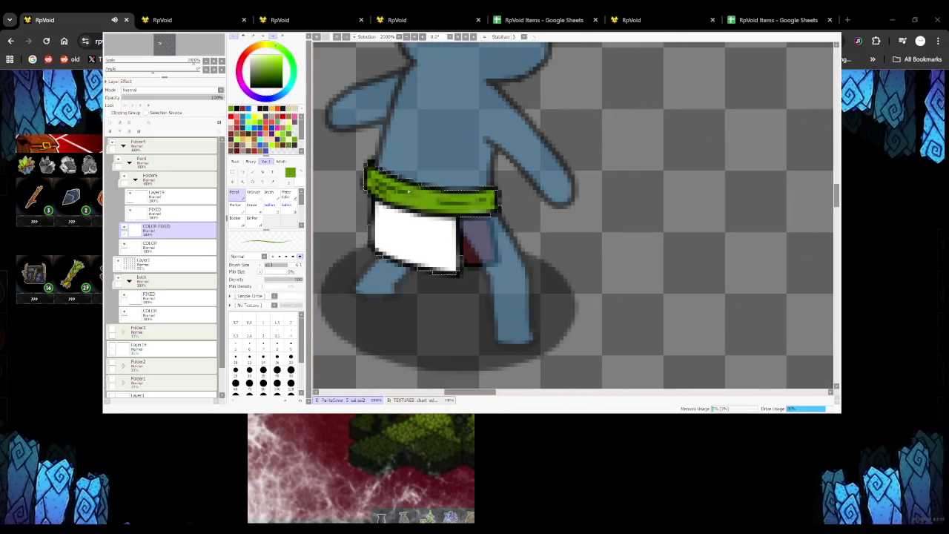
{"action": "scroll", "coordinate": [476, 207], "scroll_direction": "down", "scroll_amount": 2}
{"action": "scroll", "coordinate": [650, 354], "scroll_direction": "down", "scroll_amount": 1}
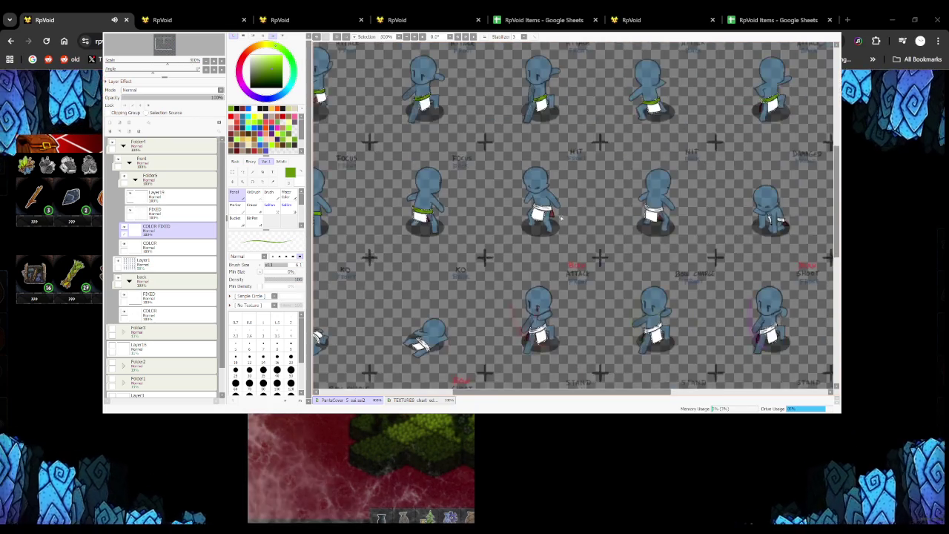
{"action": "scroll", "coordinate": [458, 189], "scroll_direction": "up", "scroll_amount": 2}
{"action": "mouse_move", "coordinate": [433, 207]}
{"action": "left_mouse_down"}
{"action": "mouse_move", "coordinate": [523, 208]}
{"action": "mouse_move", "coordinate": [495, 209]}
{"action": "left_mouse_up"}
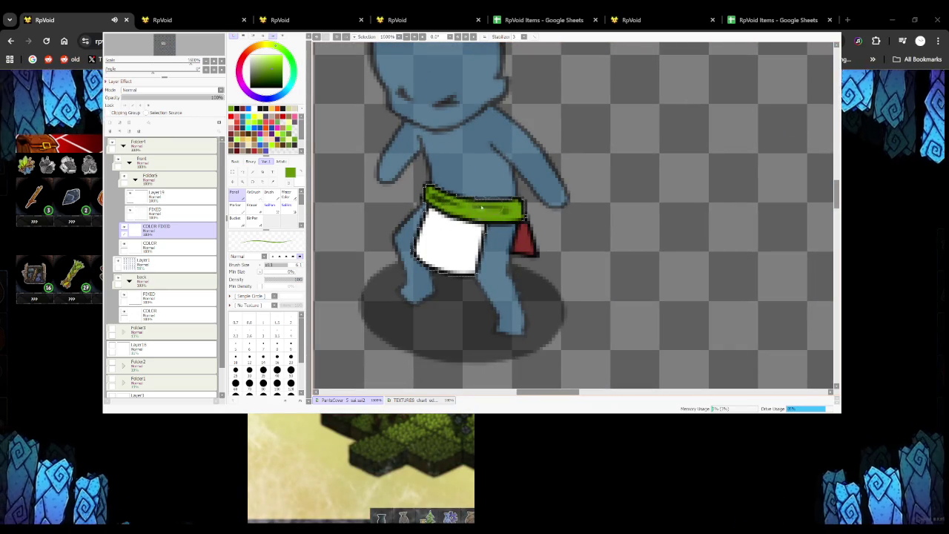
{"action": "scroll", "coordinate": [484, 220], "scroll_direction": "down", "scroll_amount": 2}
{"action": "scroll", "coordinate": [400, 202], "scroll_direction": "up", "scroll_amount": 2}
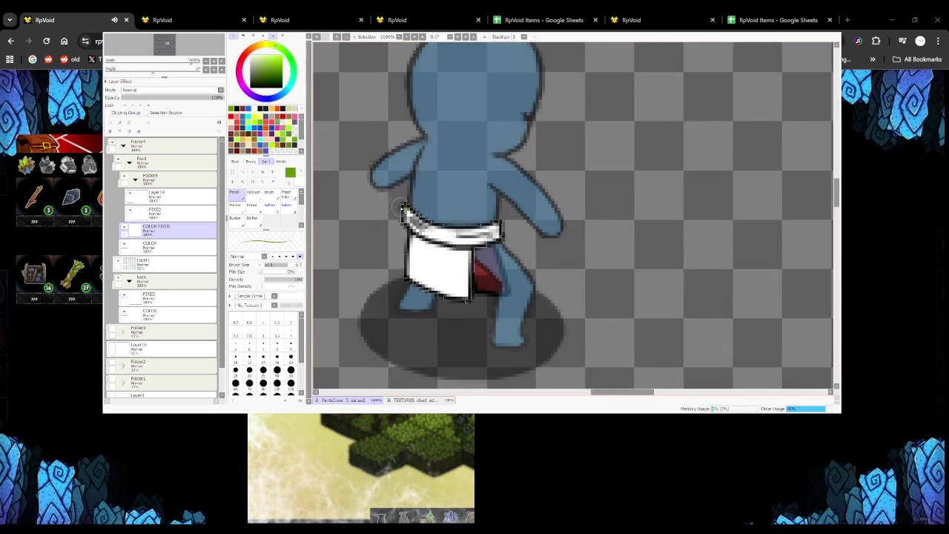
Paint the back-facing sprite's waistband green, redoing a faulty stroke, then the next sprite's
{"action": "left_click_drag", "start_coordinate": [404, 211], "coordinate": [464, 236]}
{"action": "key", "text": "ctrl+z"}
{"action": "left_click_drag", "start_coordinate": [405, 212], "coordinate": [463, 237]}
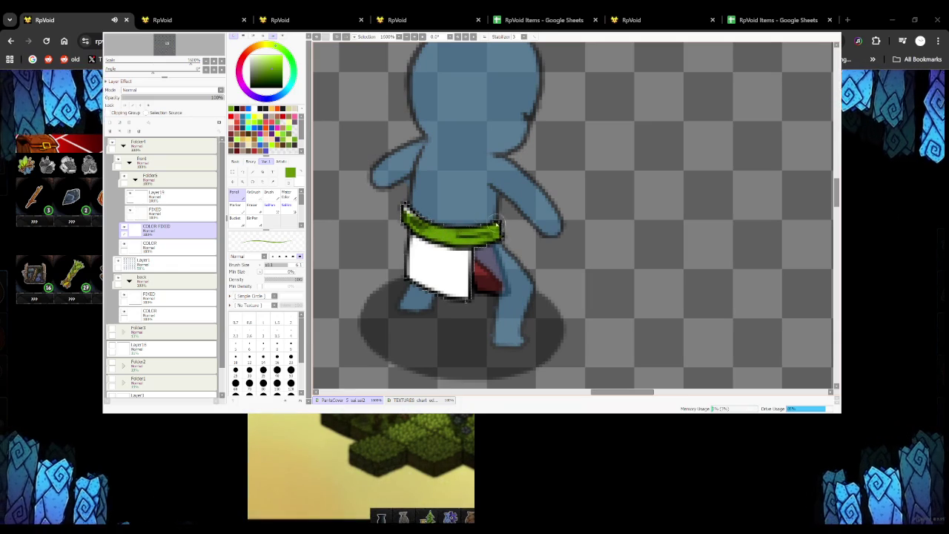
{"action": "scroll", "coordinate": [429, 226], "scroll_direction": "down", "scroll_amount": 2}
{"action": "scroll", "coordinate": [429, 226], "scroll_direction": "down", "scroll_amount": 1}
{"action": "scroll", "coordinate": [525, 234], "scroll_direction": "up", "scroll_amount": 4}
{"action": "mouse_move", "coordinate": [556, 232]}
{"action": "left_mouse_down"}
{"action": "mouse_move", "coordinate": [525, 234]}
{"action": "mouse_move", "coordinate": [586, 234]}
{"action": "left_mouse_up"}
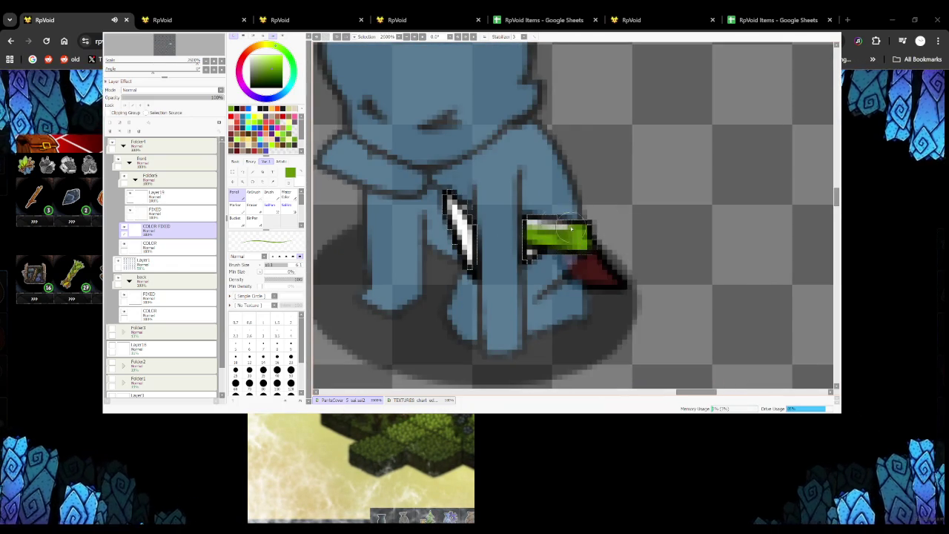
{"action": "scroll", "coordinate": [564, 230], "scroll_direction": "down", "scroll_amount": 2}
{"action": "scroll", "coordinate": [571, 221], "scroll_direction": "down", "scroll_amount": 2}
{"action": "scroll", "coordinate": [570, 224], "scroll_direction": "up", "scroll_amount": 4}
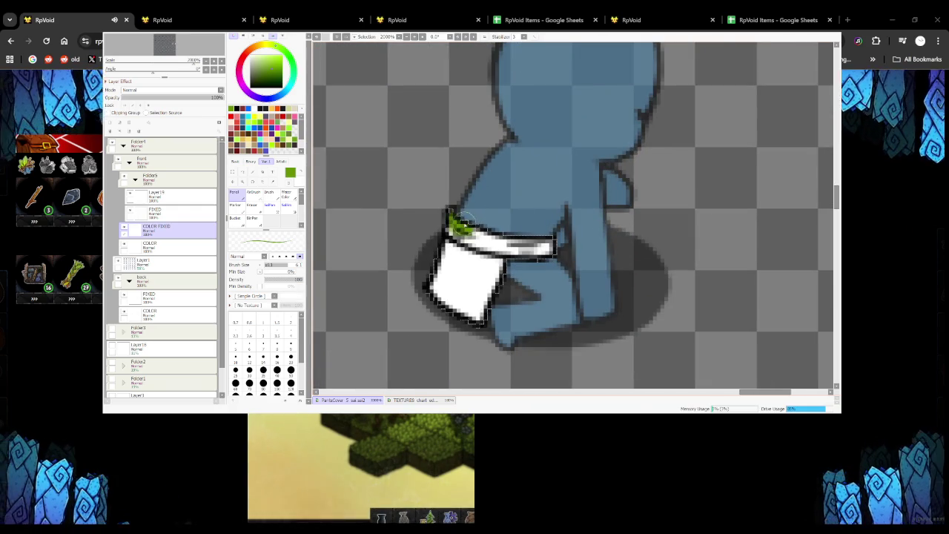
{"action": "mouse_move", "coordinate": [454, 222]}
{"action": "left_mouse_down"}
{"action": "mouse_move", "coordinate": [519, 249]}
{"action": "mouse_move", "coordinate": [552, 249]}
{"action": "left_mouse_up"}
{"action": "scroll", "coordinate": [486, 248], "scroll_direction": "down", "scroll_amount": 3}
{"action": "scroll", "coordinate": [445, 267], "scroll_direction": "down", "scroll_amount": 3}
{"action": "scroll", "coordinate": [404, 305], "scroll_direction": "up", "scroll_amount": 4}
{"action": "scroll", "coordinate": [404, 305], "scroll_direction": "up", "scroll_amount": 2}
Fill the next walking sprites' waistbands green, adding darker shading on one
{"action": "mouse_move", "coordinate": [405, 305]}
{"action": "left_mouse_down"}
{"action": "mouse_move", "coordinate": [475, 296]}
{"action": "mouse_move", "coordinate": [497, 276]}
{"action": "left_mouse_up"}
{"action": "left_click_drag", "start_coordinate": [449, 297], "coordinate": [498, 270]}
{"action": "scroll", "coordinate": [501, 254], "scroll_direction": "down", "scroll_amount": 3}
{"action": "scroll", "coordinate": [501, 254], "scroll_direction": "down", "scroll_amount": 2}
{"action": "scroll", "coordinate": [448, 295], "scroll_direction": "up", "scroll_amount": 4}
{"action": "mouse_move", "coordinate": [517, 272]}
{"action": "left_mouse_down"}
{"action": "mouse_move", "coordinate": [426, 319]}
{"action": "mouse_move", "coordinate": [464, 311]}
{"action": "mouse_move", "coordinate": [432, 313]}
{"action": "left_mouse_up"}
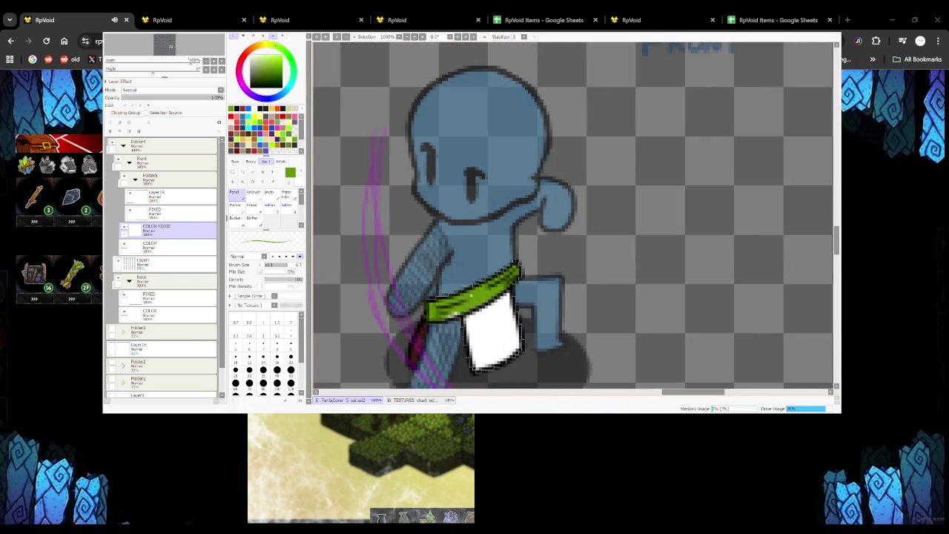
{"action": "scroll", "coordinate": [493, 288], "scroll_direction": "down", "scroll_amount": 3}
{"action": "scroll", "coordinate": [454, 265], "scroll_direction": "up", "scroll_amount": 2}
{"action": "scroll", "coordinate": [453, 265], "scroll_direction": "up", "scroll_amount": 2}
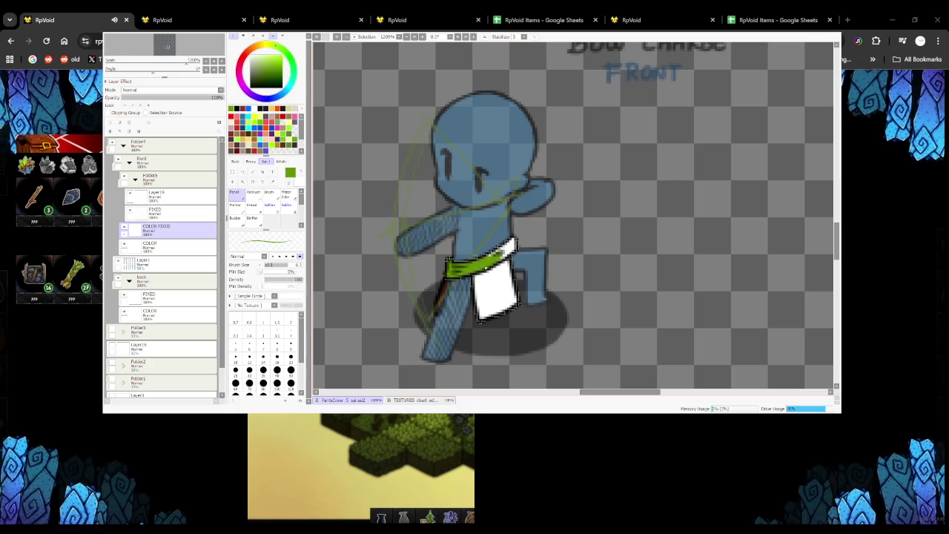
{"action": "scroll", "coordinate": [491, 259], "scroll_direction": "down", "scroll_amount": 2}
{"action": "scroll", "coordinate": [492, 260], "scroll_direction": "down", "scroll_amount": 1}
{"action": "scroll", "coordinate": [402, 258], "scroll_direction": "up", "scroll_amount": 3}
{"action": "left_click_drag", "start_coordinate": [401, 259], "coordinate": [454, 255]}
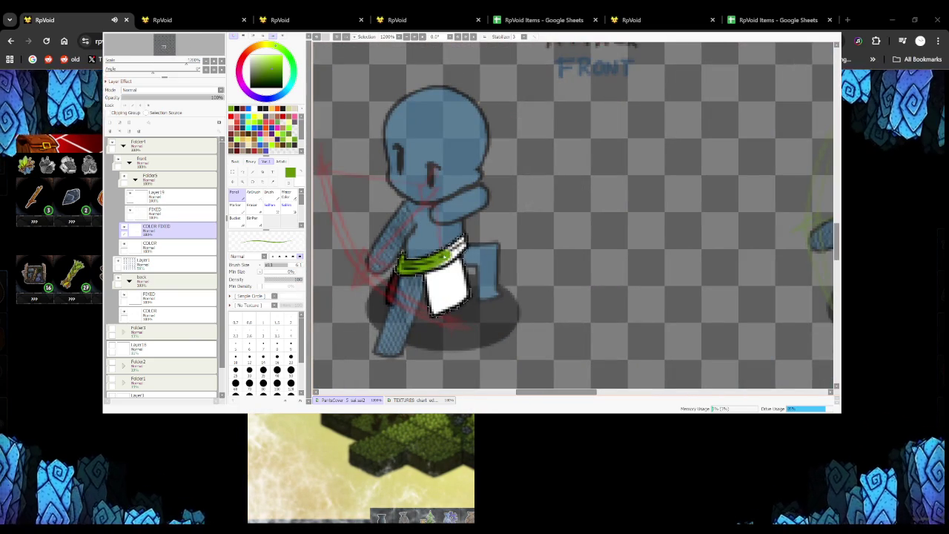
{"action": "scroll", "coordinate": [462, 242], "scroll_direction": "down", "scroll_amount": 3}
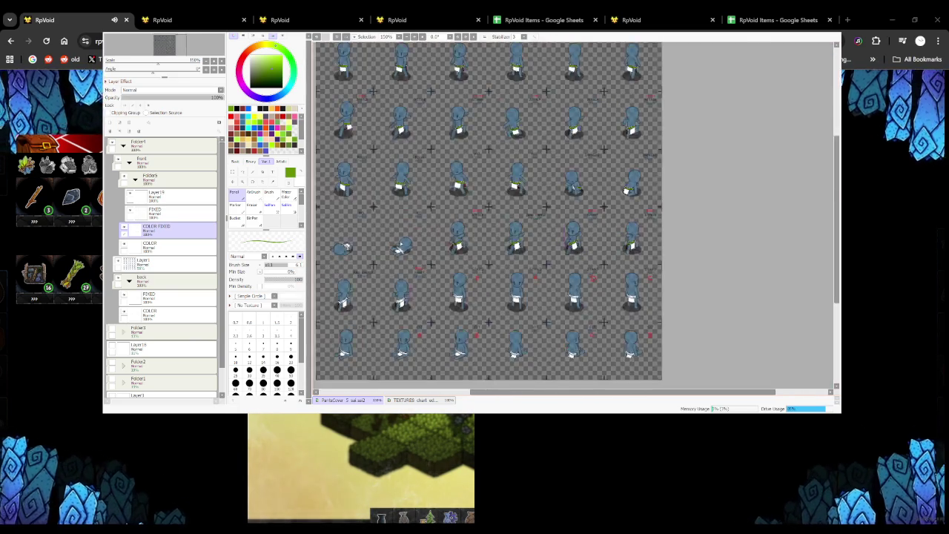
{"action": "scroll", "coordinate": [397, 245], "scroll_direction": "up", "scroll_amount": 3}
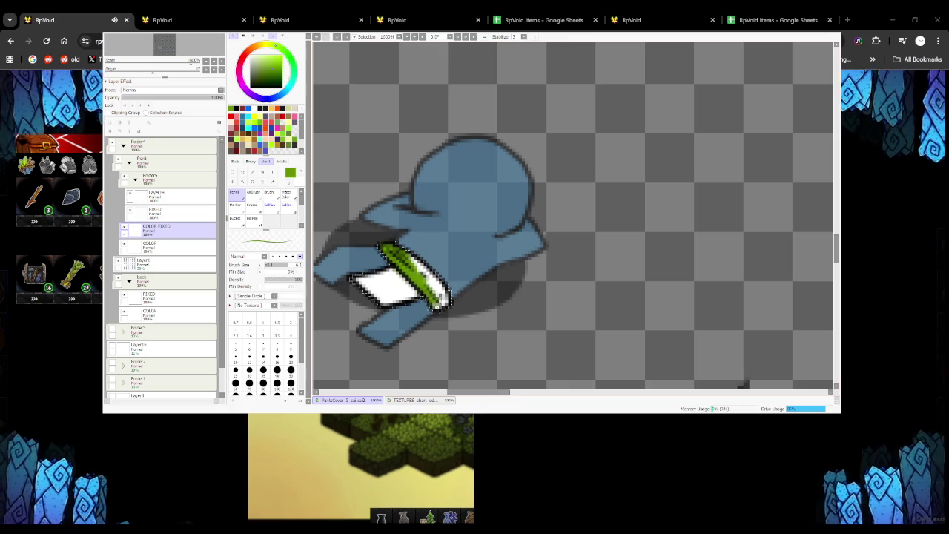
Paint the lying sprites' diagonal waistbands green
{"action": "left_click_drag", "start_coordinate": [382, 248], "coordinate": [430, 293]}
{"action": "left_click_drag", "start_coordinate": [400, 256], "coordinate": [424, 261]}
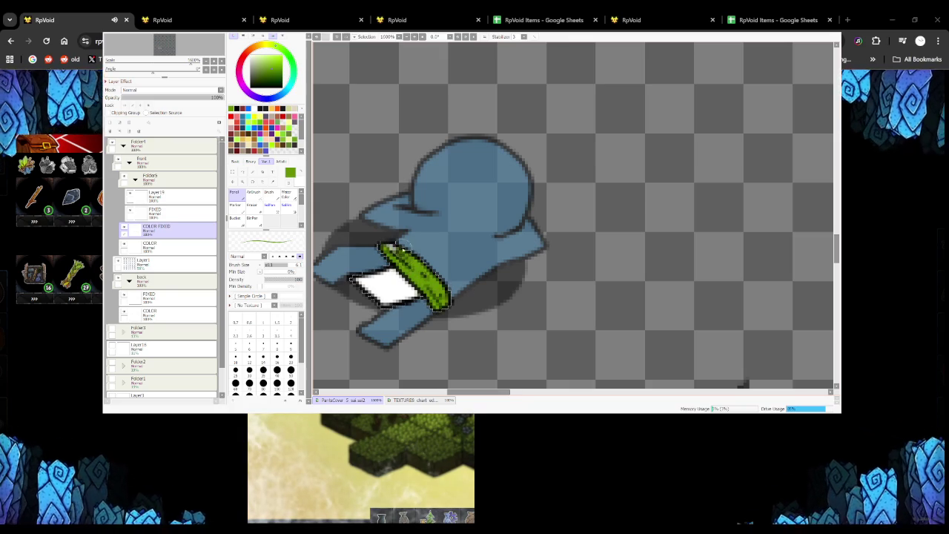
{"action": "scroll", "coordinate": [374, 245], "scroll_direction": "down", "scroll_amount": 2}
{"action": "scroll", "coordinate": [374, 245], "scroll_direction": "down", "scroll_amount": 2}
{"action": "scroll", "coordinate": [349, 237], "scroll_direction": "up", "scroll_amount": 5}
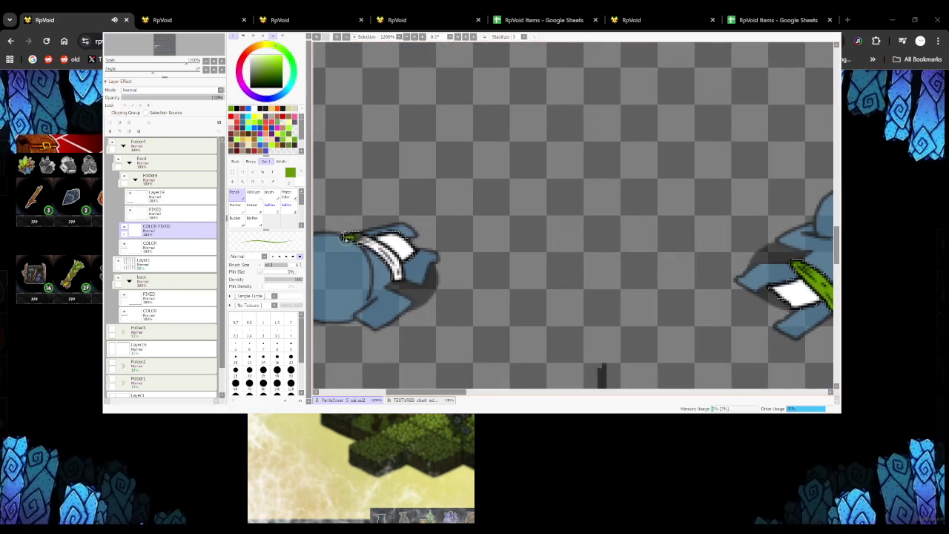
{"action": "left_click_drag", "start_coordinate": [382, 241], "coordinate": [402, 274]}
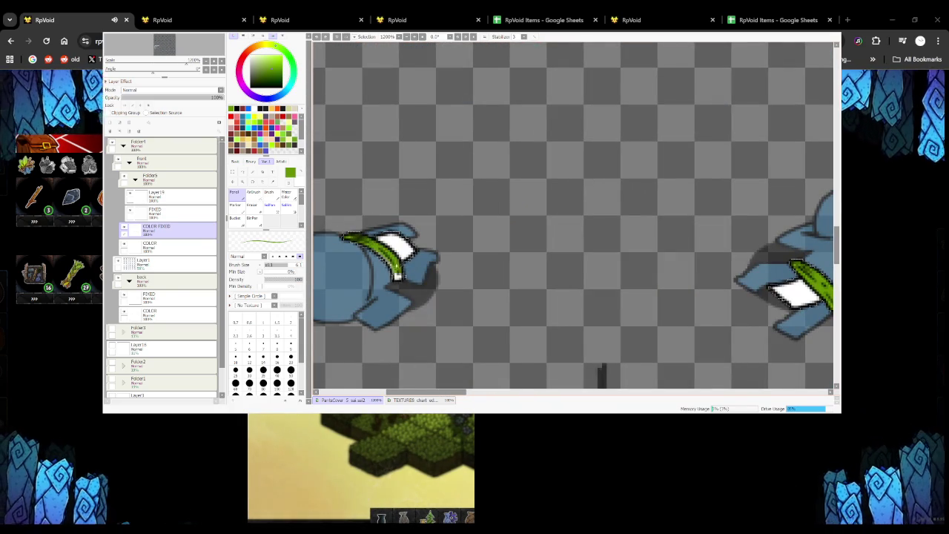
{"action": "scroll", "coordinate": [349, 238], "scroll_direction": "down", "scroll_amount": 2}
{"action": "scroll", "coordinate": [348, 238], "scroll_direction": "down", "scroll_amount": 2}
{"action": "scroll", "coordinate": [363, 178], "scroll_direction": "up", "scroll_amount": 4}
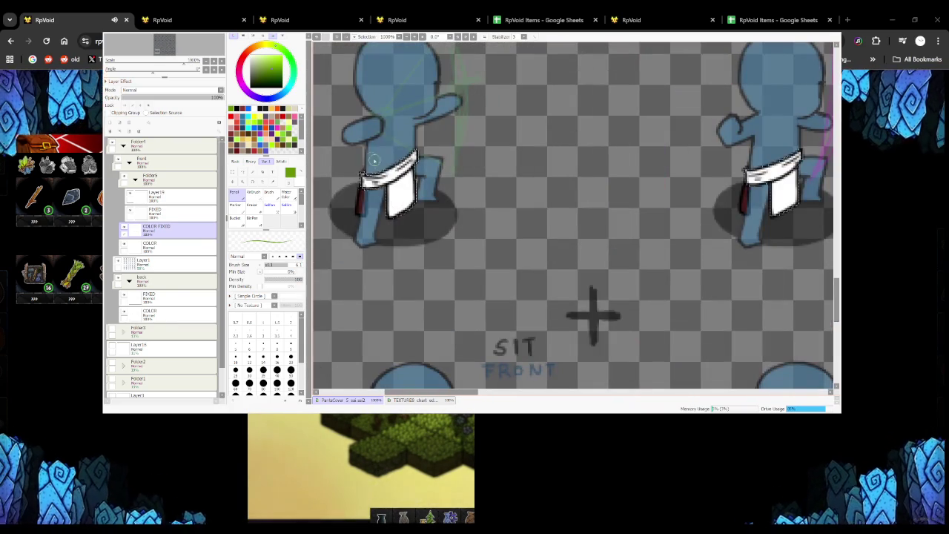
Paint green waistbands on the remaining standing sprites, including STAND FRONT B and the back view
{"action": "left_click_drag", "start_coordinate": [362, 176], "coordinate": [384, 175]}
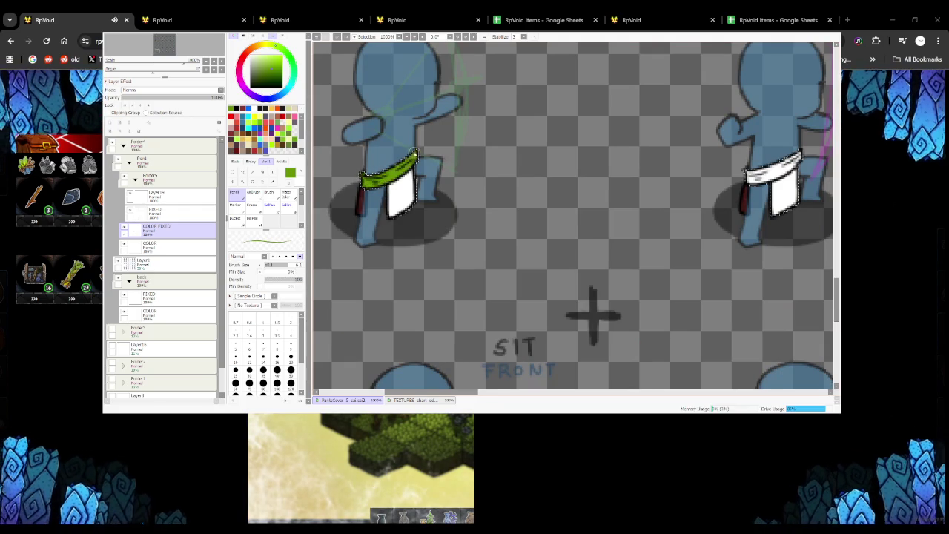
{"action": "scroll", "coordinate": [412, 200], "scroll_direction": "down", "scroll_amount": 3}
{"action": "scroll", "coordinate": [413, 200], "scroll_direction": "up", "scroll_amount": 3}
{"action": "mouse_move", "coordinate": [382, 222]}
{"action": "left_mouse_down"}
{"action": "mouse_move", "coordinate": [445, 212]}
{"action": "mouse_move", "coordinate": [463, 194]}
{"action": "left_mouse_up"}
{"action": "scroll", "coordinate": [420, 202], "scroll_direction": "down", "scroll_amount": 2}
{"action": "scroll", "coordinate": [420, 202], "scroll_direction": "down", "scroll_amount": 2}
{"action": "scroll", "coordinate": [432, 231], "scroll_direction": "up", "scroll_amount": 3}
{"action": "left_click_drag", "start_coordinate": [427, 230], "coordinate": [478, 249]}
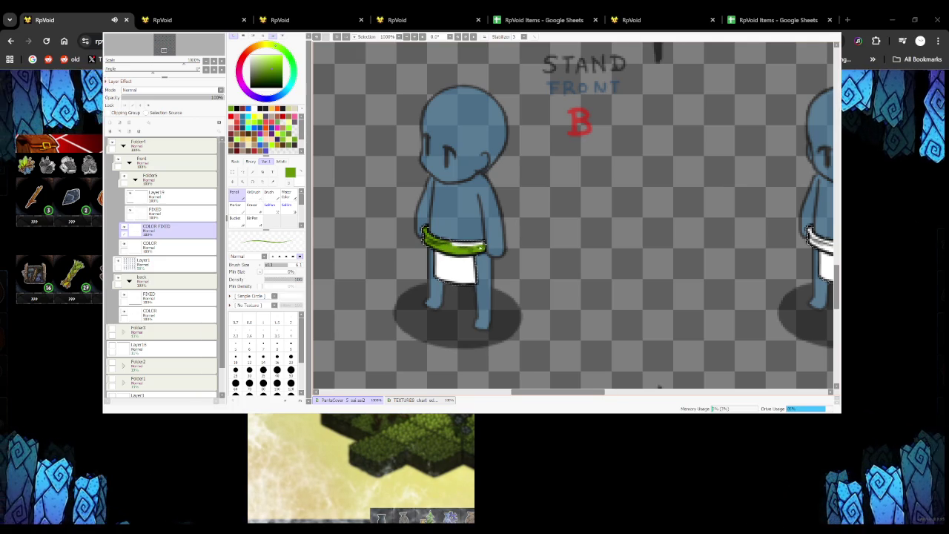
{"action": "scroll", "coordinate": [465, 242], "scroll_direction": "down", "scroll_amount": 3}
{"action": "scroll", "coordinate": [445, 238], "scroll_direction": "up", "scroll_amount": 3}
{"action": "scroll", "coordinate": [445, 237], "scroll_direction": "up", "scroll_amount": 2}
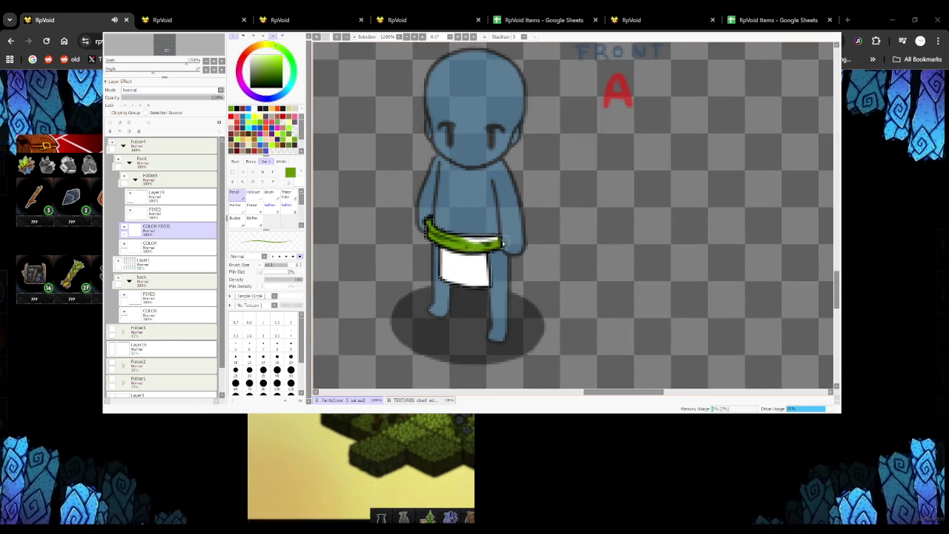
{"action": "scroll", "coordinate": [501, 236], "scroll_direction": "down", "scroll_amount": 1}
{"action": "scroll", "coordinate": [501, 236], "scroll_direction": "down", "scroll_amount": 2}
{"action": "scroll", "coordinate": [535, 207], "scroll_direction": "up", "scroll_amount": 3}
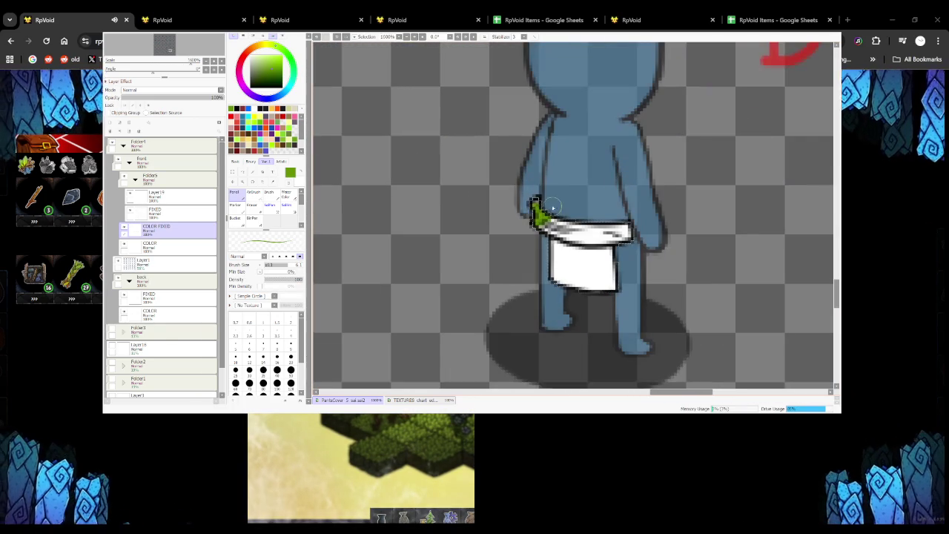
{"action": "left_click_drag", "start_coordinate": [540, 216], "coordinate": [601, 236]}
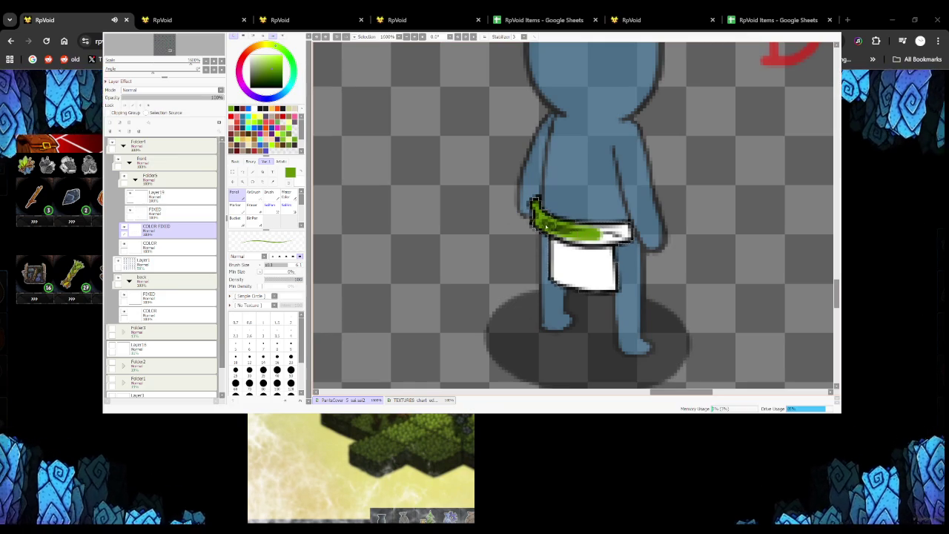
{"action": "scroll", "coordinate": [631, 230], "scroll_direction": "down", "scroll_amount": 1}
{"action": "scroll", "coordinate": [631, 231], "scroll_direction": "down", "scroll_amount": 2}
Finish the last standing waistband and paint a green band across the first sitting sprite's waist
{"action": "scroll", "coordinate": [418, 233], "scroll_direction": "up", "scroll_amount": 1}
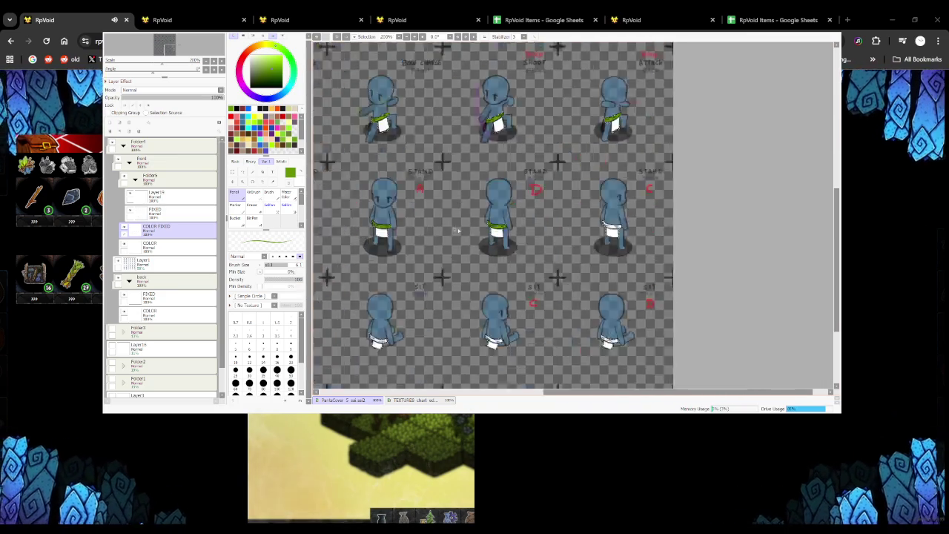
{"action": "scroll", "coordinate": [417, 232], "scroll_direction": "up", "scroll_amount": 2}
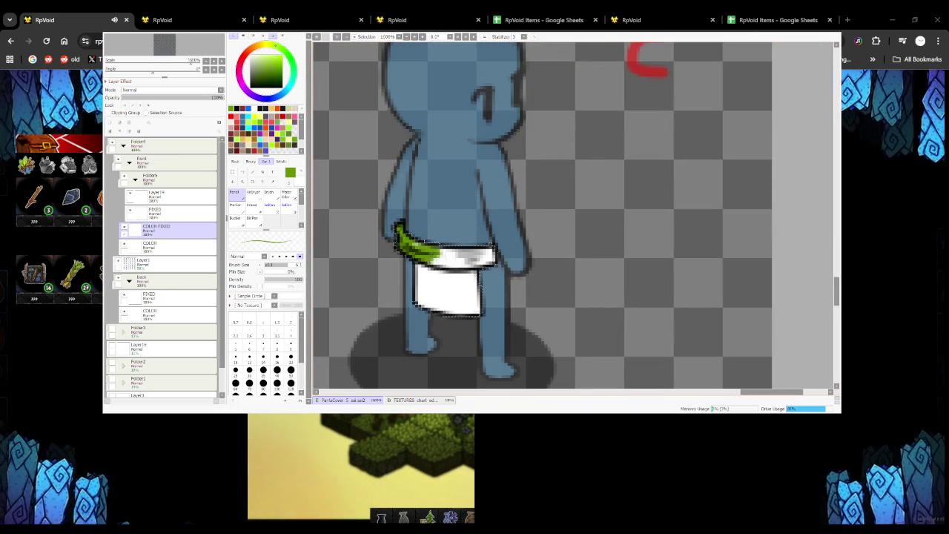
{"action": "left_click_drag", "start_coordinate": [471, 259], "coordinate": [493, 256]}
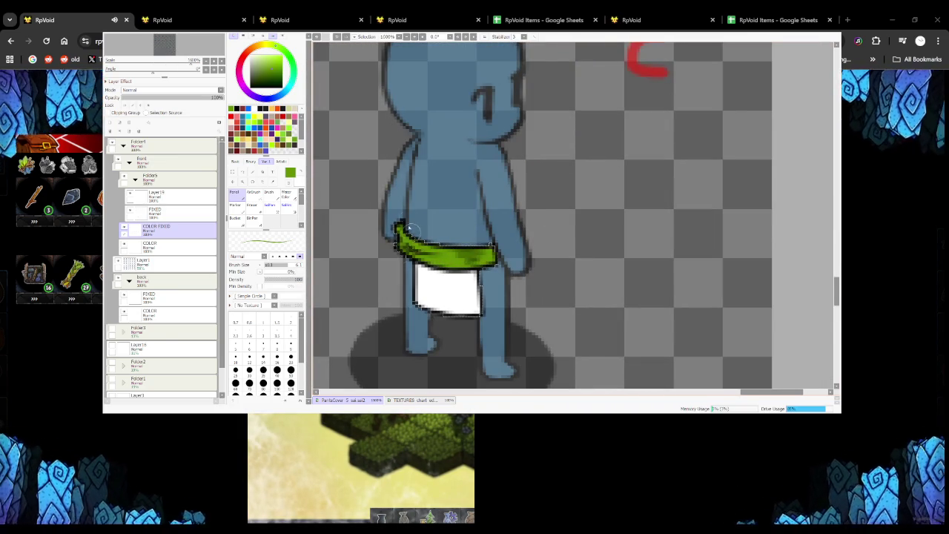
{"action": "scroll", "coordinate": [494, 256], "scroll_direction": "down", "scroll_amount": 3}
{"action": "scroll", "coordinate": [424, 297], "scroll_direction": "up", "scroll_amount": 3}
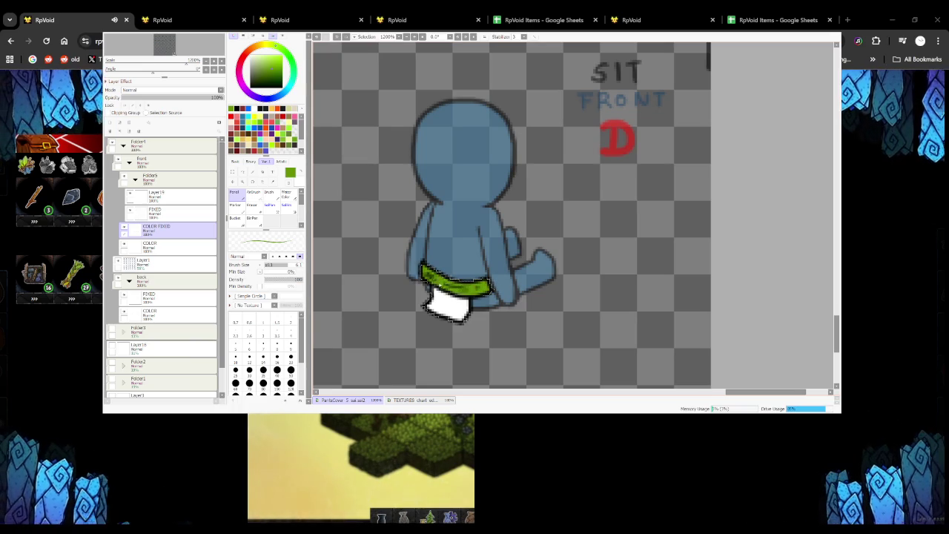
{"action": "scroll", "coordinate": [467, 283], "scroll_direction": "down", "scroll_amount": 3}
{"action": "scroll", "coordinate": [416, 278], "scroll_direction": "up", "scroll_amount": 3}
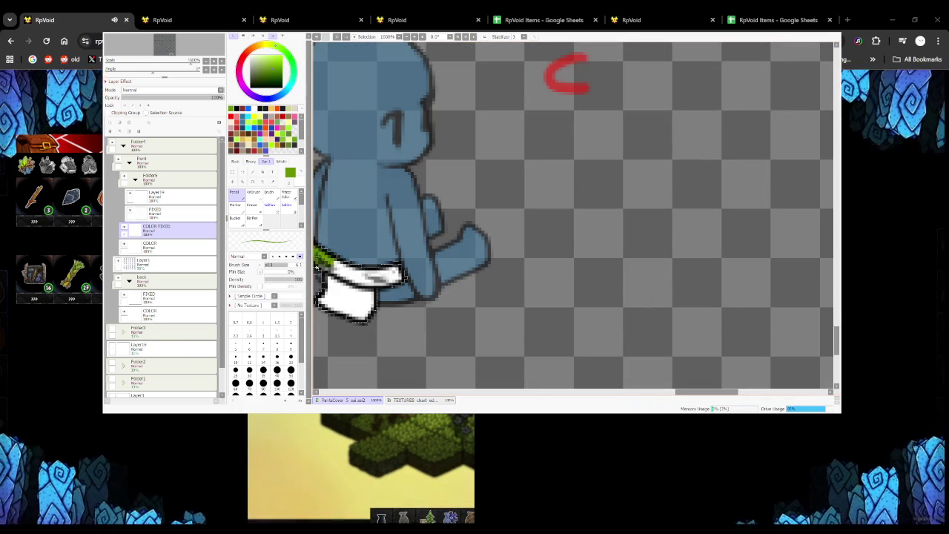
{"action": "left_click_drag", "start_coordinate": [323, 267], "coordinate": [371, 279]}
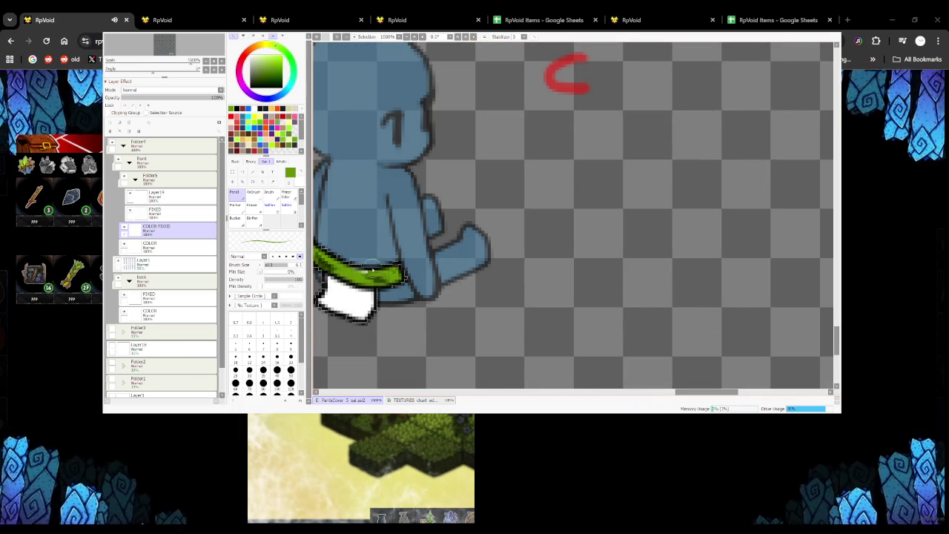
{"action": "scroll", "coordinate": [385, 276], "scroll_direction": "down", "scroll_amount": 3}
{"action": "scroll", "coordinate": [337, 252], "scroll_direction": "up", "scroll_amount": 3}
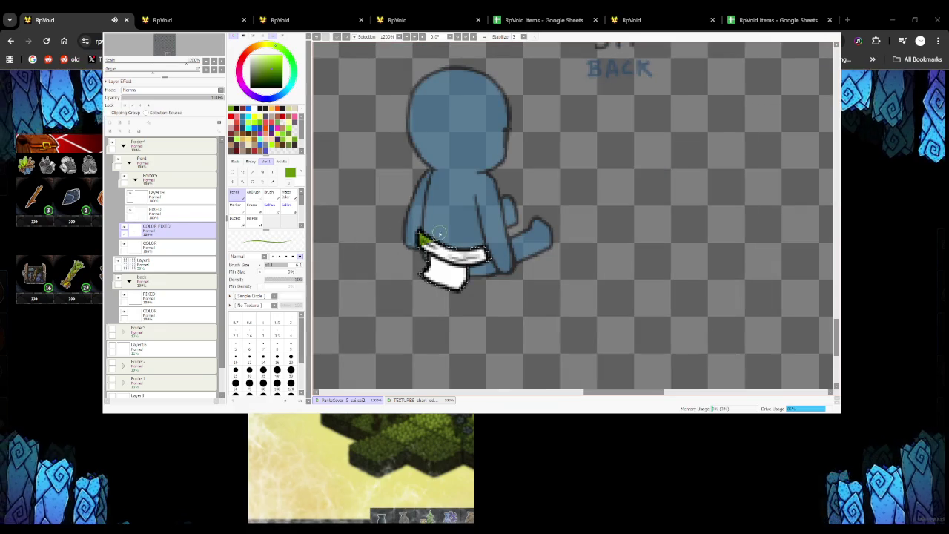
Paint the back-view and front-view sitters' waistbands green
{"action": "left_click_drag", "start_coordinate": [457, 260], "coordinate": [458, 254]}
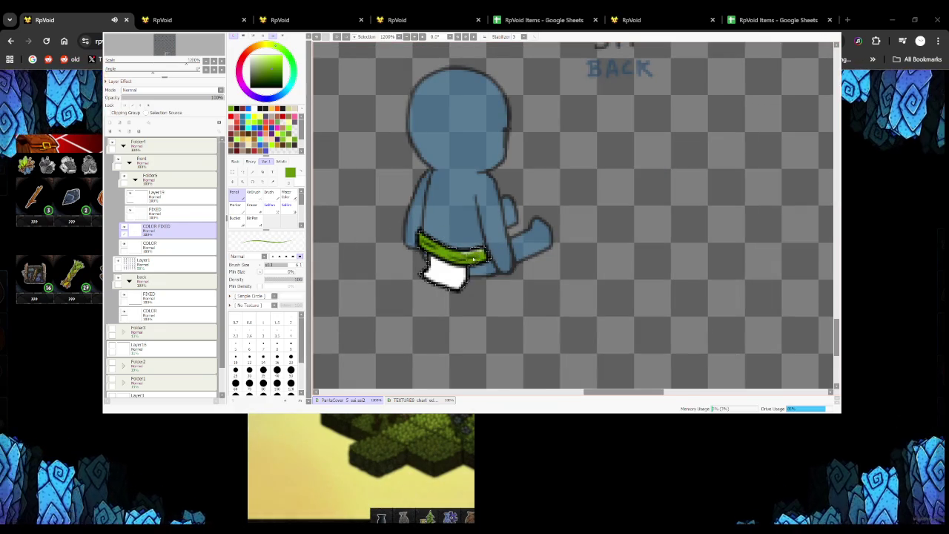
{"action": "scroll", "coordinate": [426, 263], "scroll_direction": "down", "scroll_amount": 3}
{"action": "scroll", "coordinate": [327, 235], "scroll_direction": "up", "scroll_amount": 3}
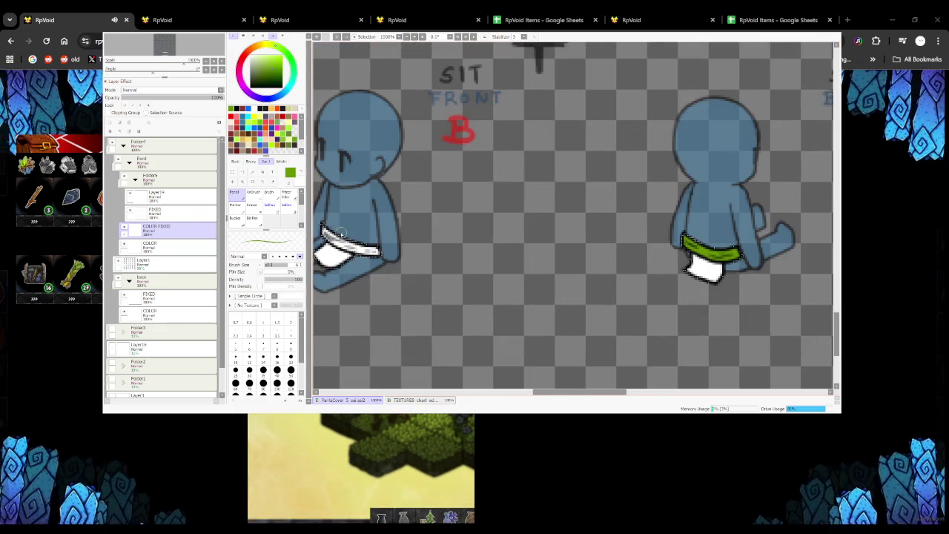
{"action": "left_click_drag", "start_coordinate": [347, 246], "coordinate": [374, 252]}
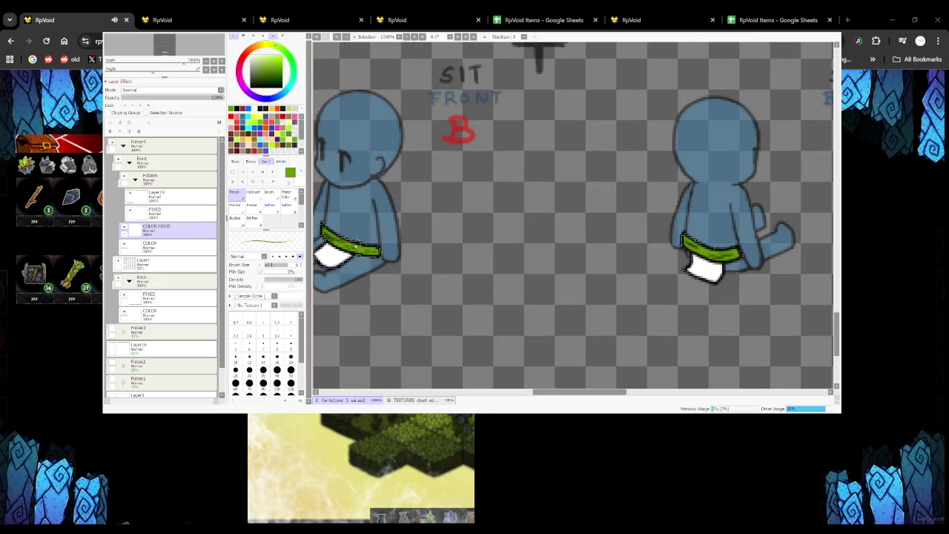
{"action": "scroll", "coordinate": [375, 252], "scroll_direction": "down", "scroll_amount": 1}
{"action": "scroll", "coordinate": [401, 244], "scroll_direction": "down", "scroll_amount": 3}
{"action": "scroll", "coordinate": [423, 237], "scroll_direction": "up", "scroll_amount": 3}
Paint green along the remaining sitting sprite's waistband
{"action": "scroll", "coordinate": [433, 231], "scroll_direction": "down", "scroll_amount": 2}
{"action": "scroll", "coordinate": [433, 232], "scroll_direction": "down", "scroll_amount": 2}
{"action": "scroll", "coordinate": [427, 213], "scroll_direction": "up", "scroll_amount": 5}
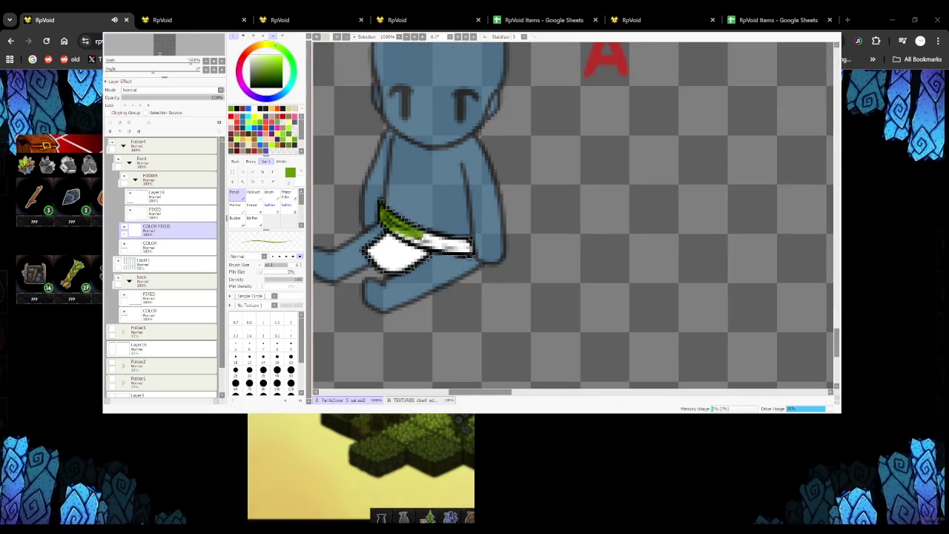
{"action": "scroll", "coordinate": [459, 246], "scroll_direction": "down", "scroll_amount": 2}
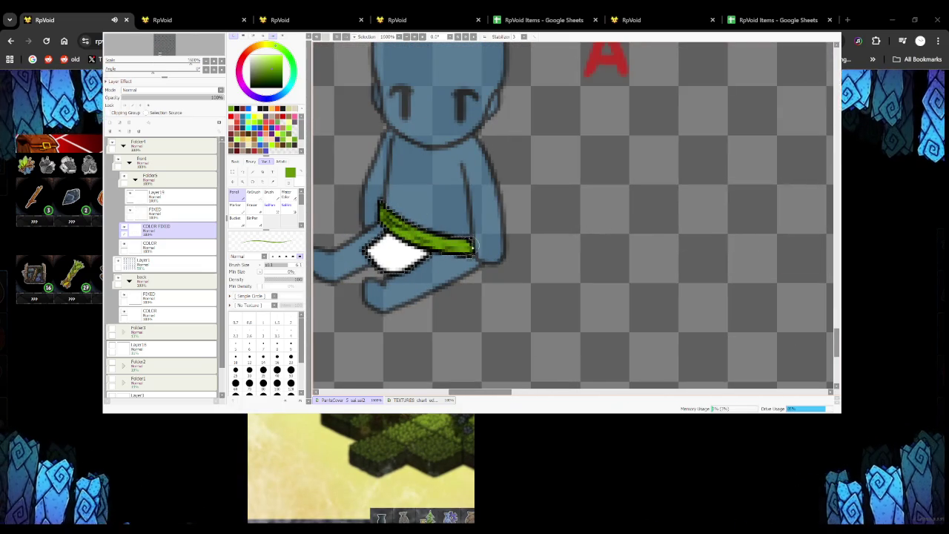
{"action": "scroll", "coordinate": [465, 236], "scroll_direction": "down", "scroll_amount": 1}
{"action": "scroll", "coordinate": [465, 236], "scroll_direction": "down", "scroll_amount": 2}
{"action": "scroll", "coordinate": [396, 223], "scroll_direction": "up", "scroll_amount": 4}
{"action": "mouse_move", "coordinate": [407, 223]}
{"action": "left_mouse_down"}
{"action": "mouse_move", "coordinate": [464, 273]}
{"action": "mouse_move", "coordinate": [519, 284]}
{"action": "left_mouse_up"}
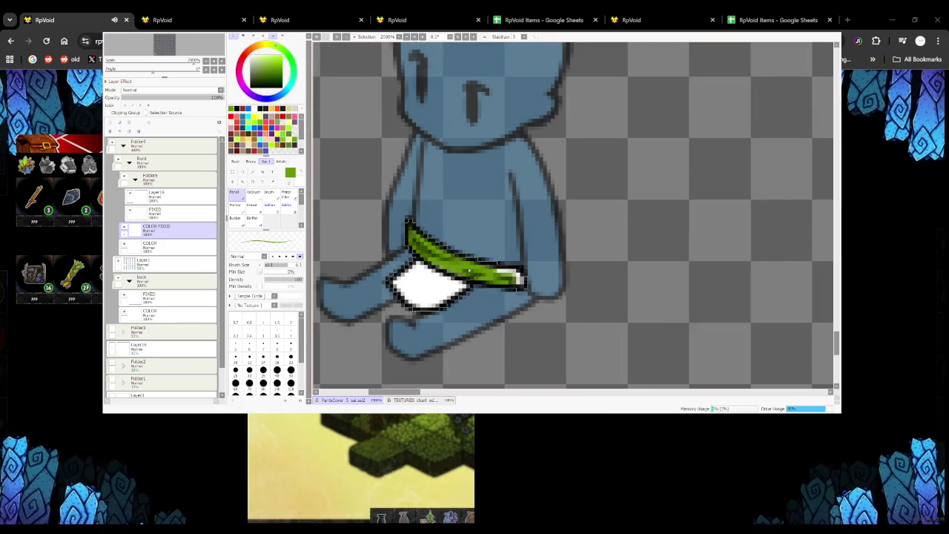
{"action": "scroll", "coordinate": [486, 260], "scroll_direction": "down", "scroll_amount": 4}
{"action": "scroll", "coordinate": [445, 245], "scroll_direction": "up", "scroll_amount": 3}
{"action": "scroll", "coordinate": [430, 233], "scroll_direction": "down", "scroll_amount": 1}
{"action": "scroll", "coordinate": [417, 228], "scroll_direction": "down", "scroll_amount": 1}
{"action": "scroll", "coordinate": [419, 223], "scroll_direction": "down", "scroll_amount": 2}
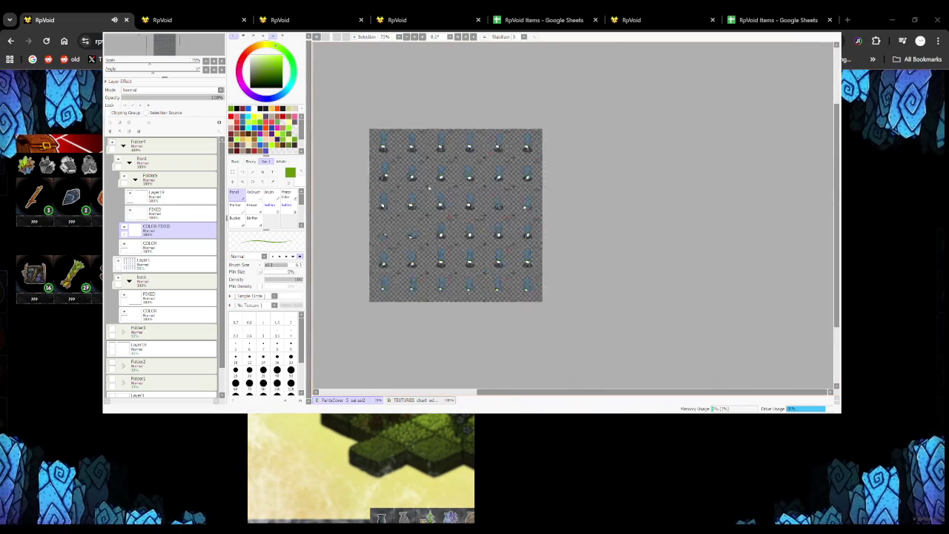
Add a new layer above COLOR FIXED and switch to the fill tool
{"action": "scroll", "coordinate": [422, 215], "scroll_direction": "up", "scroll_amount": 1}
{"action": "scroll", "coordinate": [426, 208], "scroll_direction": "up", "scroll_amount": 1}
{"action": "scroll", "coordinate": [433, 200], "scroll_direction": "down", "scroll_amount": 1}
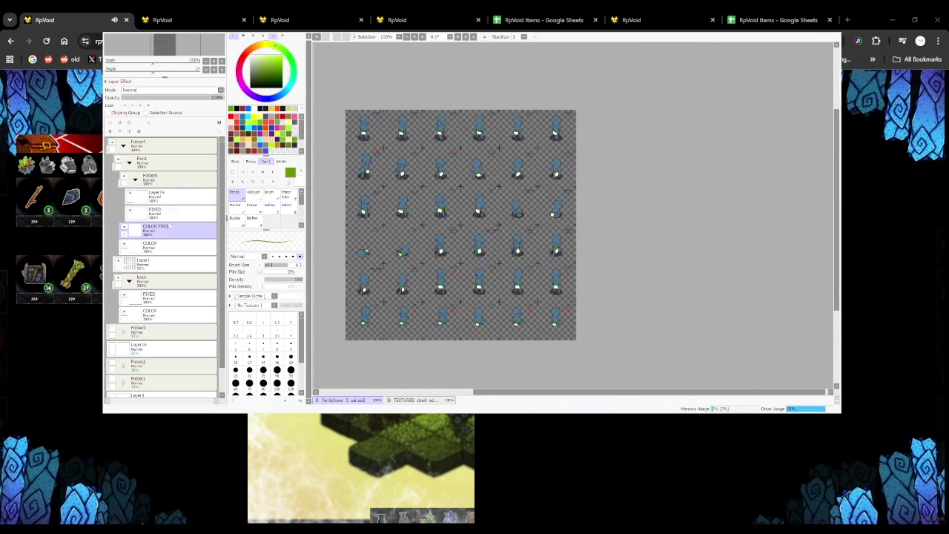
{"action": "left_click", "coordinate": [110, 122]}
{"action": "key", "text": "g"}
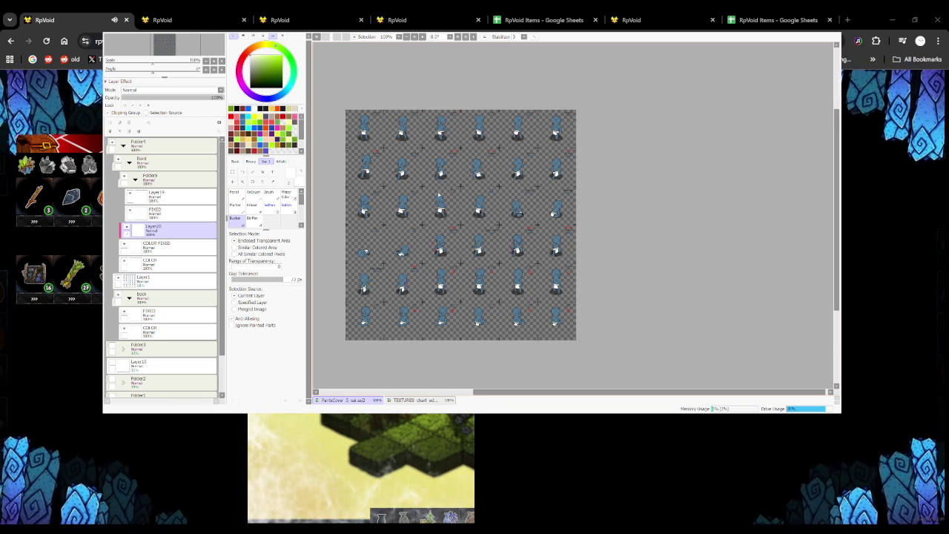
Collapse Folder5 and add another new layer above it
{"action": "left_click", "coordinate": [135, 180]}
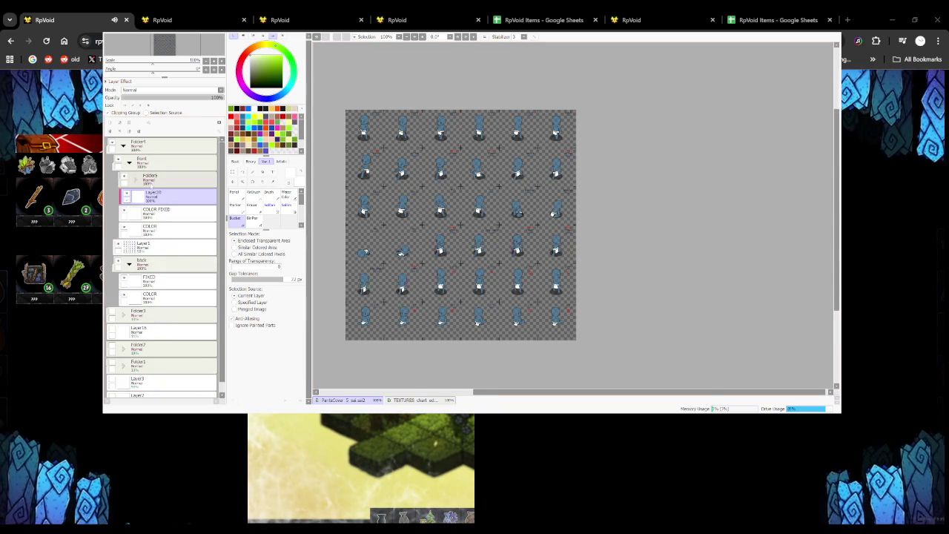
{"action": "left_click", "coordinate": [152, 179]}
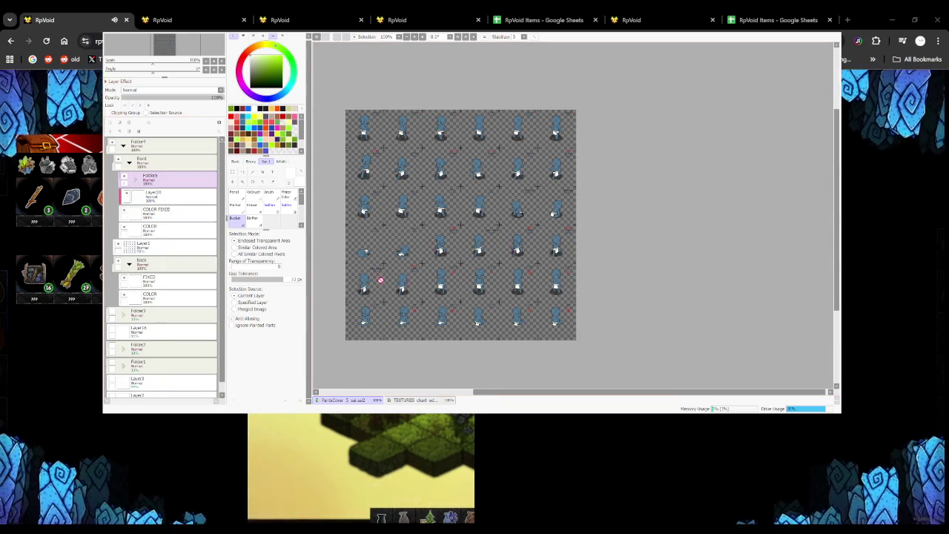
{"action": "key", "text": "ctrl+shift+n"}
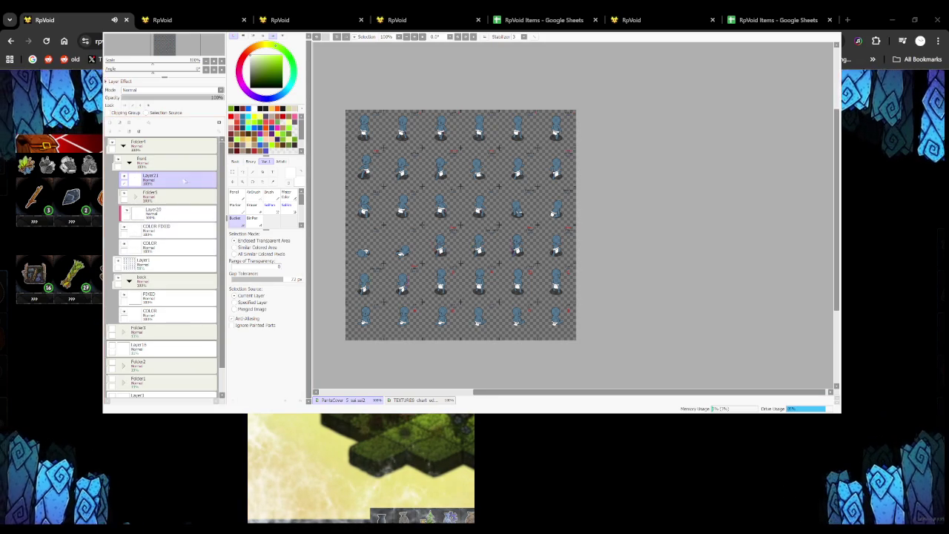
Switch back to the Pencil at size 200 and bring up the TEXTURES chart
{"action": "key", "text": "n"}
{"action": "left_click", "coordinate": [281, 265]}
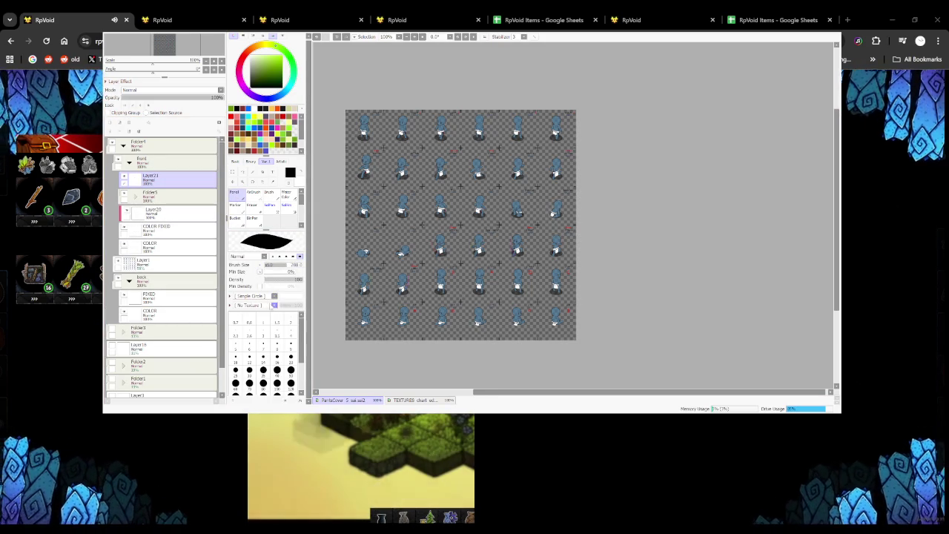
{"action": "left_click", "coordinate": [415, 400]}
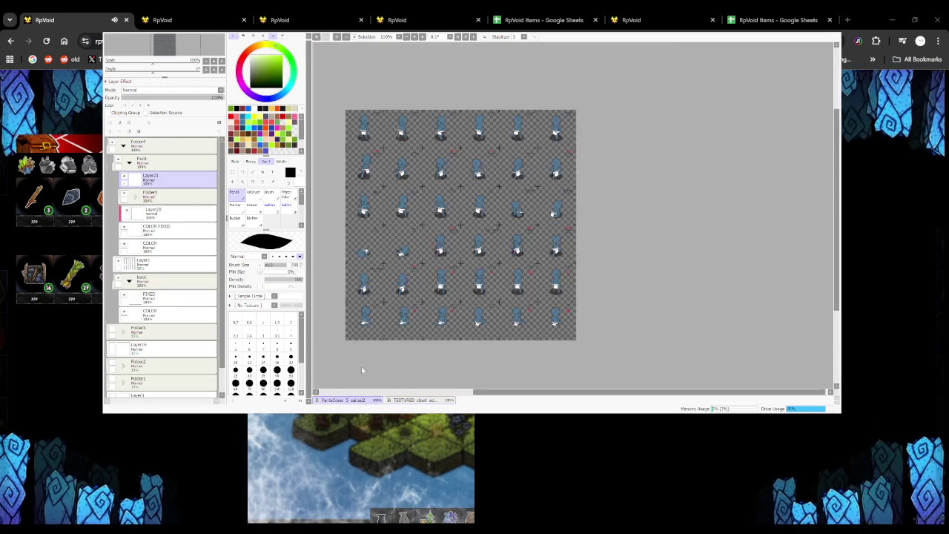
Lower the brush density for a soft canvas-textured stroke, comparing it against the TEXTURES chart
{"action": "left_click", "coordinate": [334, 400]}
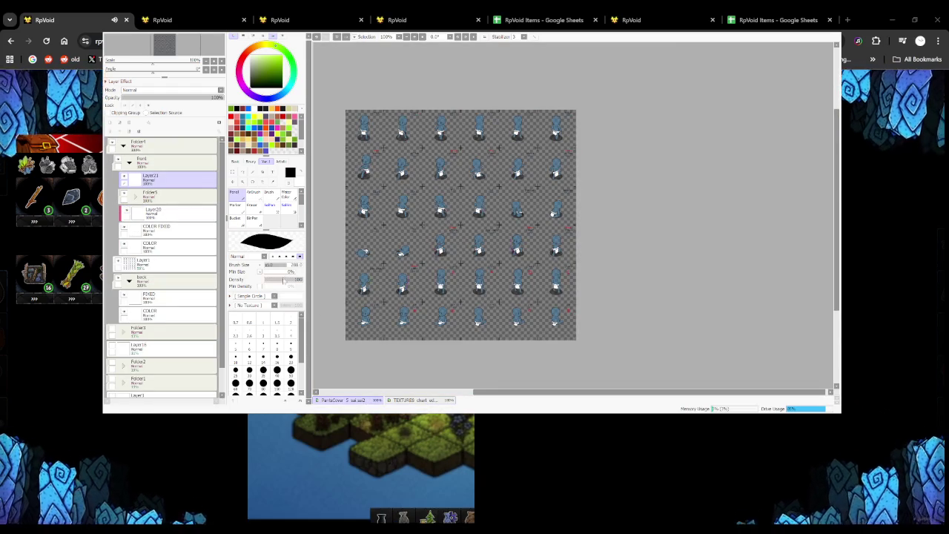
{"action": "left_click", "coordinate": [285, 280]}
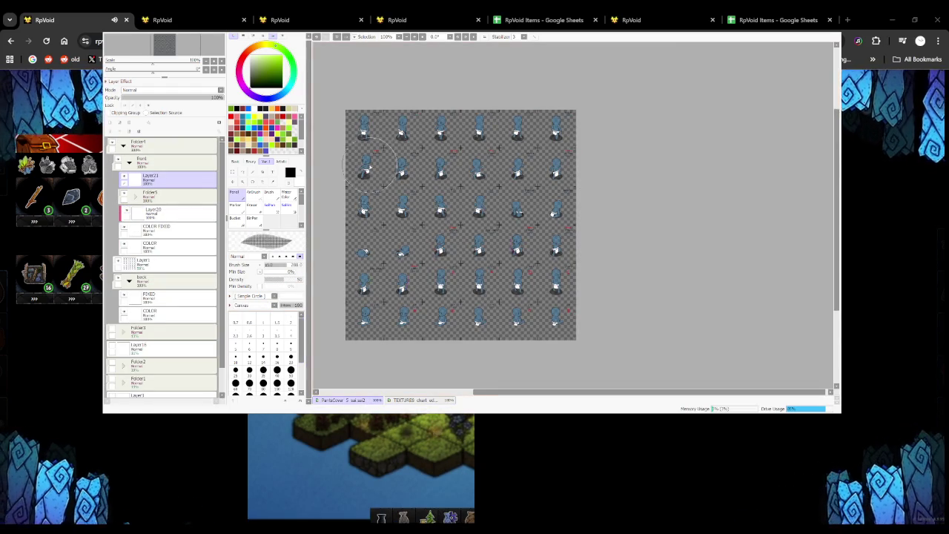
{"action": "scroll", "coordinate": [364, 174], "scroll_direction": "up", "scroll_amount": 2}
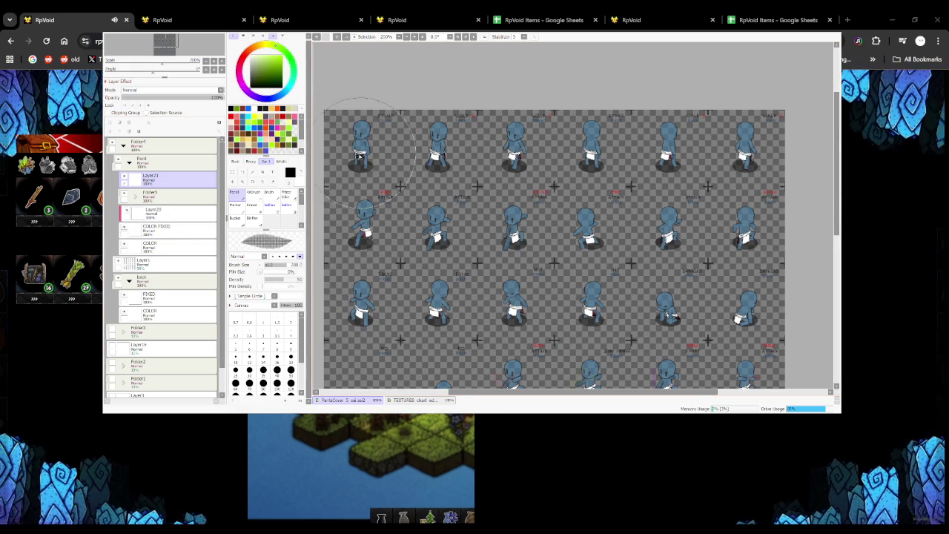
{"action": "left_click", "coordinate": [429, 401]}
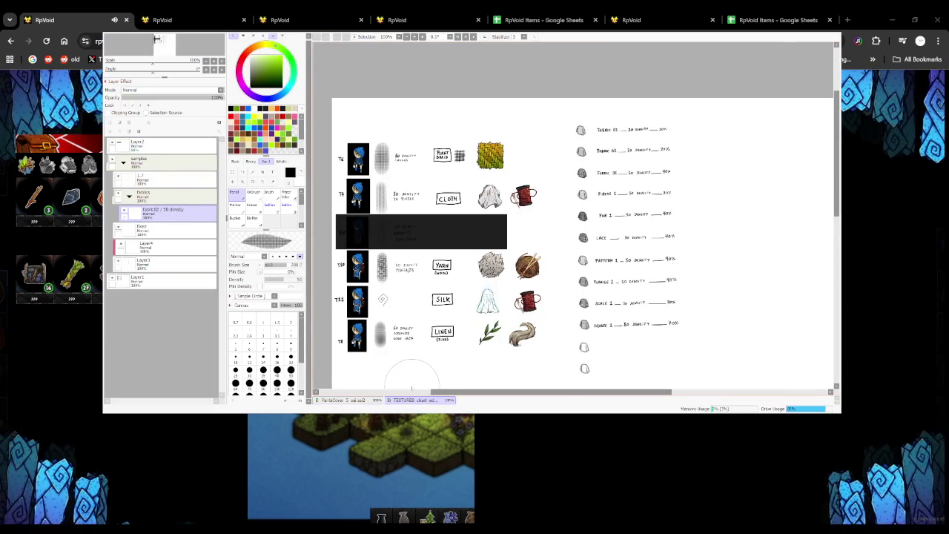
{"action": "left_click", "coordinate": [348, 401]}
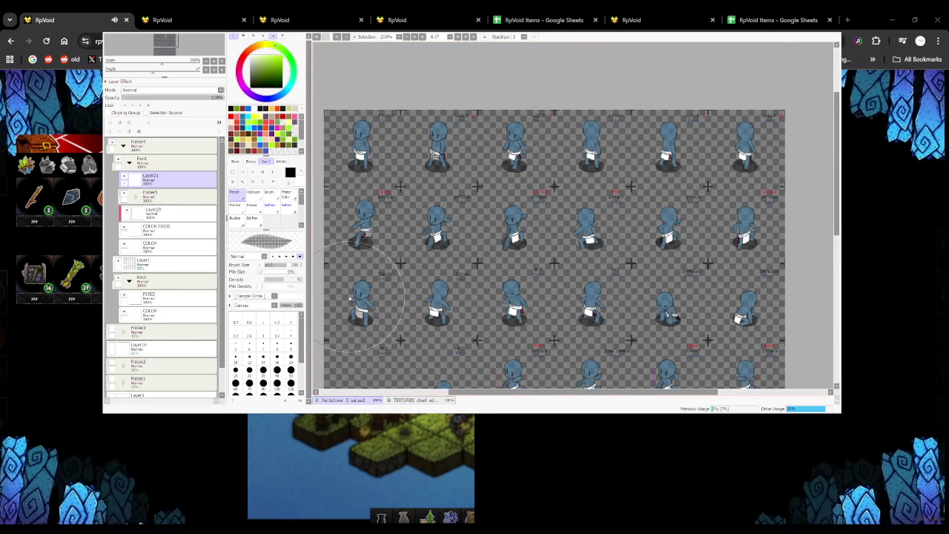
Set brush size to about 100 and minimum size to about 61%, then greatly enlarge the brush
{"action": "left_click_drag", "start_coordinate": [269, 265], "coordinate": [279, 269]}
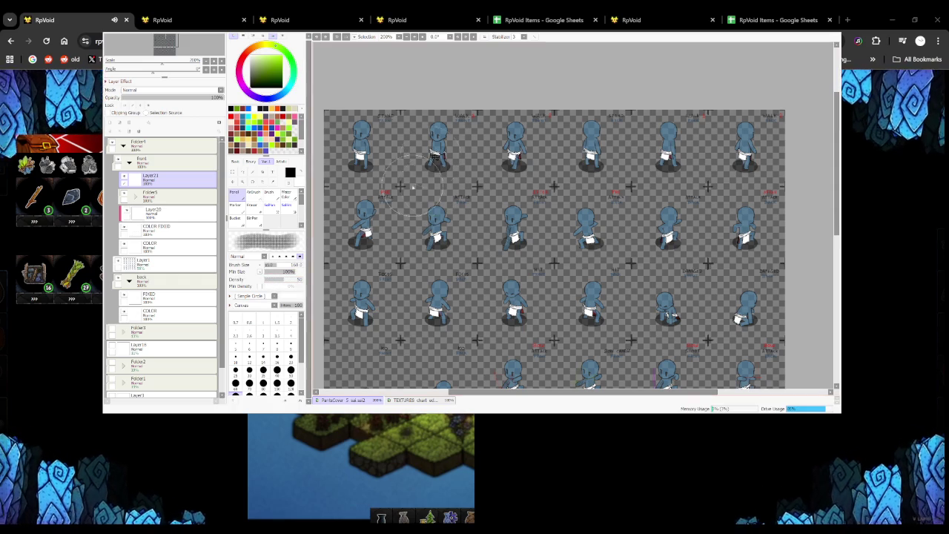
{"action": "mouse_move", "coordinate": [267, 271]}
{"action": "left_mouse_down"}
{"action": "mouse_move", "coordinate": [286, 271]}
{"action": "mouse_move", "coordinate": [264, 271]}
{"action": "left_mouse_up"}
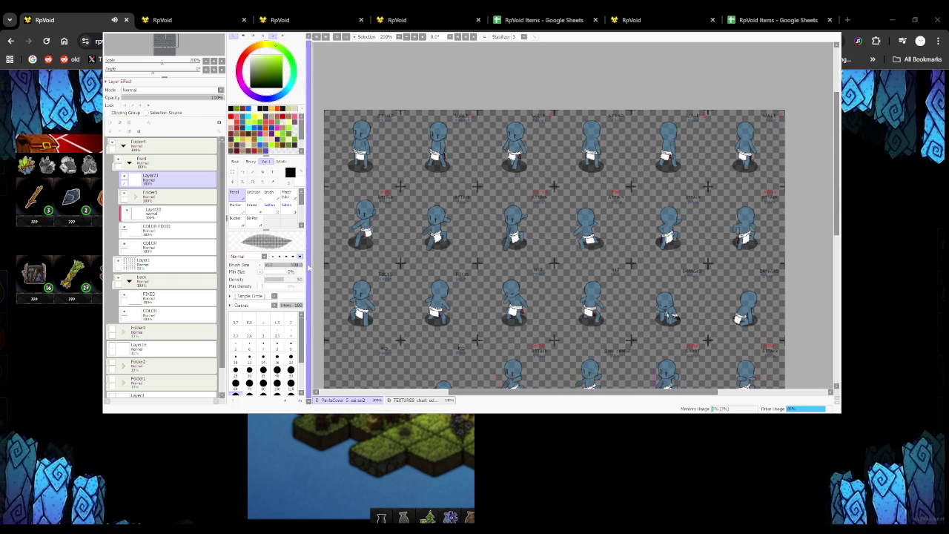
{"action": "scroll", "coordinate": [370, 193], "scroll_direction": "down", "scroll_amount": 4}
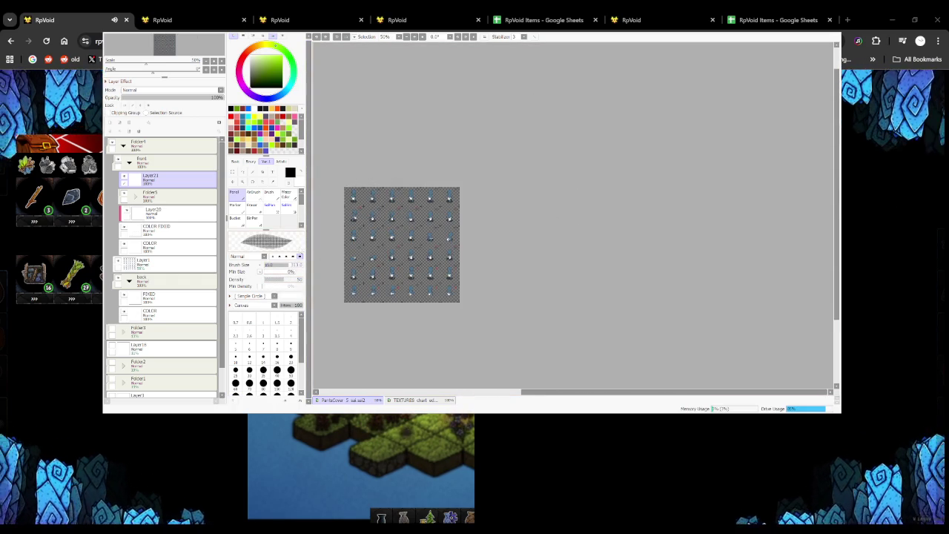
{"action": "scroll", "coordinate": [347, 187], "scroll_direction": "up", "scroll_amount": 2}
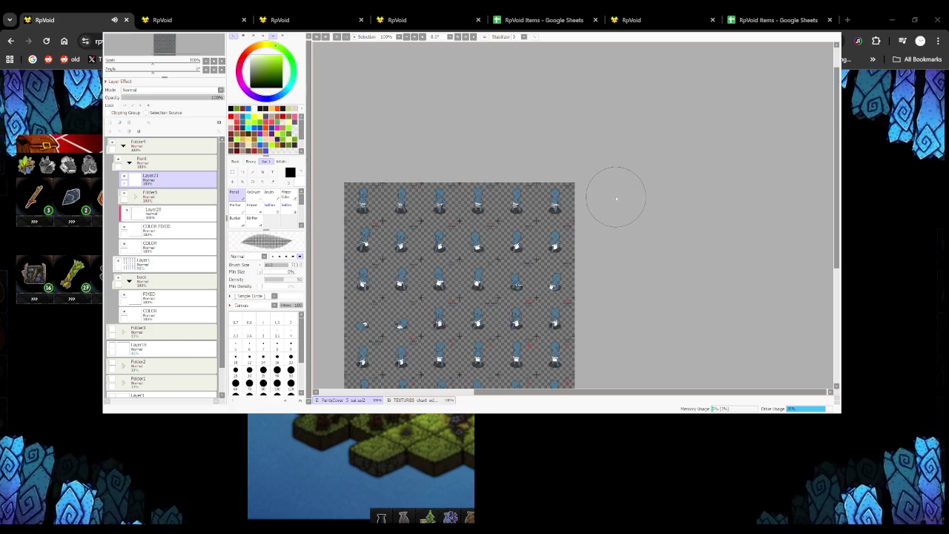
{"action": "left_click_drag", "start_coordinate": [271, 265], "coordinate": [300, 264]}
{"action": "scroll", "coordinate": [467, 185], "scroll_direction": "down", "scroll_amount": 4}
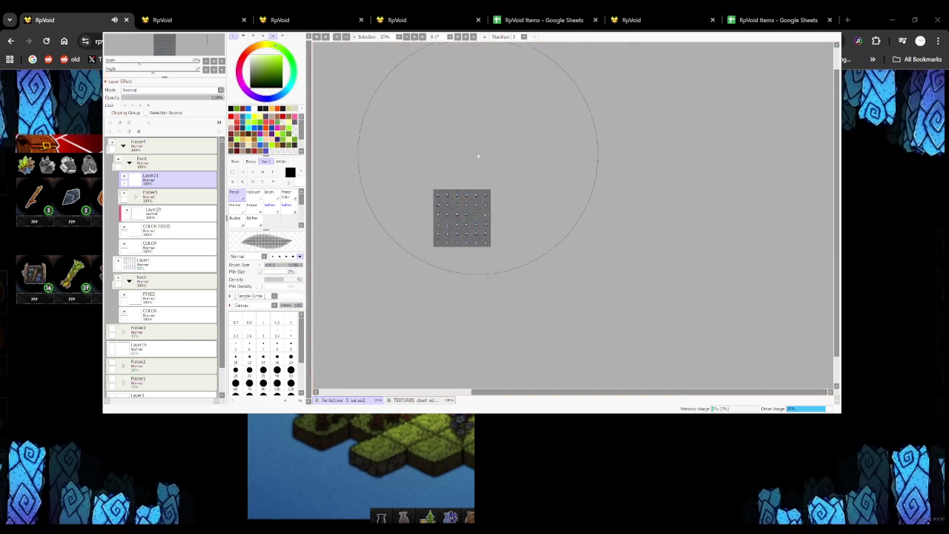
Reset the canvas rotation upright, review the textured loincloths, and return to the TEXTURES chart
{"action": "left_click", "coordinate": [457, 36]}
{"action": "left_click", "coordinate": [471, 37]}
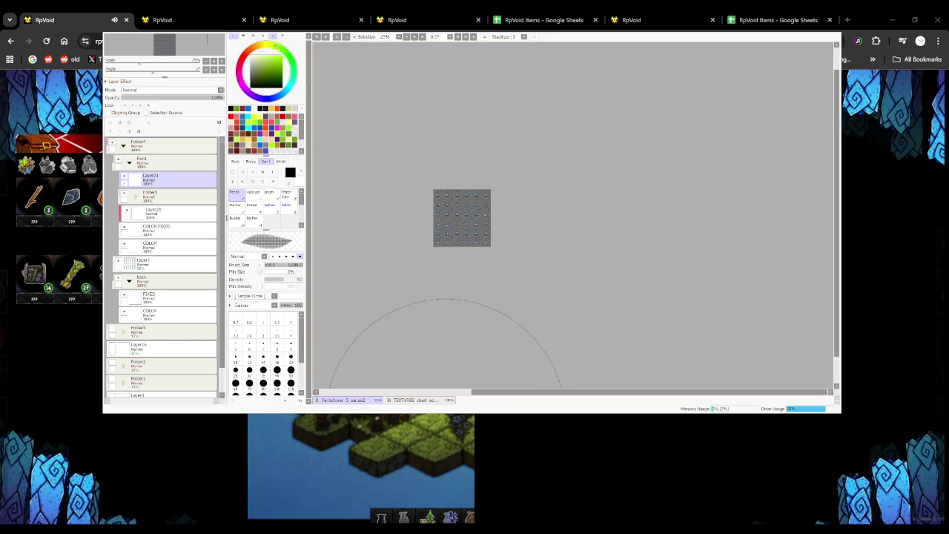
{"action": "scroll", "coordinate": [443, 215], "scroll_direction": "up", "scroll_amount": 5}
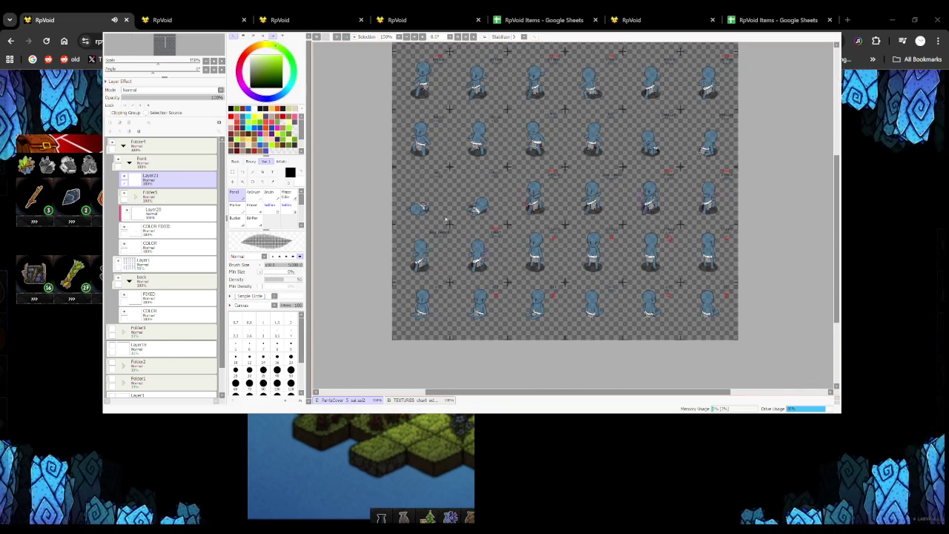
{"action": "scroll", "coordinate": [445, 211], "scroll_direction": "down", "scroll_amount": 1}
{"action": "scroll", "coordinate": [466, 119], "scroll_direction": "up", "scroll_amount": 3}
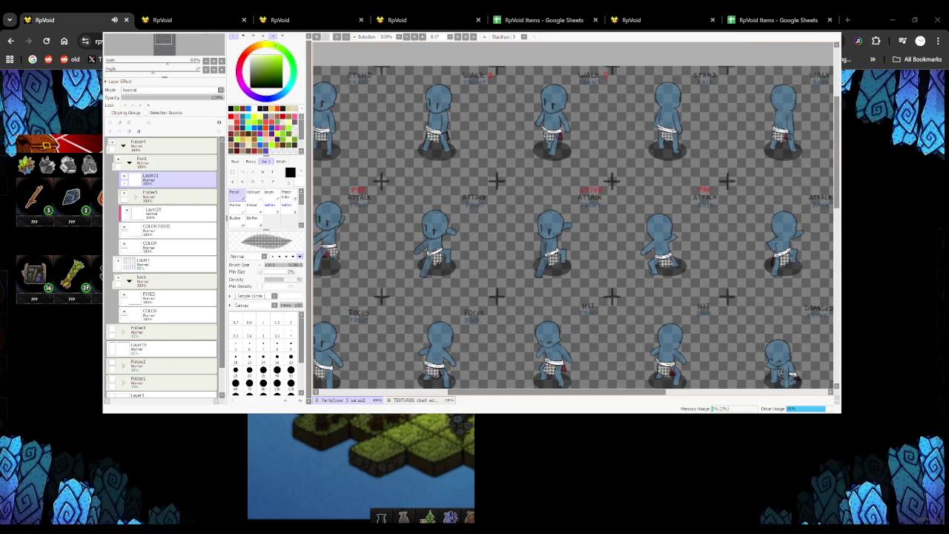
{"action": "scroll", "coordinate": [415, 162], "scroll_direction": "down", "scroll_amount": 3}
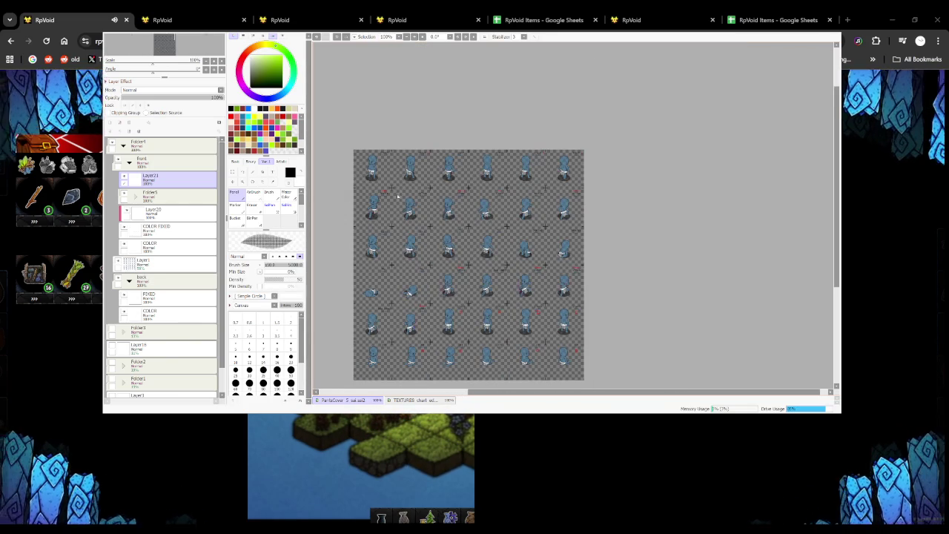
{"action": "scroll", "coordinate": [400, 206], "scroll_direction": "up", "scroll_amount": 2}
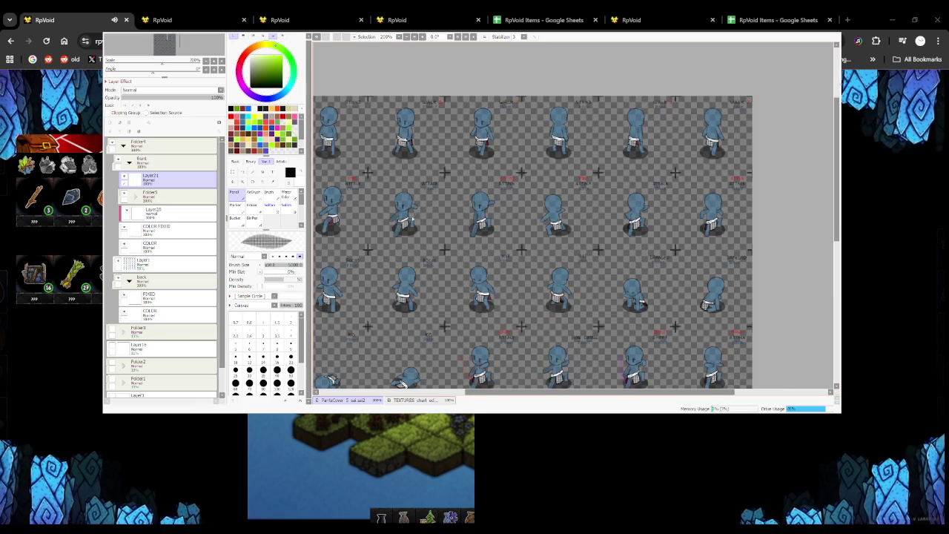
{"action": "left_click", "coordinate": [411, 400]}
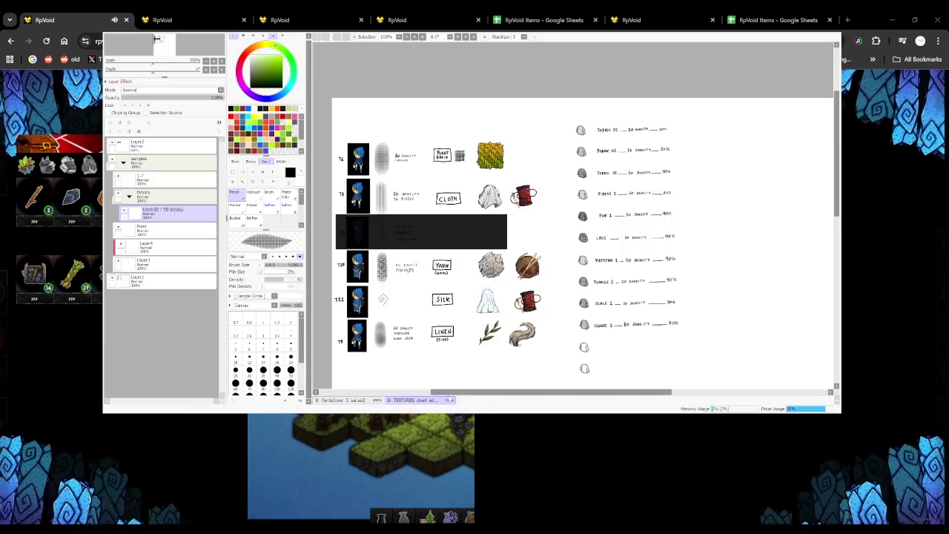
Return from the TEXTURES chart to the blue character sprite sheet via the PartsCover tab
{"action": "scroll", "coordinate": [358, 163], "scroll_direction": "up", "scroll_amount": 2}
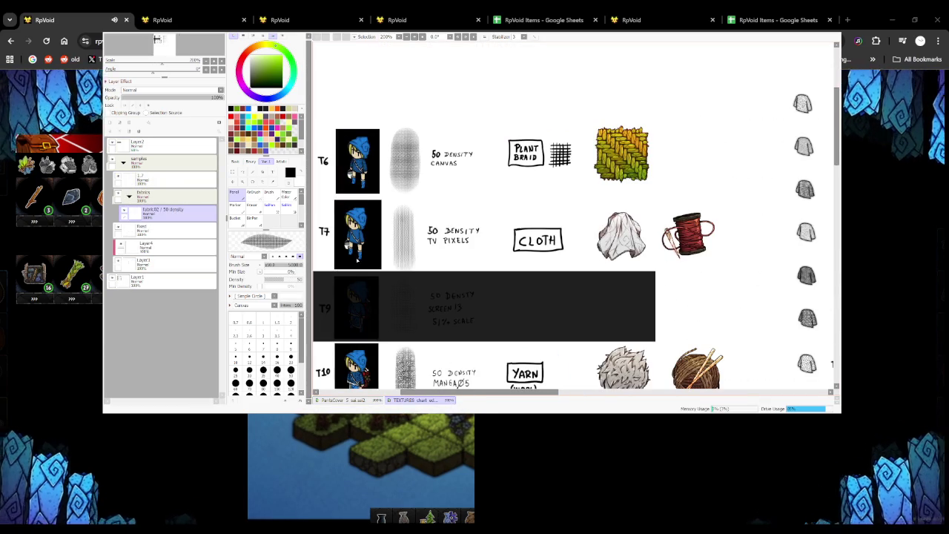
{"action": "left_click", "coordinate": [362, 400]}
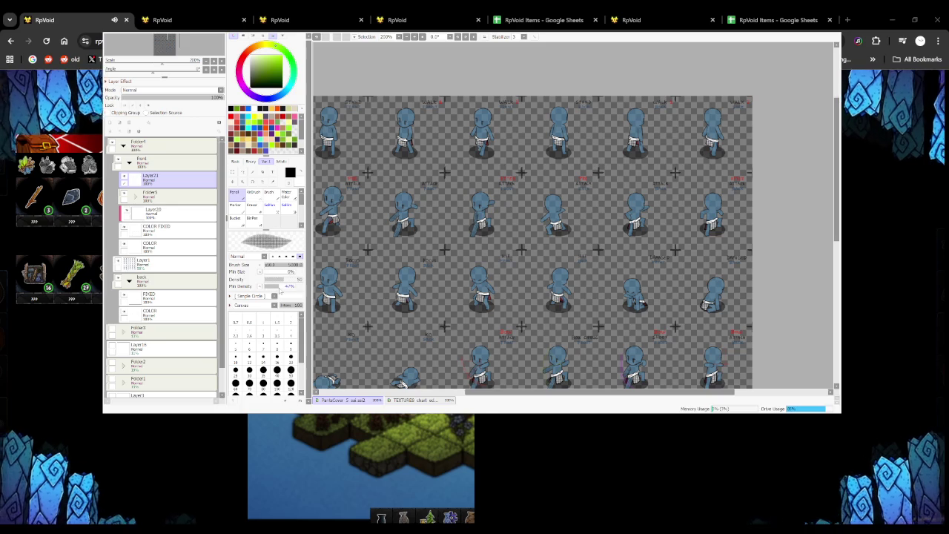
Drop the brush's minimum density to 0%
{"action": "left_click_drag", "start_coordinate": [282, 287], "coordinate": [263, 286]}
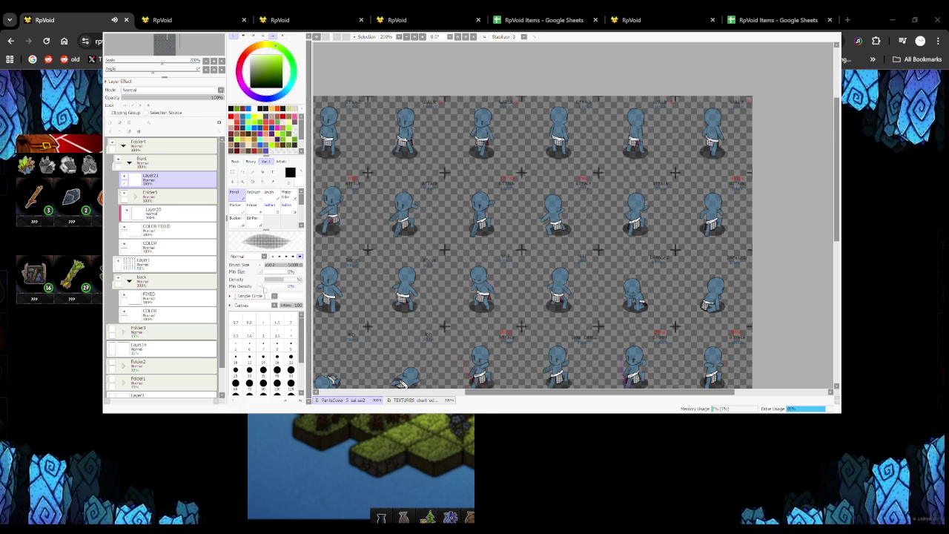
{"action": "scroll", "coordinate": [442, 255], "scroll_direction": "down", "scroll_amount": 3}
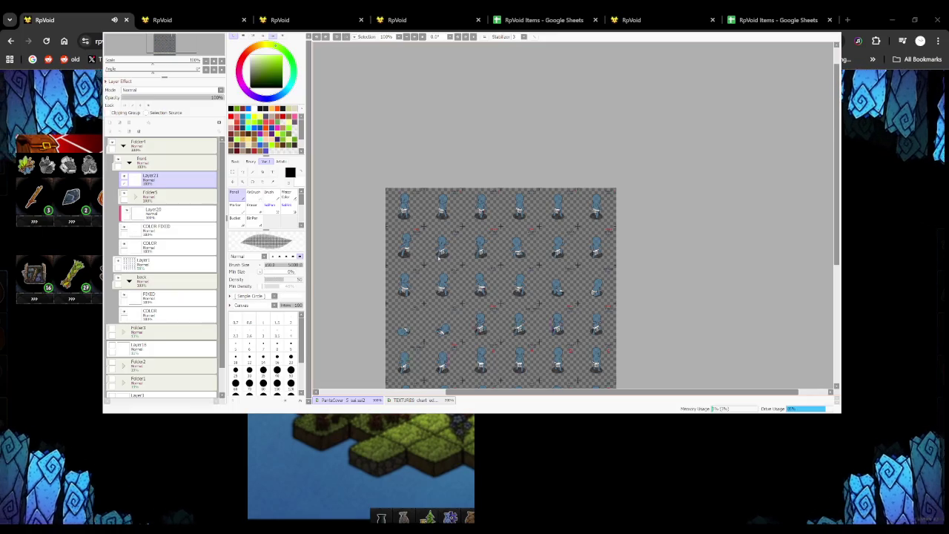
{"action": "scroll", "coordinate": [439, 262], "scroll_direction": "up", "scroll_amount": 3}
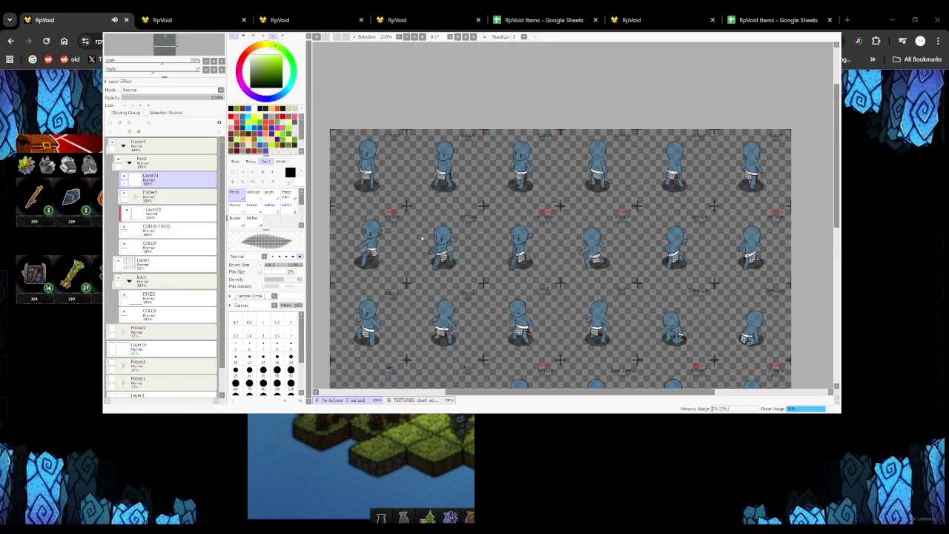
{"action": "scroll", "coordinate": [418, 252], "scroll_direction": "down", "scroll_amount": 4}
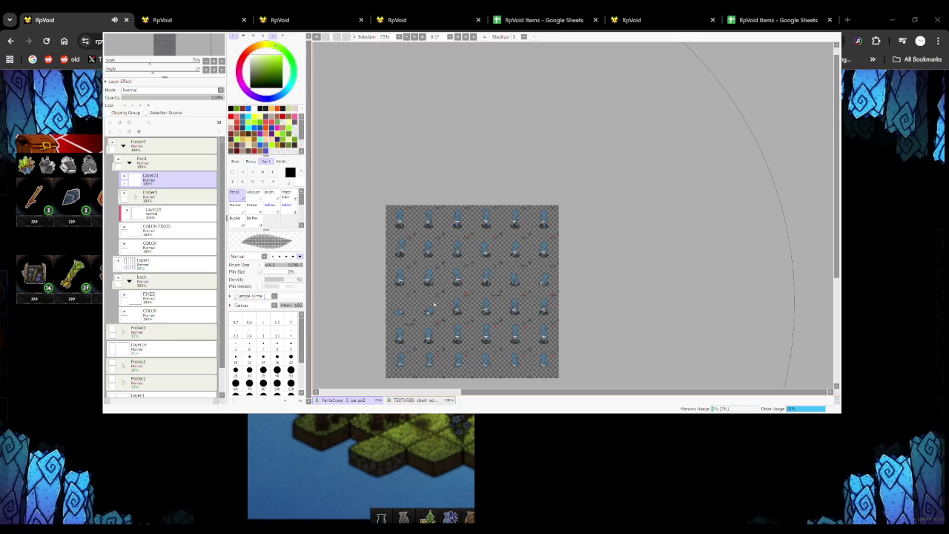
{"action": "scroll", "coordinate": [403, 267], "scroll_direction": "down", "scroll_amount": 1}
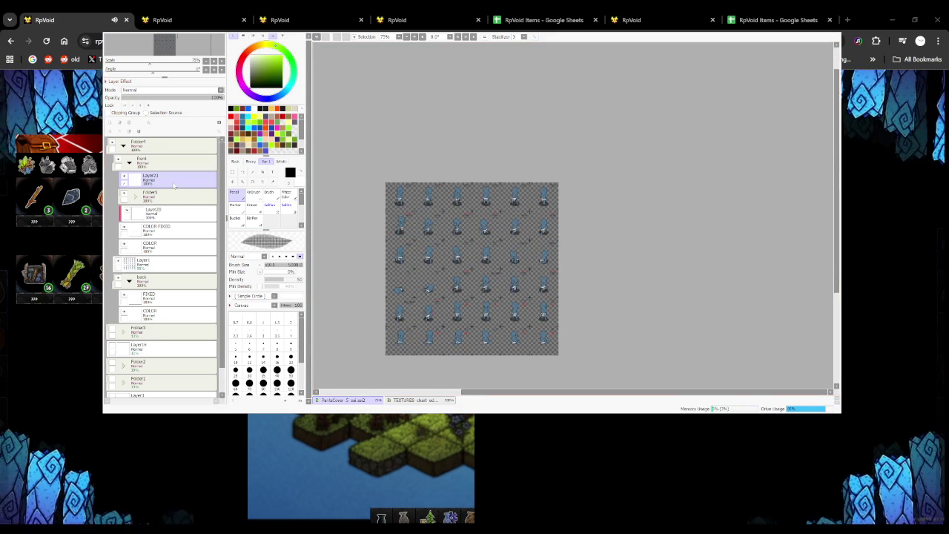
Rename Layer21 to '50 density - canvas'
{"action": "double_click", "coordinate": [150, 176]}
{"action": "type", "text": "50 density - canvas"}
{"action": "key", "text": "Return"}
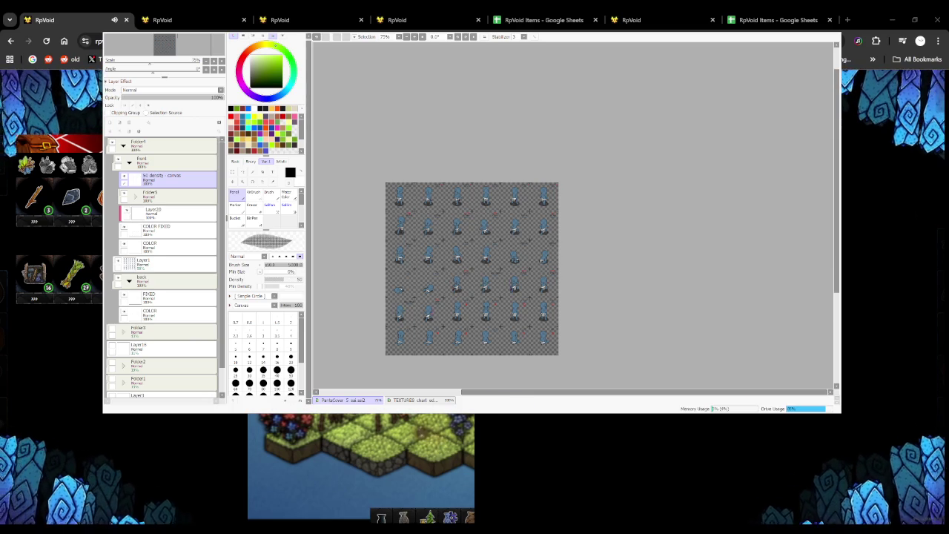
In Pants 5, hide the hatched texture layer and select layer 1.7
{"action": "scroll", "coordinate": [498, 96], "scroll_direction": "up", "scroll_amount": 3}
{"action": "scroll", "coordinate": [471, 133], "scroll_direction": "down", "scroll_amount": 1}
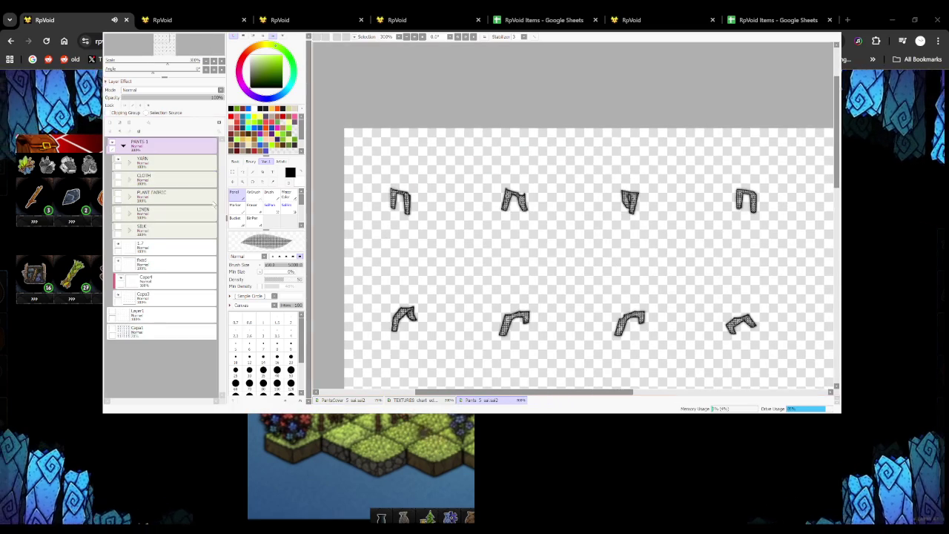
{"action": "left_click", "coordinate": [117, 176]}
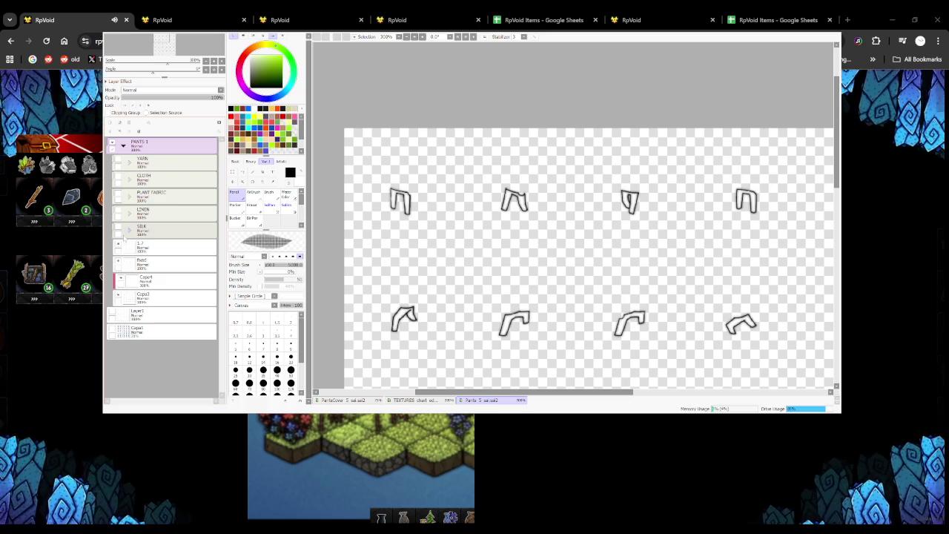
{"action": "left_click", "coordinate": [120, 244]}
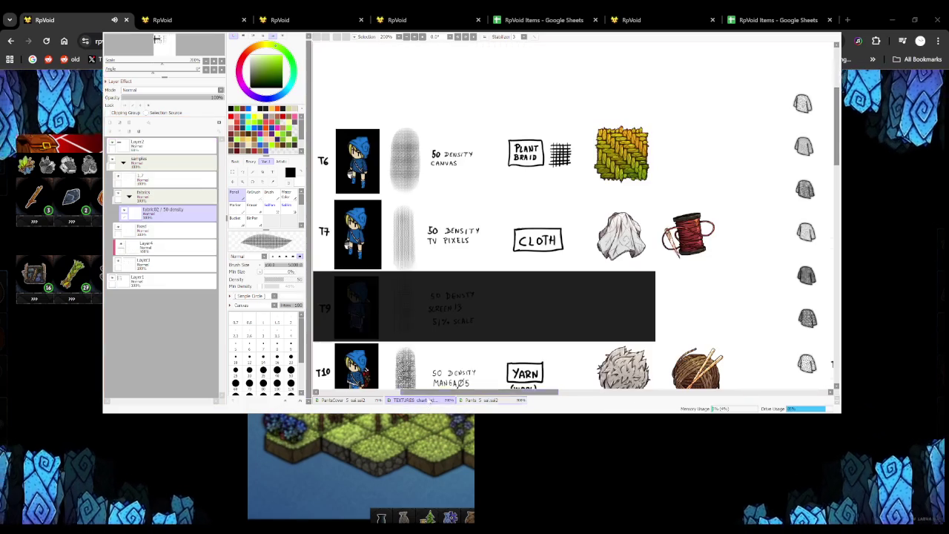
Return to the PartsCover character sprite sheet
{"action": "left_click", "coordinate": [386, 400]}
{"action": "left_click", "coordinate": [340, 400]}
{"action": "scroll", "coordinate": [434, 223], "scroll_direction": "down", "scroll_amount": 2}
{"action": "scroll", "coordinate": [435, 223], "scroll_direction": "up", "scroll_amount": 3}
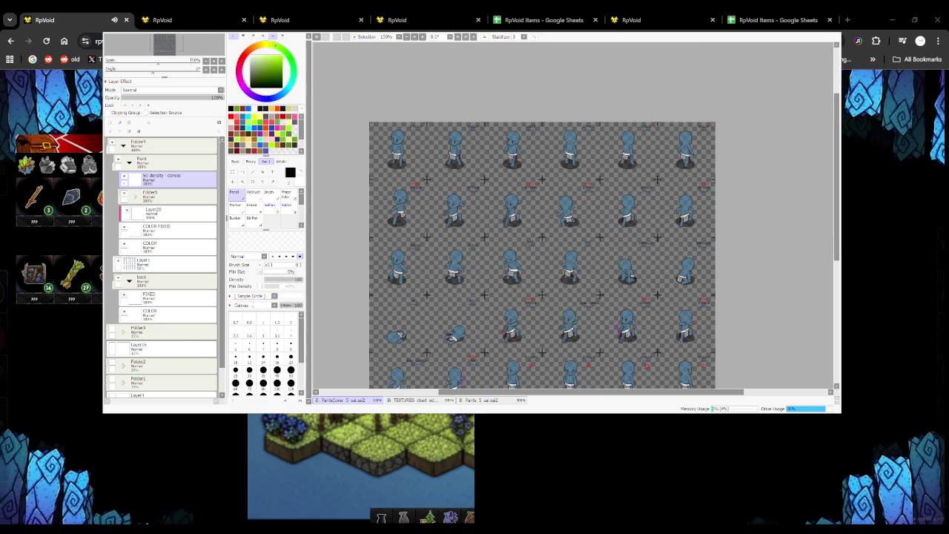
Set the brush texture to No Texture and expand Folder5
{"action": "left_click", "coordinate": [249, 304]}
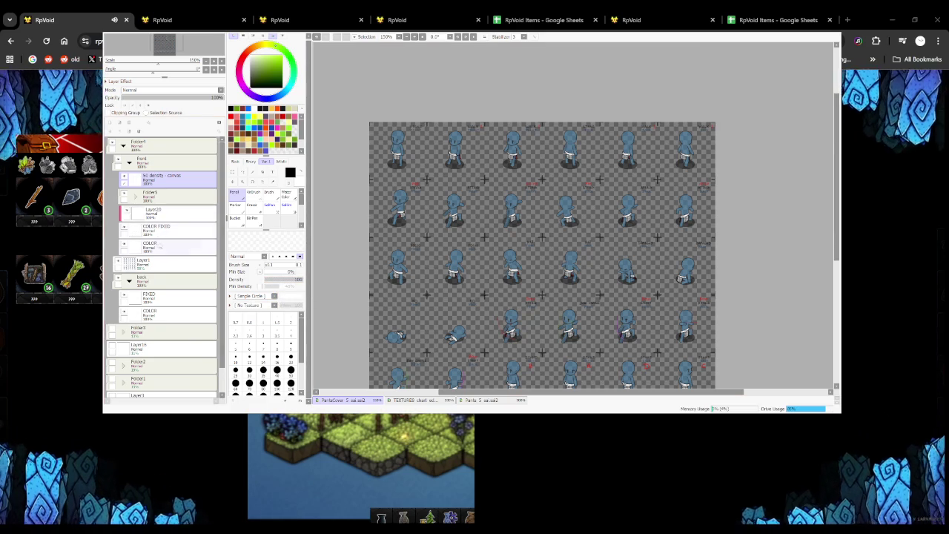
{"action": "left_click", "coordinate": [135, 198]}
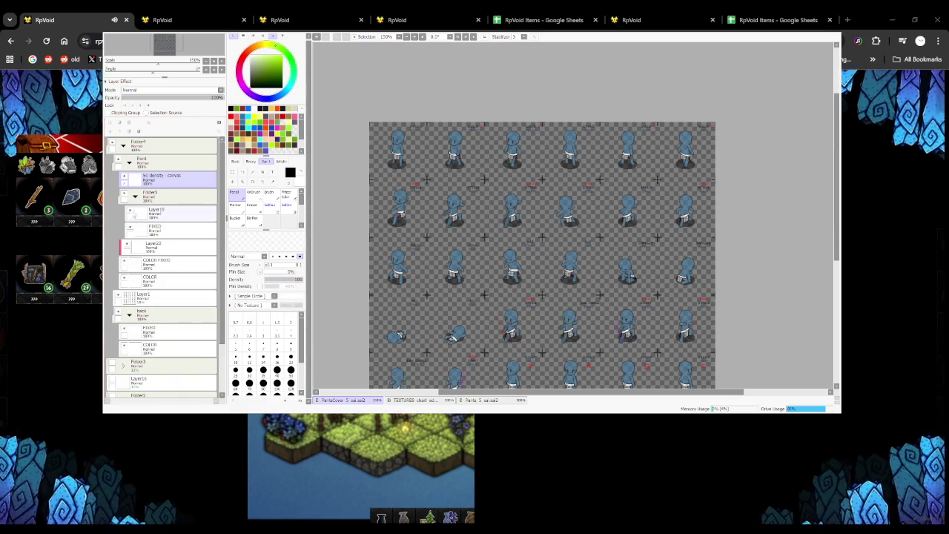
{"action": "left_click", "coordinate": [163, 196]}
{"action": "left_click", "coordinate": [135, 197]}
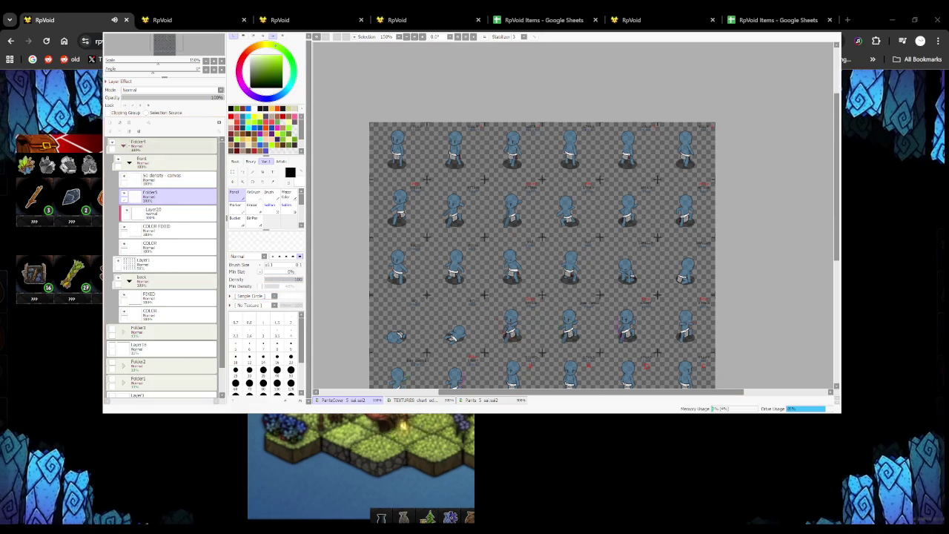
Create a new layer inside Folder5, then switch to the Pants 5 document
{"action": "left_click", "coordinate": [135, 198]}
{"action": "left_click", "coordinate": [165, 211]}
{"action": "key", "text": "ctrl+shift+n"}
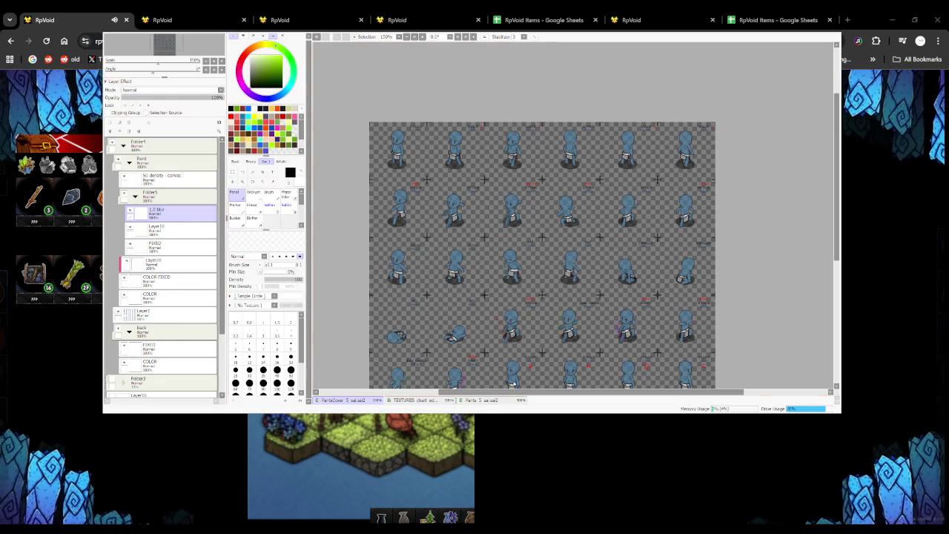
{"action": "left_click", "coordinate": [490, 400]}
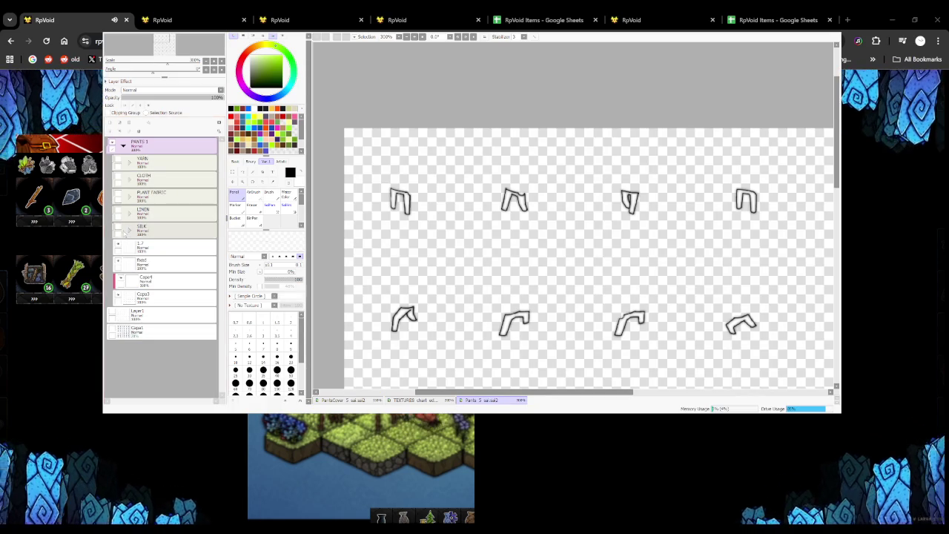
Make PLANT FABRIC visible, select its '50 density / canvas' layer, and return to PartsCover
{"action": "left_click", "coordinate": [118, 211]}
{"action": "left_click", "coordinate": [118, 195]}
{"action": "left_click", "coordinate": [130, 195]}
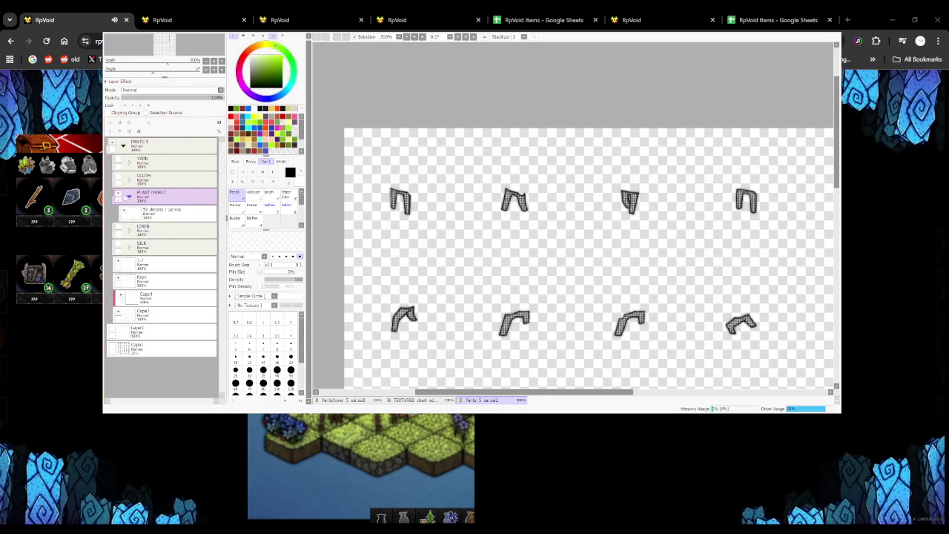
{"action": "left_click", "coordinate": [163, 212]}
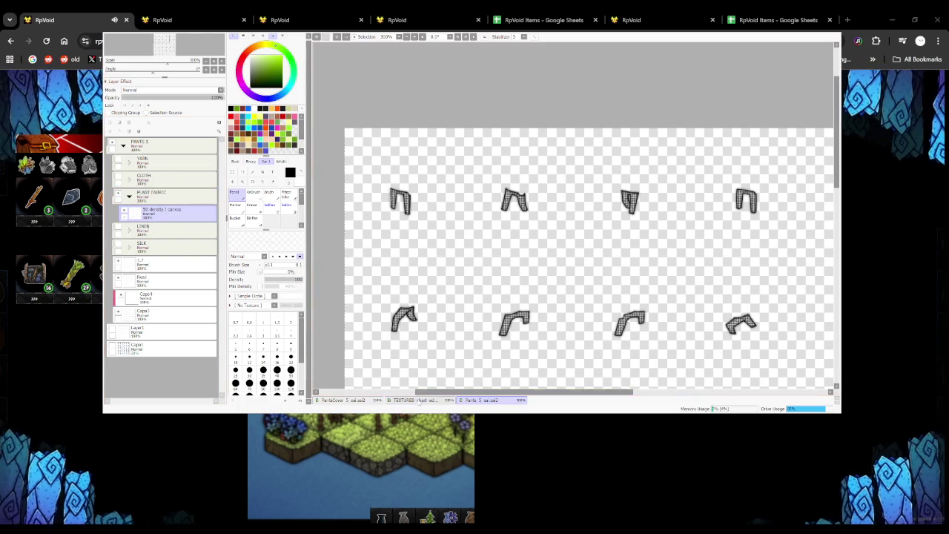
{"action": "left_click", "coordinate": [408, 400]}
{"action": "left_click", "coordinate": [342, 400]}
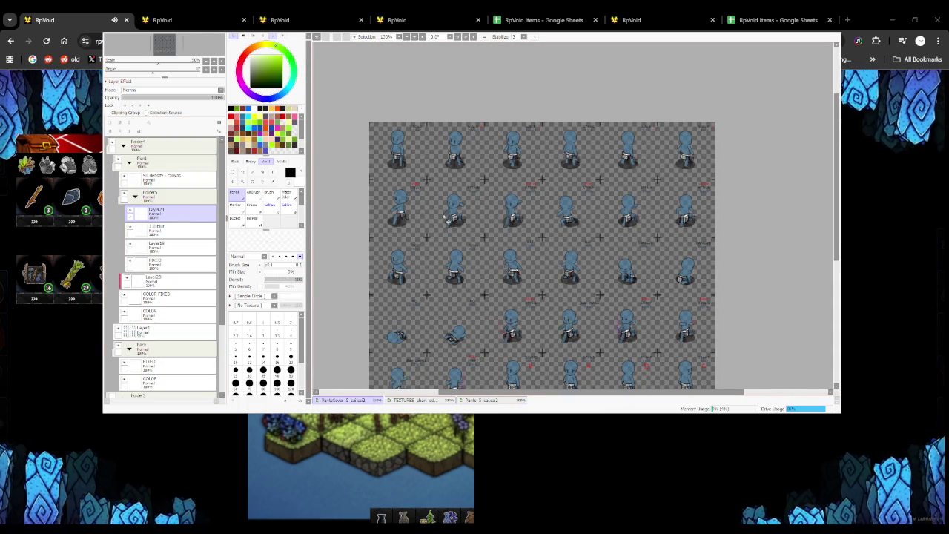
Undo the pants placement, then restore Layer21 after deleting it
{"action": "scroll", "coordinate": [402, 157], "scroll_direction": "up", "scroll_amount": 5}
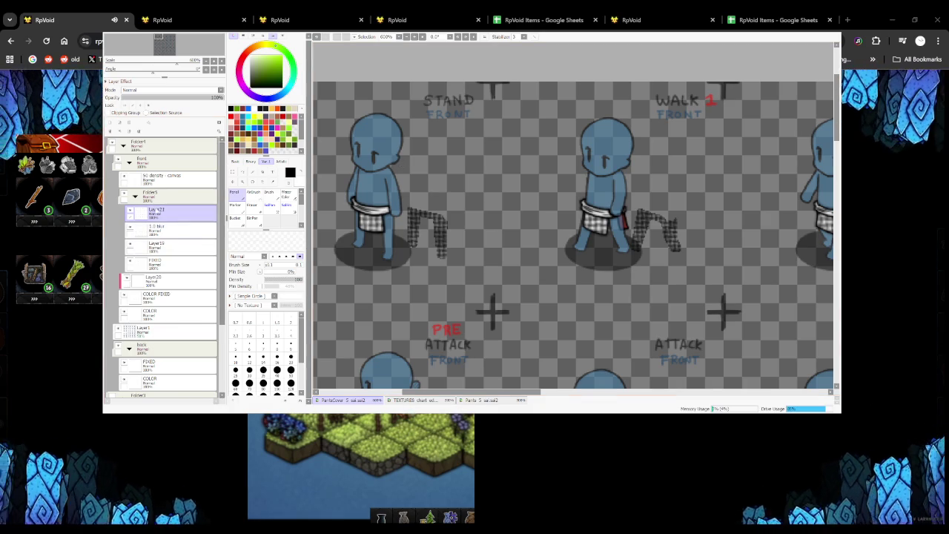
{"action": "key", "text": "ctrl+z"}
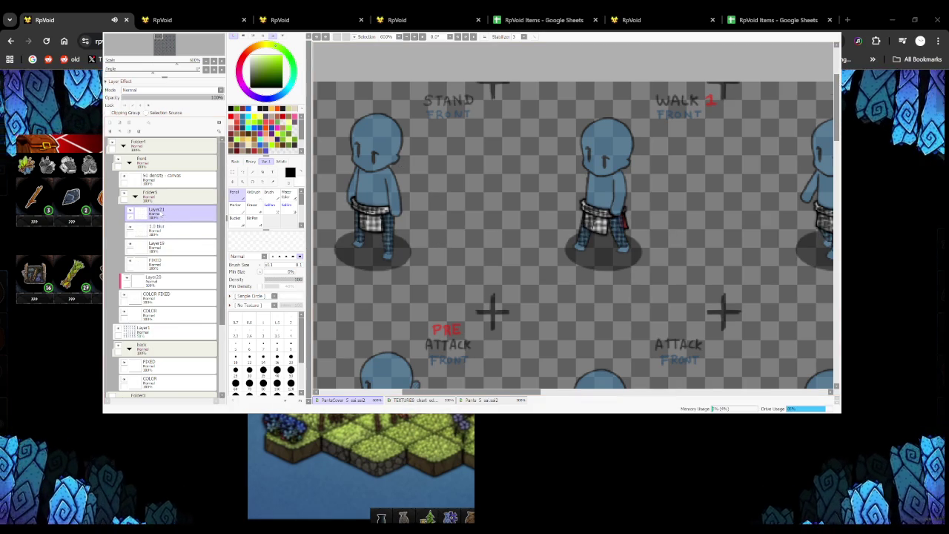
{"action": "left_click", "coordinate": [139, 133]}
{"action": "key", "text": "Delete"}
{"action": "key", "text": "ctrl+z"}
{"action": "key", "text": "ctrl+z"}
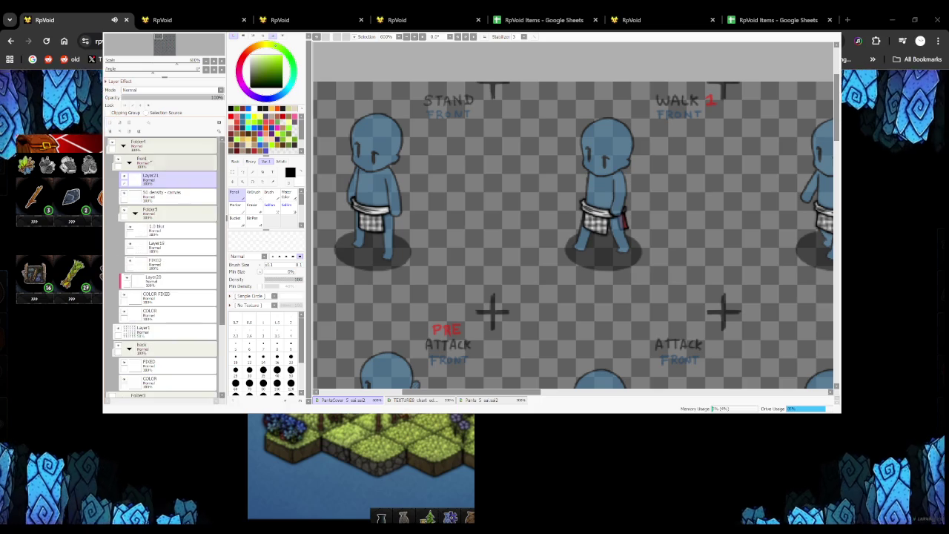
Set brush size 5.0 and density 50, then paint and undo textured test strokes
{"action": "left_click_drag", "start_coordinate": [279, 268], "coordinate": [290, 271]}
{"action": "key", "text": "bracketright"}
{"action": "key", "text": "bracketright"}
{"action": "key", "text": "bracketright"}
{"action": "left_click_drag", "start_coordinate": [281, 279], "coordinate": [286, 283]}
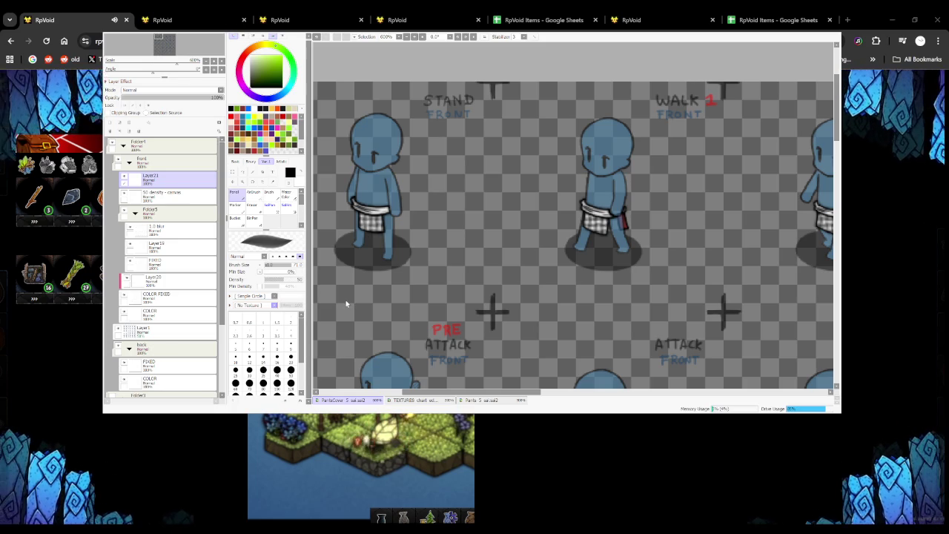
{"action": "left_click_drag", "start_coordinate": [497, 145], "coordinate": [386, 289]}
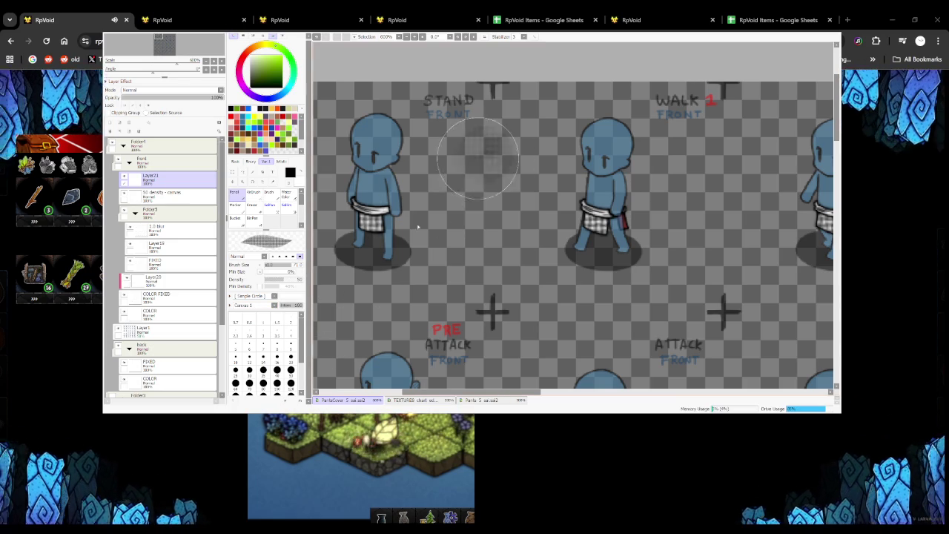
{"action": "key", "text": "ctrl+z"}
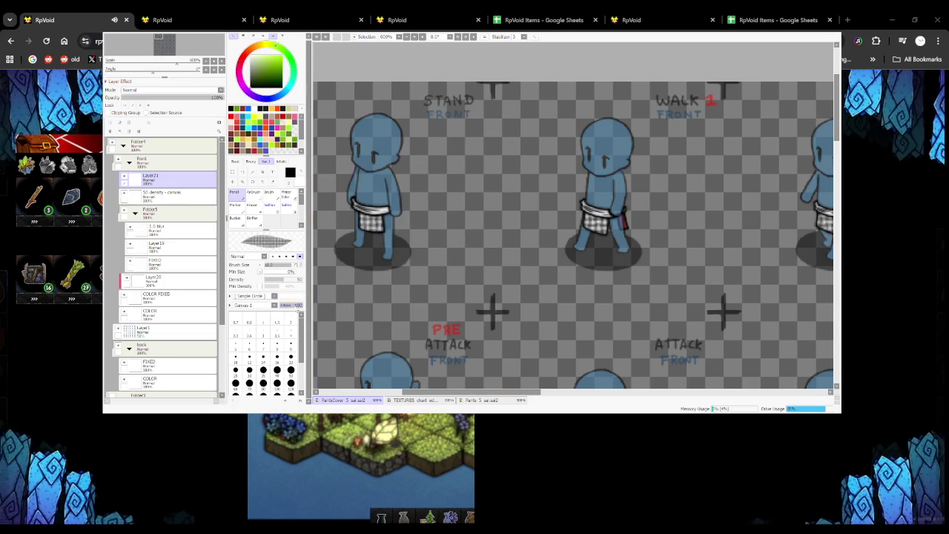
{"action": "left_click_drag", "start_coordinate": [430, 152], "coordinate": [426, 319]}
{"action": "key", "text": "ctrl+z"}
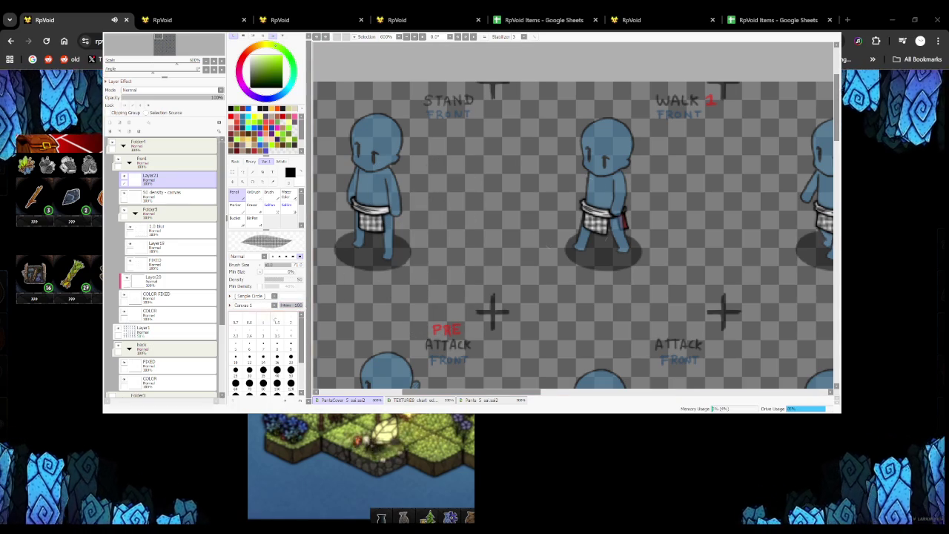
{"action": "left_click_drag", "start_coordinate": [504, 182], "coordinate": [445, 249]}
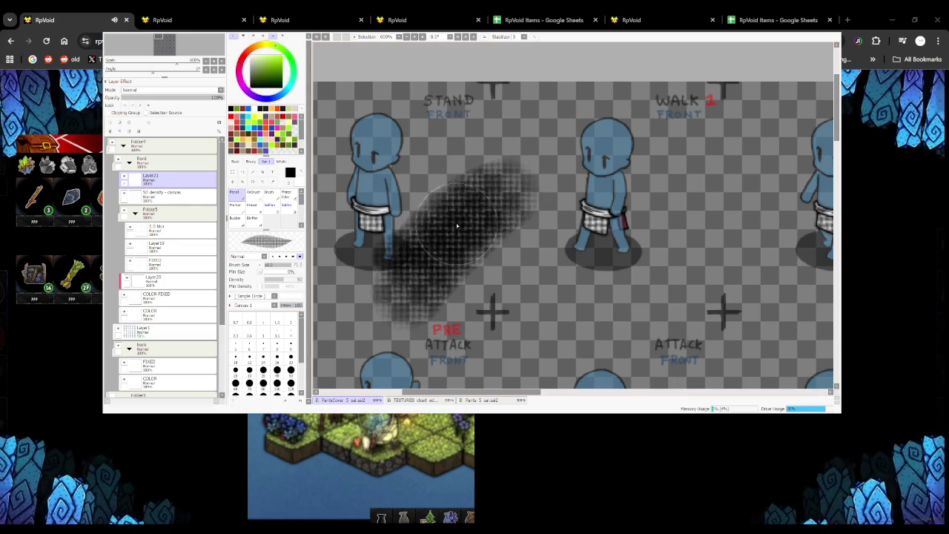
{"action": "key", "text": "ctrl+z"}
{"action": "mouse_move", "coordinate": [508, 178]}
{"action": "left_mouse_down"}
{"action": "mouse_move", "coordinate": [388, 300]}
{"action": "mouse_move", "coordinate": [509, 165]}
{"action": "left_mouse_up"}
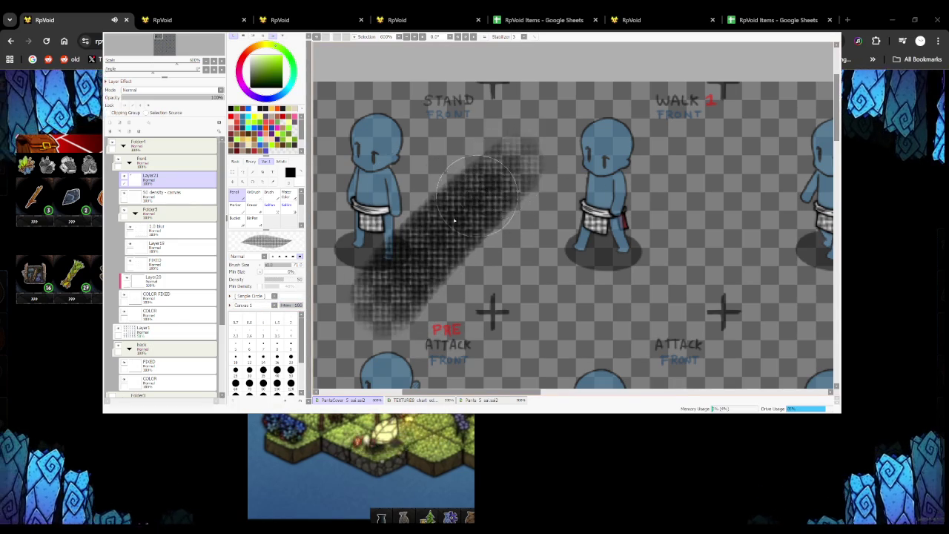
{"action": "scroll", "coordinate": [455, 212], "scroll_direction": "down", "scroll_amount": 2}
{"action": "key", "text": "ctrl+z"}
On the pants document, paint and undo trial texture strokes
{"action": "left_click", "coordinate": [482, 400]}
{"action": "scroll", "coordinate": [438, 223], "scroll_direction": "up", "scroll_amount": 2}
{"action": "mouse_move", "coordinate": [426, 155]}
{"action": "left_mouse_down"}
{"action": "mouse_move", "coordinate": [442, 242]}
{"action": "mouse_move", "coordinate": [433, 171]}
{"action": "left_mouse_up"}
{"action": "key", "text": "ctrl+z"}
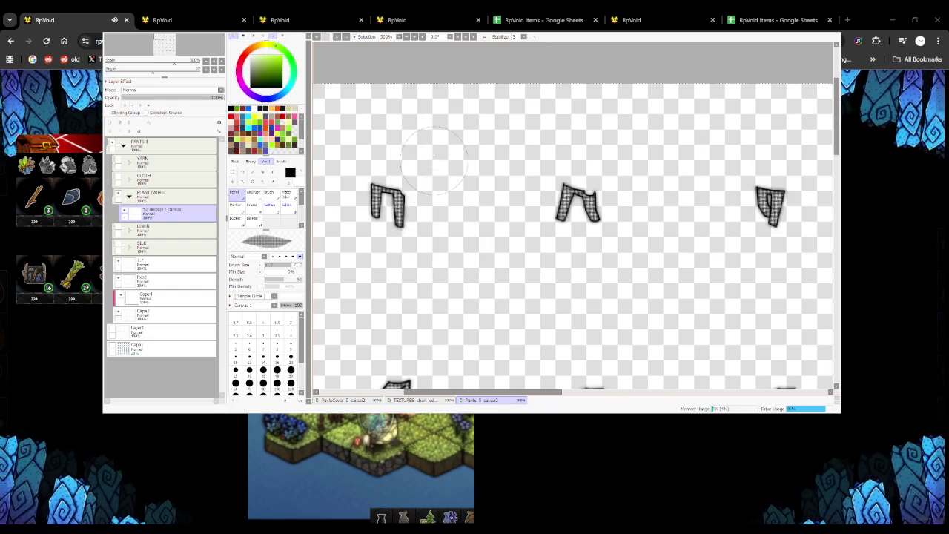
{"action": "left_click_drag", "start_coordinate": [433, 138], "coordinate": [434, 297]}
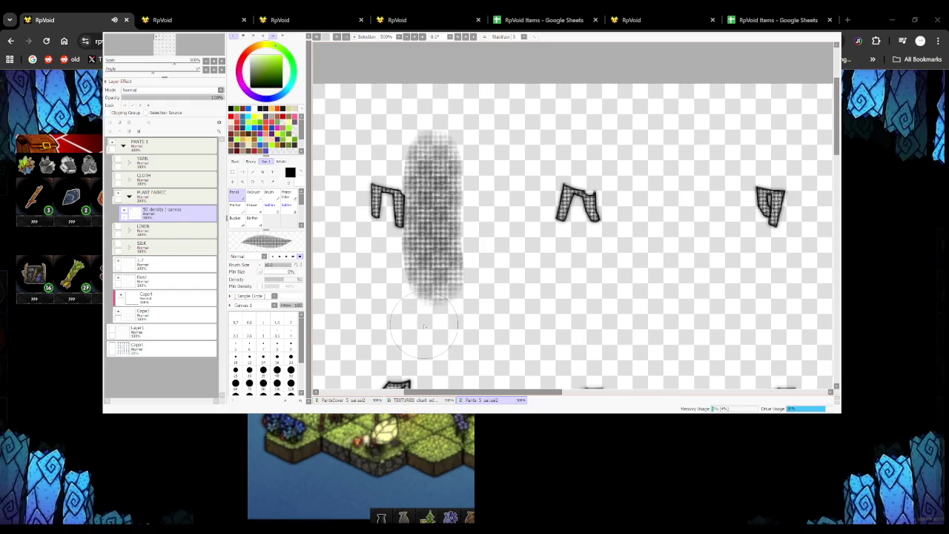
{"action": "key", "text": "ctrl+z"}
{"action": "scroll", "coordinate": [415, 312], "scroll_direction": "down", "scroll_amount": 2}
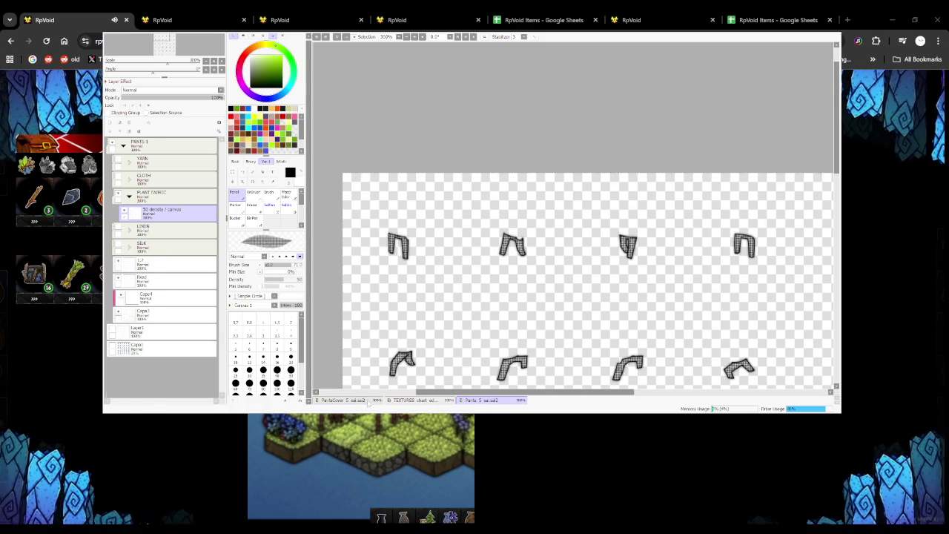
On the blue sprite sheet, test strokes at density 100, then reset density to 50
{"action": "left_click", "coordinate": [364, 400]}
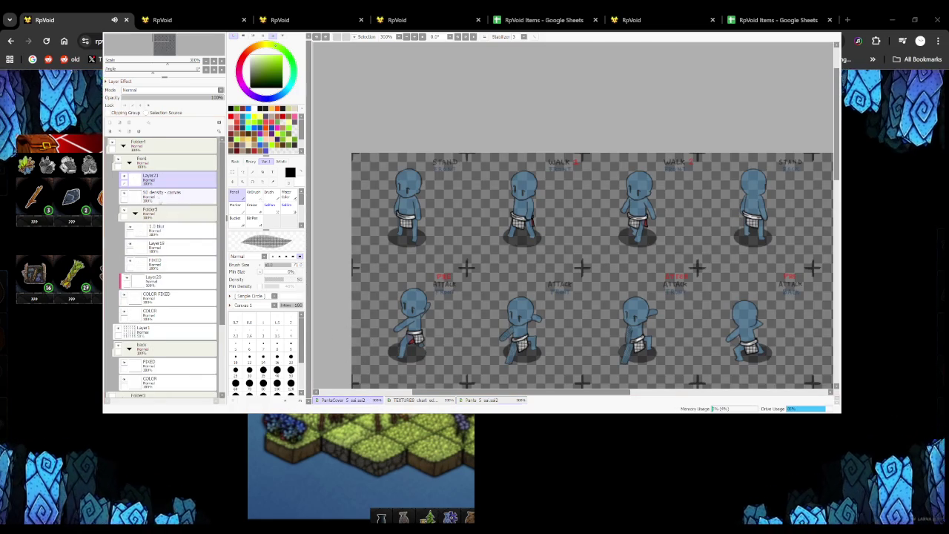
{"action": "mouse_move", "coordinate": [423, 245]}
{"action": "left_mouse_down"}
{"action": "mouse_move", "coordinate": [439, 211]}
{"action": "mouse_move", "coordinate": [452, 222]}
{"action": "left_mouse_up"}
{"action": "key", "text": "ctrl+z"}
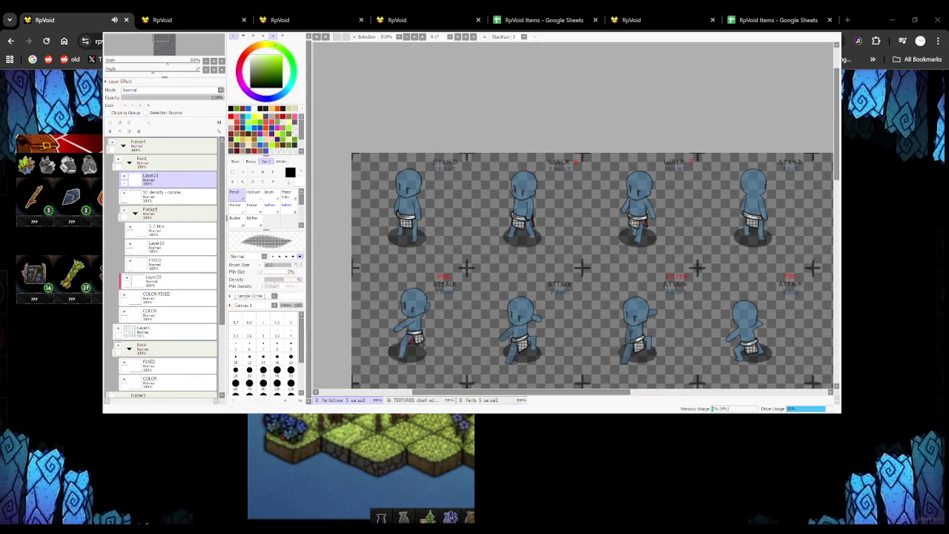
{"action": "left_click", "coordinate": [297, 279]}
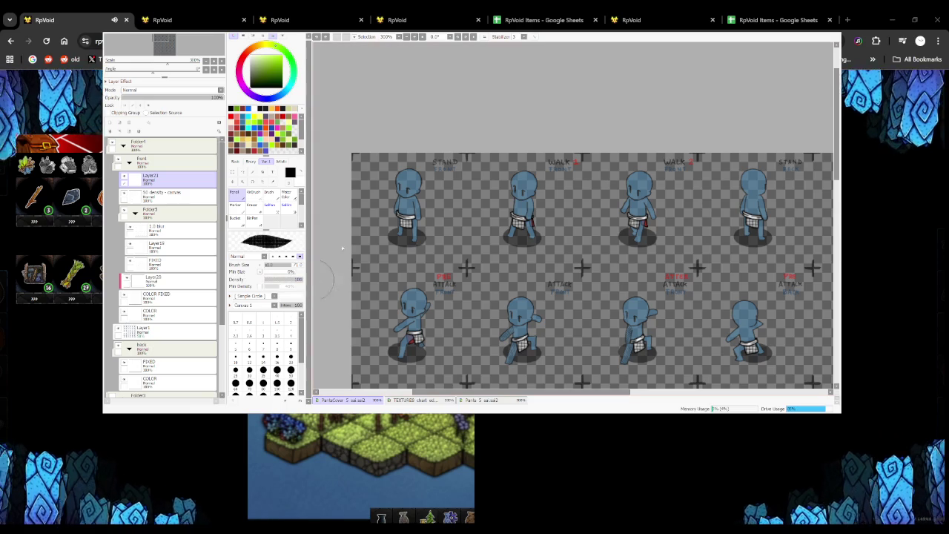
{"action": "left_click_drag", "start_coordinate": [457, 159], "coordinate": [453, 263]}
{"action": "key", "text": "ctrl+z"}
{"action": "left_click", "coordinate": [282, 279]}
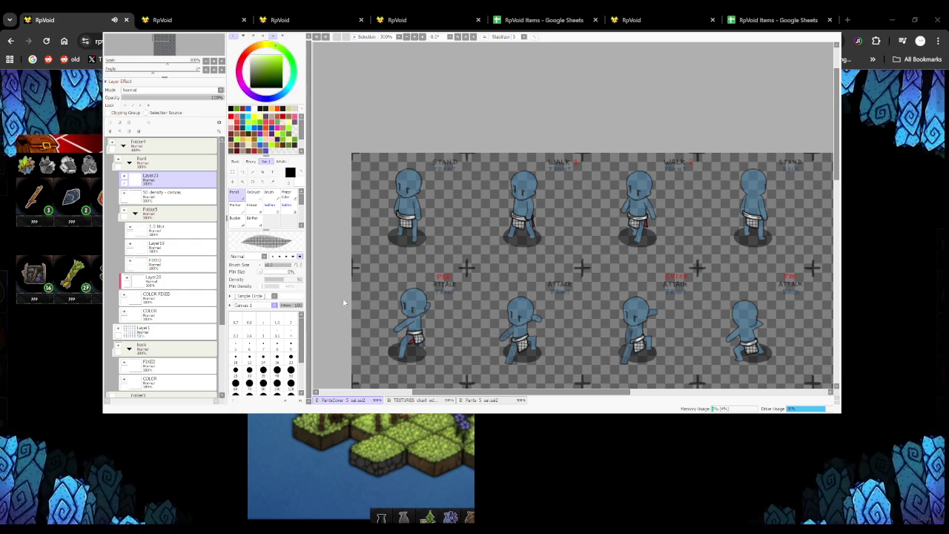
Paint and undo dithered test strokes over the first sprite, then return to the pants document
{"action": "mouse_move", "coordinate": [453, 172]}
{"action": "left_mouse_down"}
{"action": "mouse_move", "coordinate": [451, 249]}
{"action": "mouse_move", "coordinate": [431, 150]}
{"action": "mouse_move", "coordinate": [433, 288]}
{"action": "left_mouse_up"}
{"action": "scroll", "coordinate": [449, 222], "scroll_direction": "up", "scroll_amount": 2}
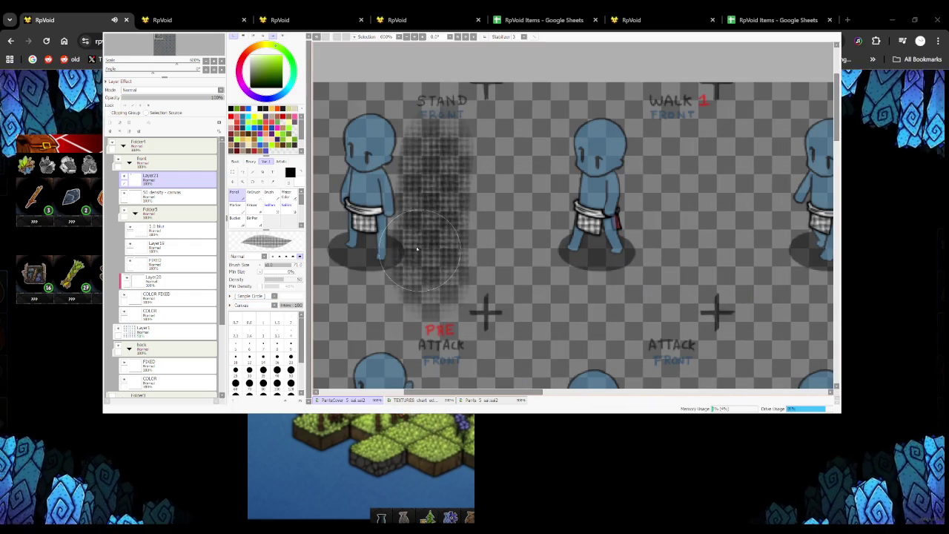
{"action": "key", "text": "ctrl+z"}
{"action": "left_click_drag", "start_coordinate": [430, 201], "coordinate": [385, 230]}
{"action": "key", "text": "ctrl+z"}
{"action": "left_click_drag", "start_coordinate": [448, 198], "coordinate": [356, 223]}
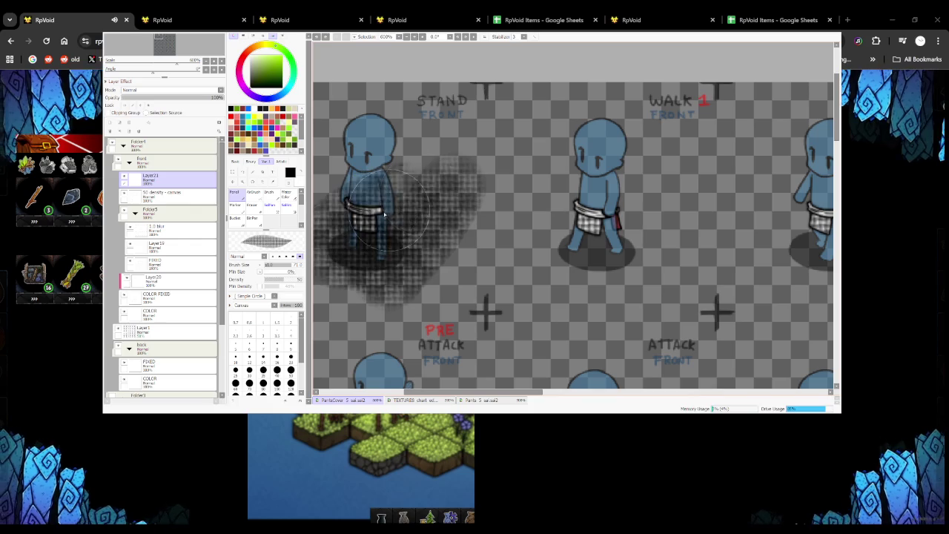
{"action": "key", "text": "ctrl+z"}
{"action": "mouse_move", "coordinate": [438, 193]}
{"action": "left_mouse_down"}
{"action": "mouse_move", "coordinate": [349, 245]}
{"action": "mouse_move", "coordinate": [406, 237]}
{"action": "left_mouse_up"}
{"action": "scroll", "coordinate": [406, 237], "scroll_direction": "down", "scroll_amount": 3}
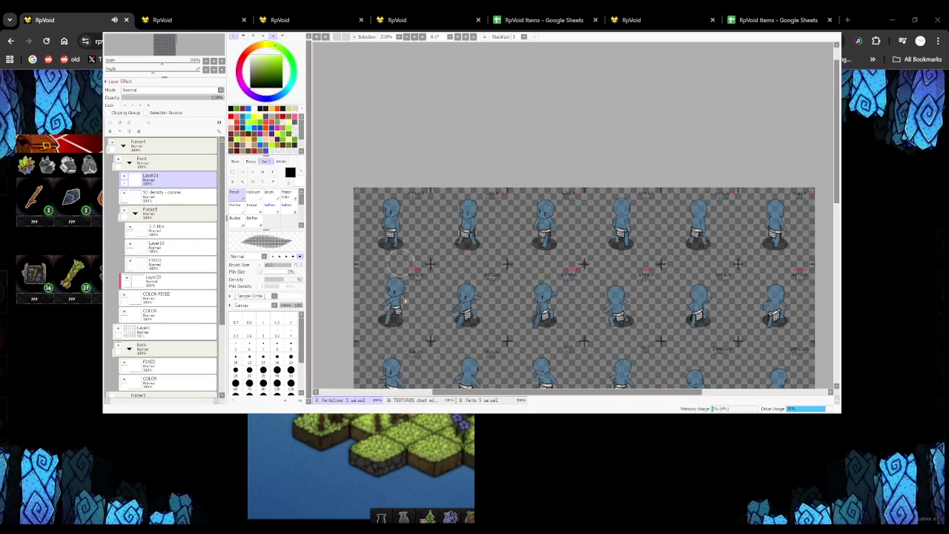
{"action": "key", "text": "ctrl+Tab"}
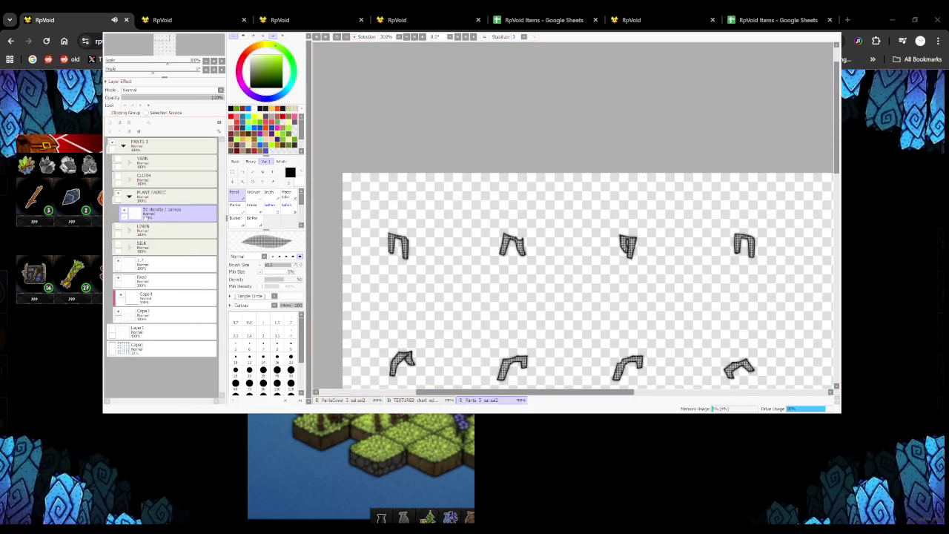
Add a new layer above the texture layer and raise brush size to 100
{"action": "left_click", "coordinate": [125, 212]}
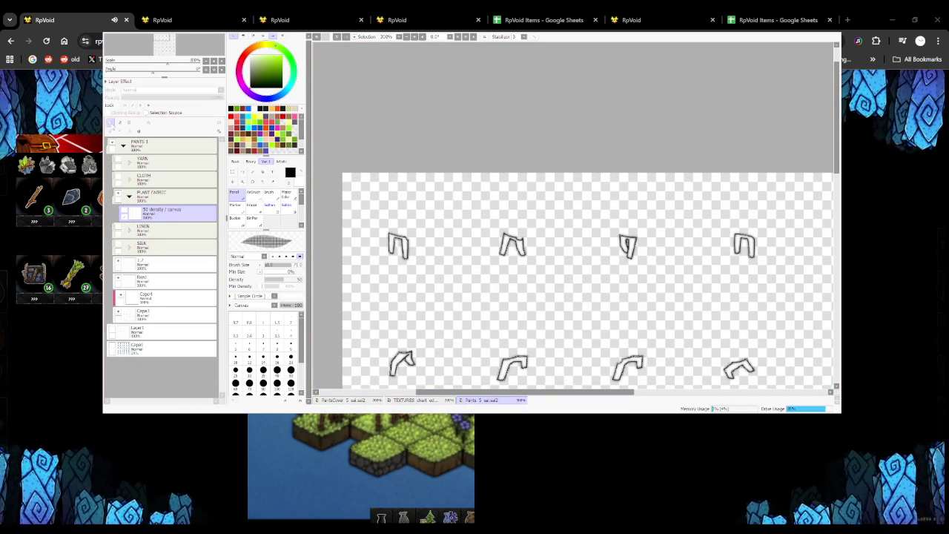
{"action": "left_click", "coordinate": [109, 122]}
{"action": "key", "text": "bracketright"}
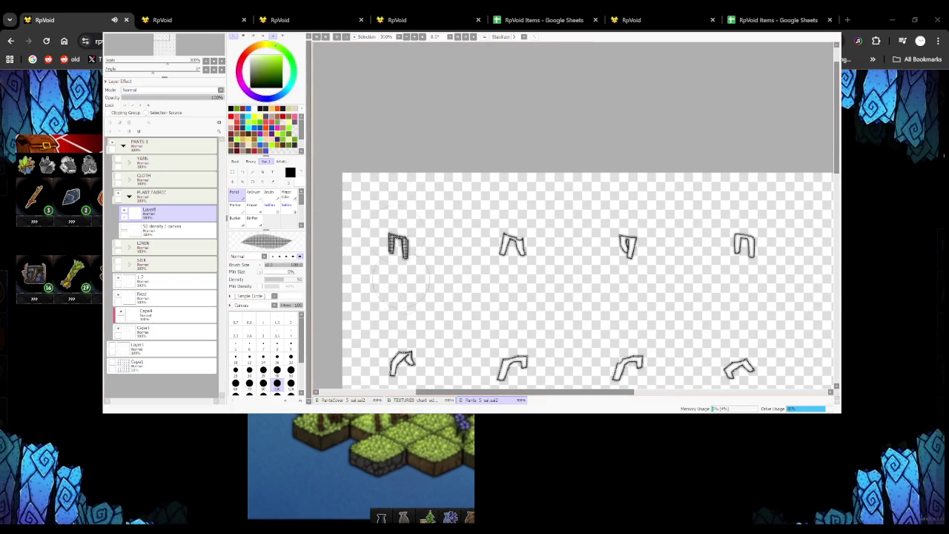
Compare the pants with and without the '50 density / canvas' layer, then select it
{"action": "left_click", "coordinate": [125, 227]}
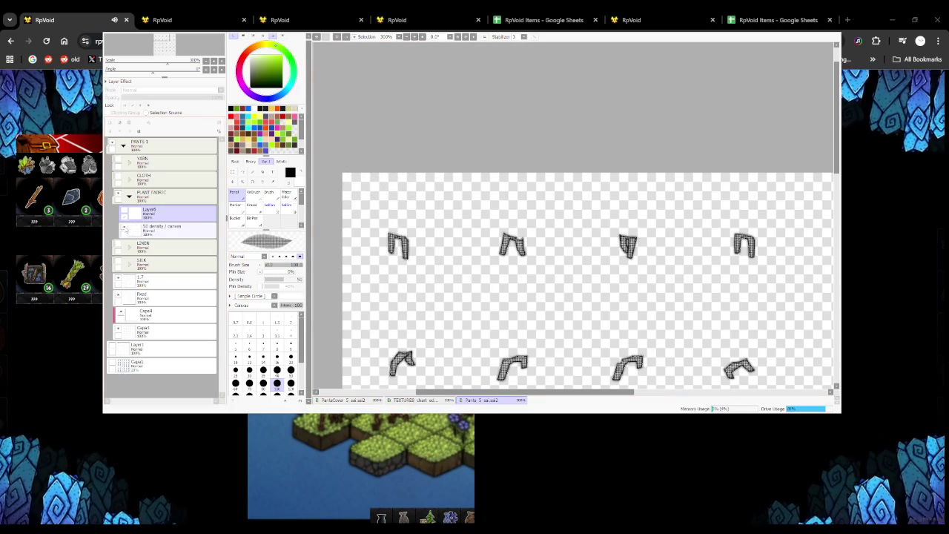
{"action": "left_click", "coordinate": [125, 227]}
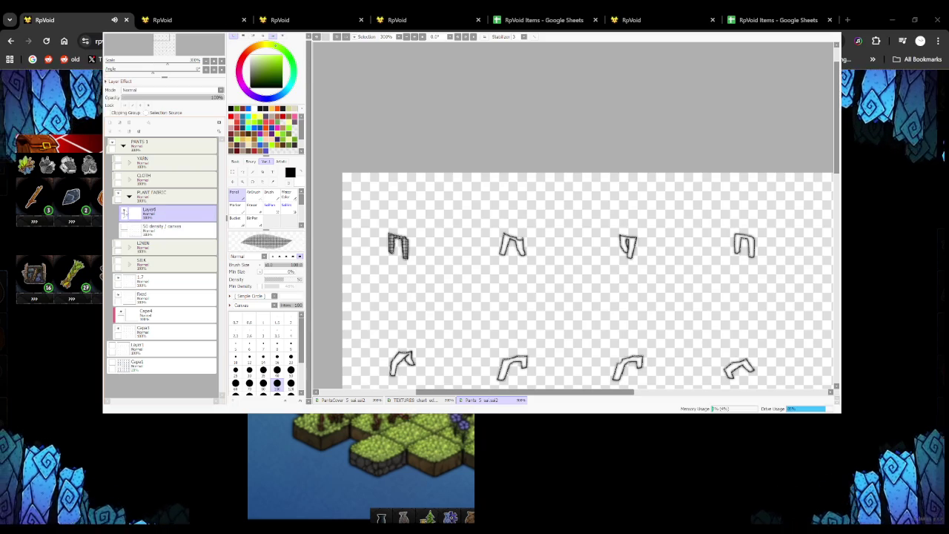
{"action": "left_click", "coordinate": [125, 227]}
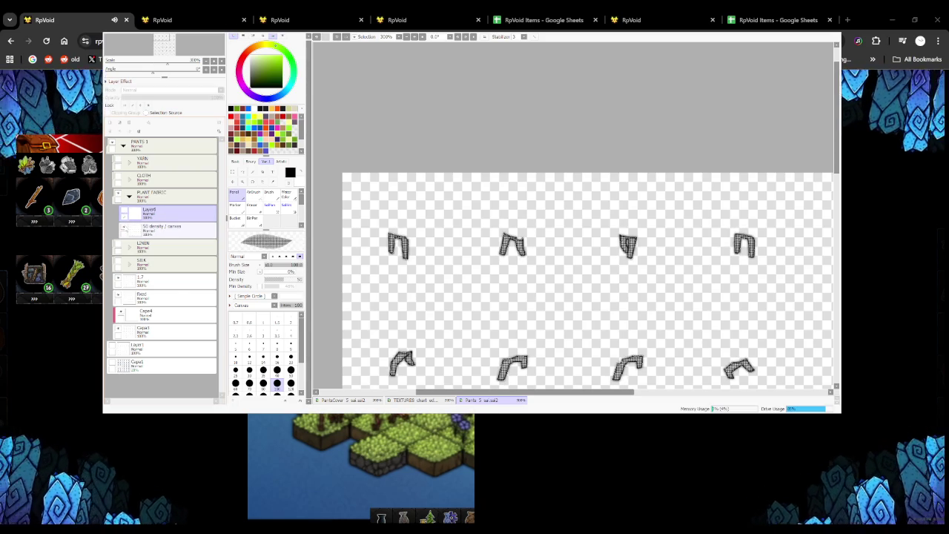
{"action": "left_click", "coordinate": [125, 227]}
{"action": "left_click", "coordinate": [125, 227]}
{"action": "left_click", "coordinate": [167, 232]}
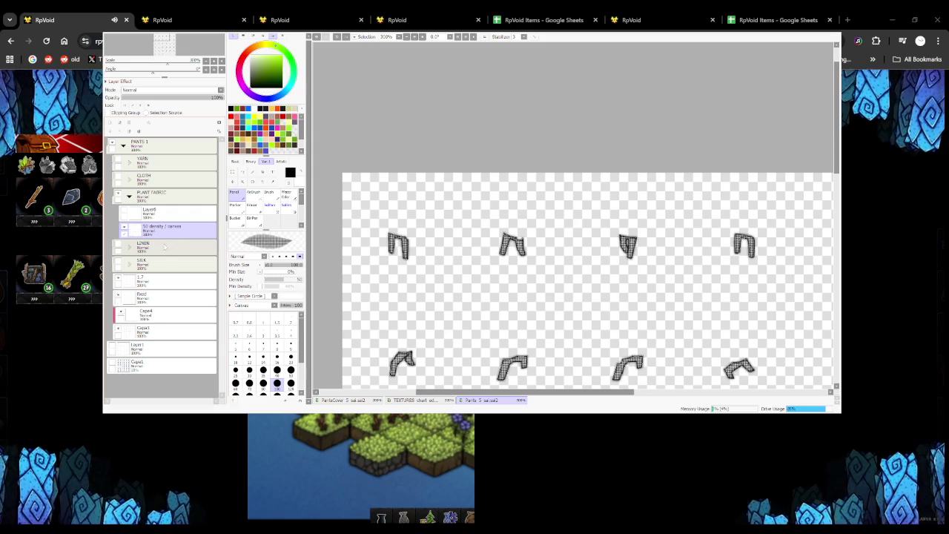
{"action": "scroll", "coordinate": [366, 247], "scroll_direction": "up", "scroll_amount": 2}
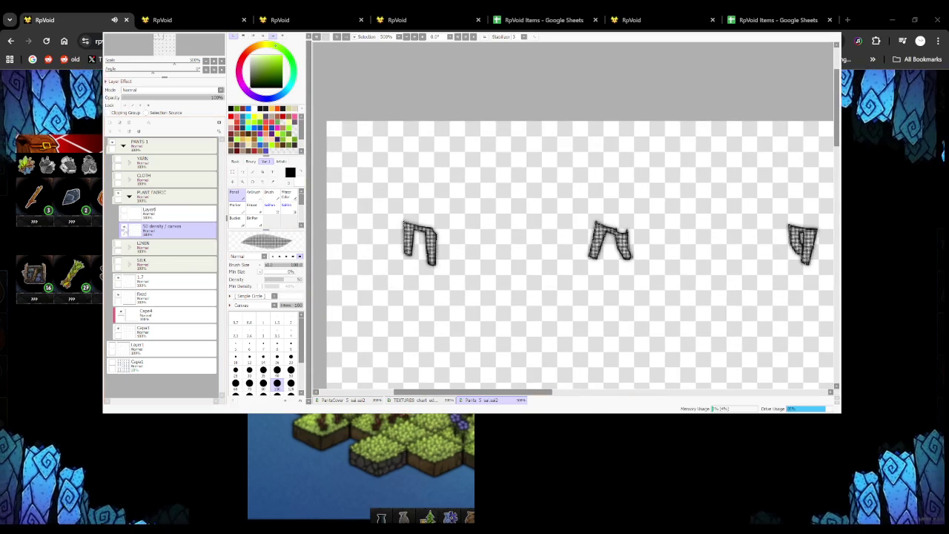
Hide the '50 density / canvas' layer and try airbrush before returning to pencil
{"action": "left_click", "coordinate": [124, 230]}
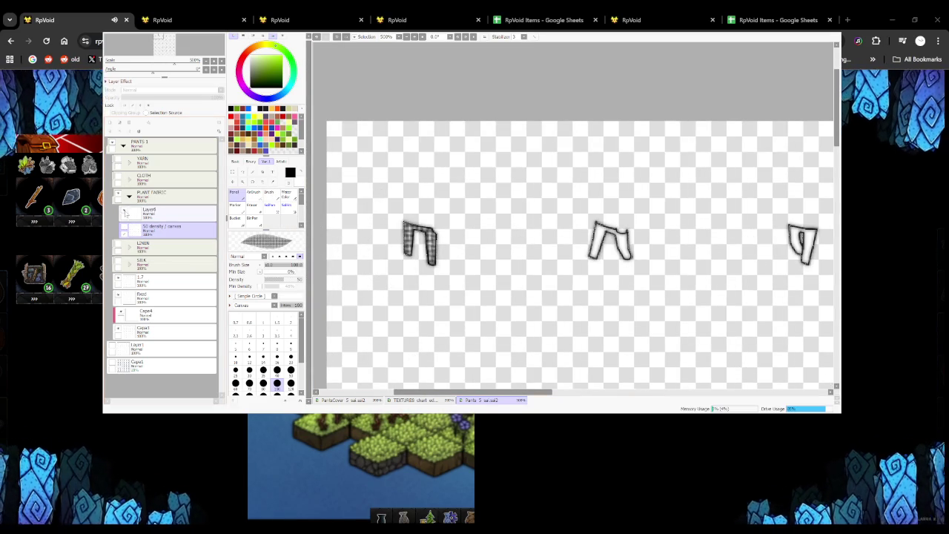
{"action": "left_click", "coordinate": [124, 229]}
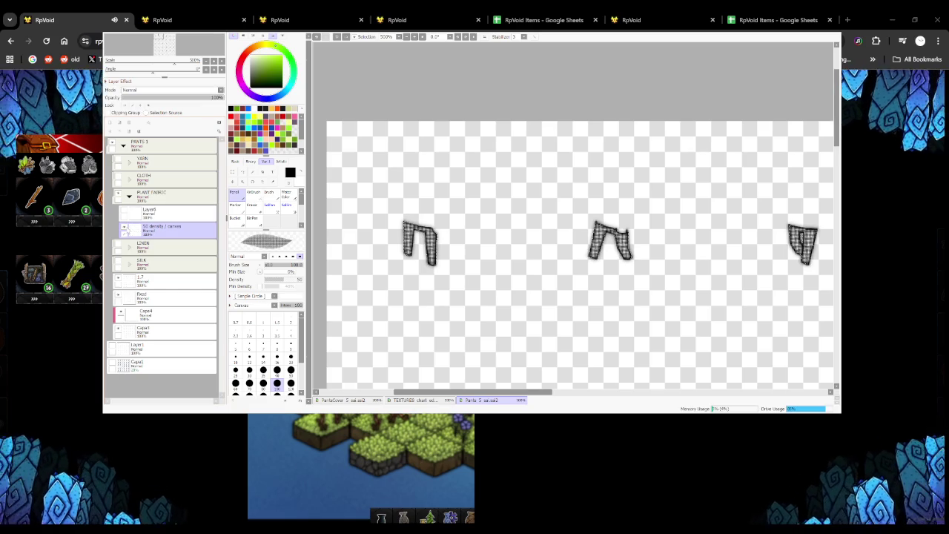
{"action": "left_click", "coordinate": [124, 230]}
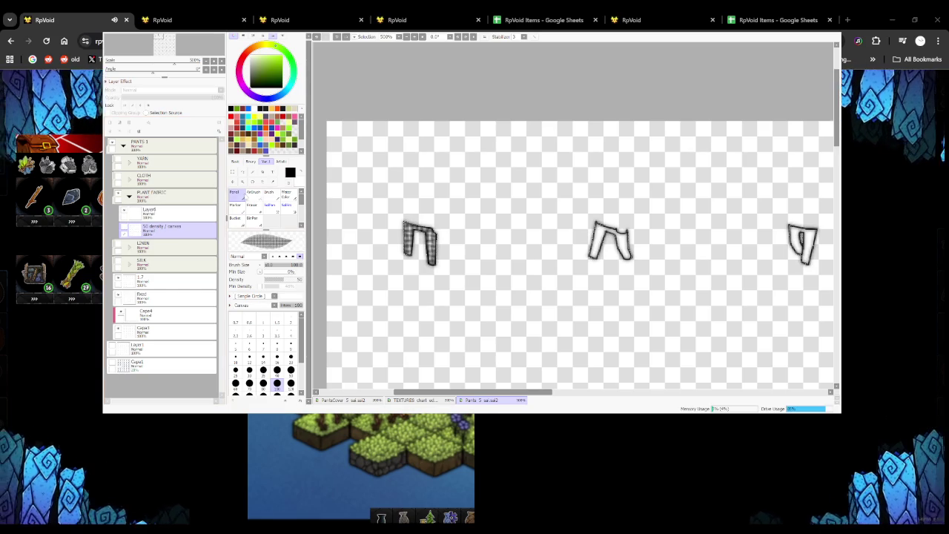
{"action": "left_click", "coordinate": [254, 193]}
{"action": "left_click", "coordinate": [234, 193]}
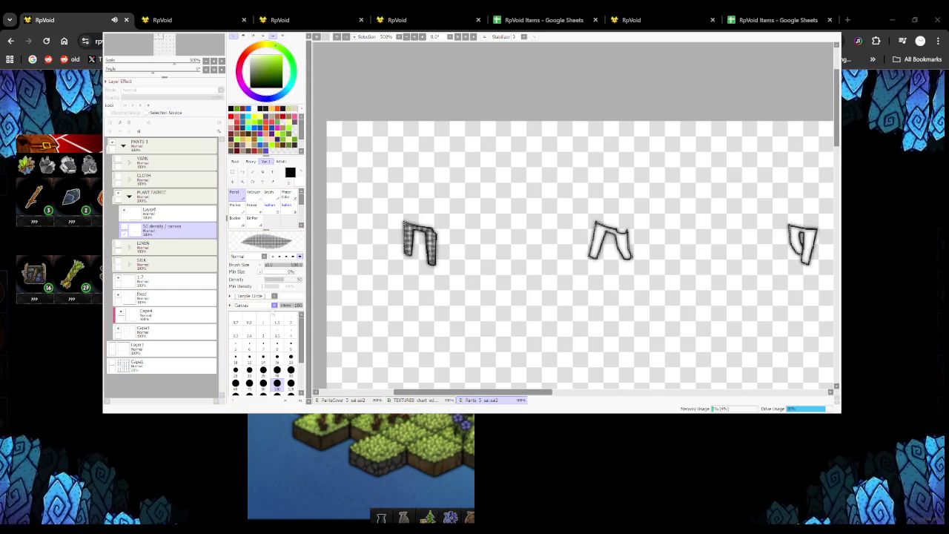
{"action": "scroll", "coordinate": [252, 305], "scroll_direction": "down", "scroll_amount": 1}
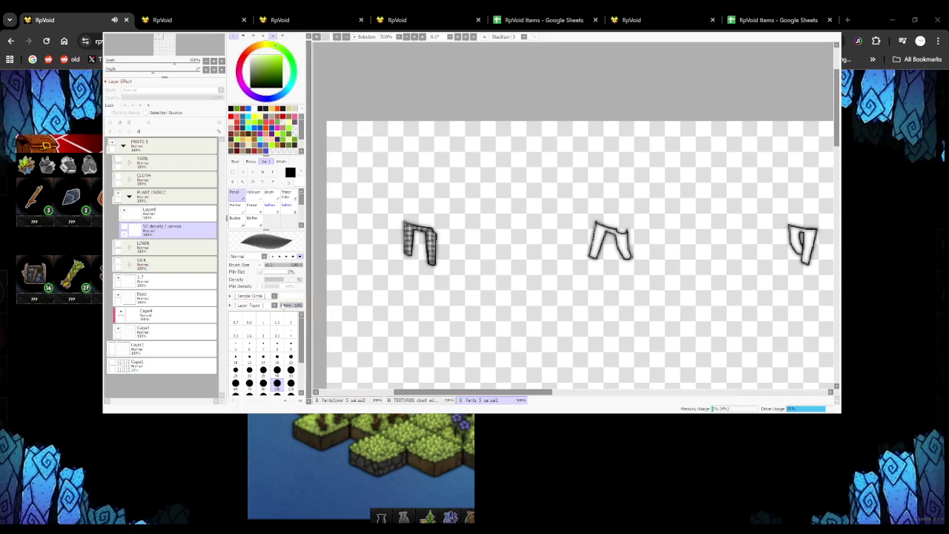
{"action": "scroll", "coordinate": [256, 304], "scroll_direction": "up", "scroll_amount": 1}
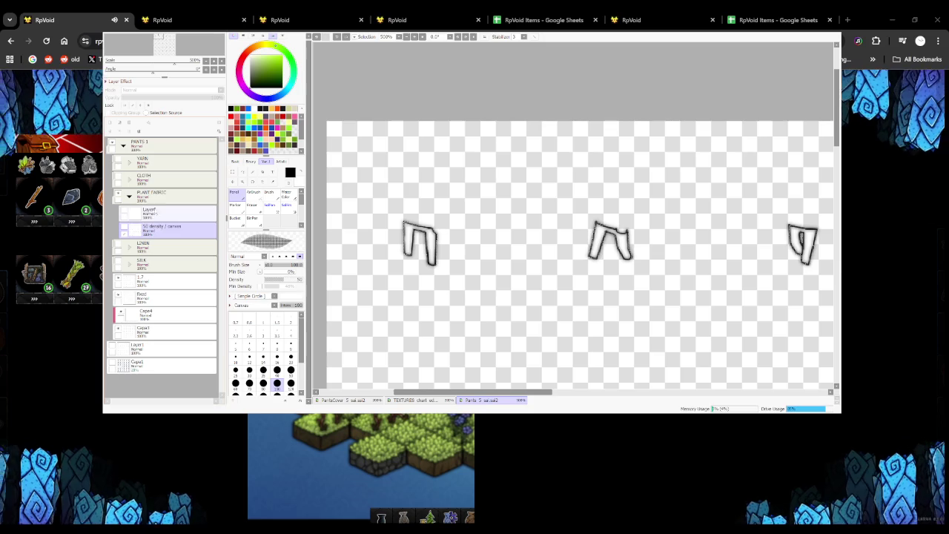
Select Layer6, keeping the '50 density / canvas' layer hidden
{"action": "left_click", "coordinate": [159, 213]}
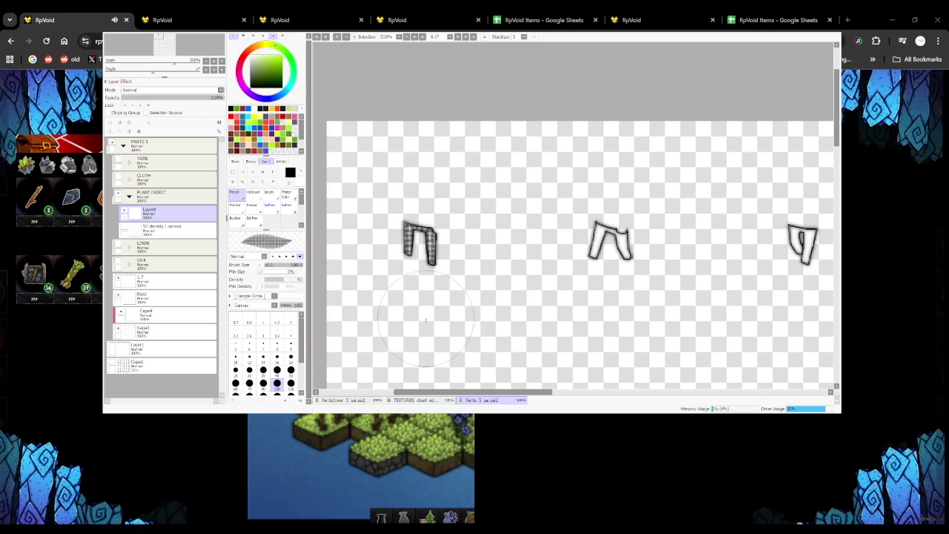
{"action": "left_click", "coordinate": [126, 230]}
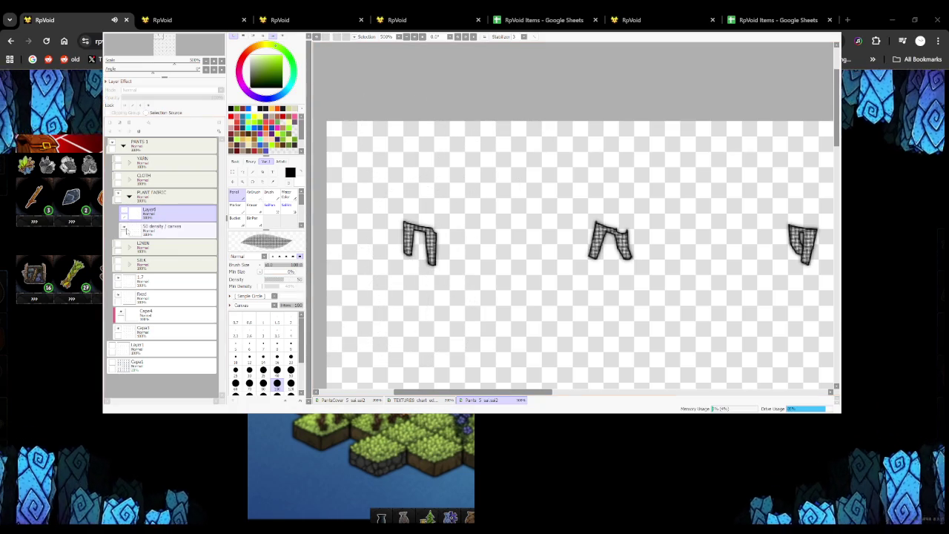
{"action": "left_click", "coordinate": [125, 214]}
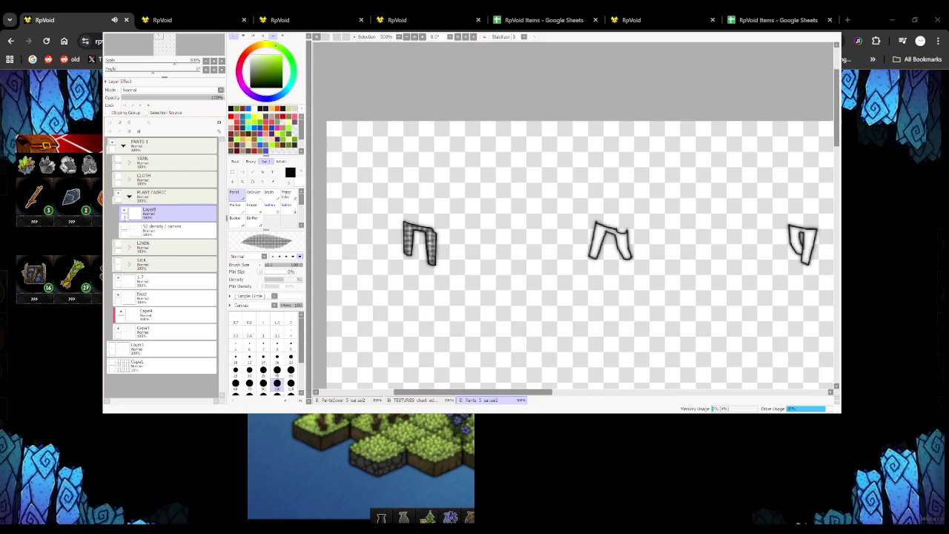
Paint dithered strokes over the left pants at about 95% minimum size, then reset to 0%
{"action": "left_click_drag", "start_coordinate": [284, 272], "coordinate": [299, 272]}
{"action": "left_click_drag", "start_coordinate": [476, 212], "coordinate": [455, 265]}
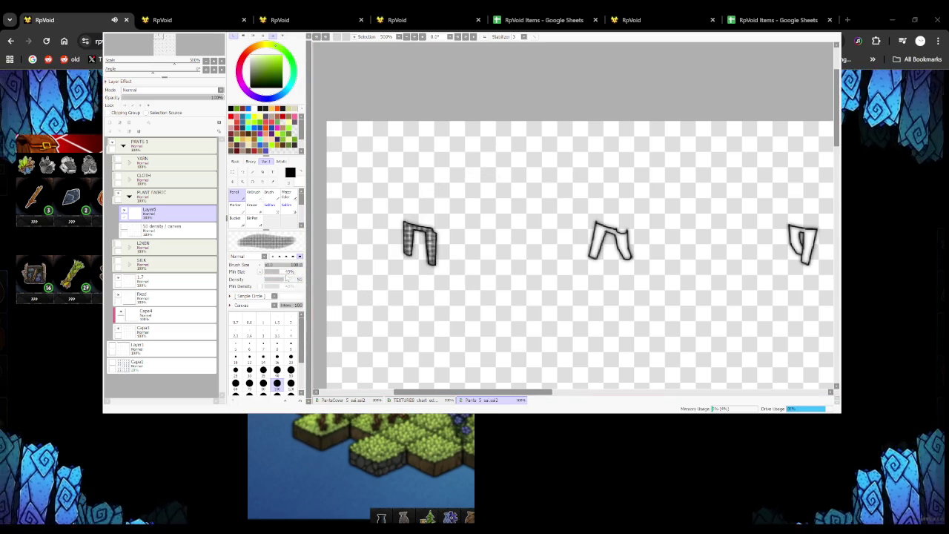
{"action": "mouse_move", "coordinate": [496, 159]}
{"action": "left_mouse_down"}
{"action": "mouse_move", "coordinate": [487, 278]}
{"action": "mouse_move", "coordinate": [520, 252]}
{"action": "left_mouse_up"}
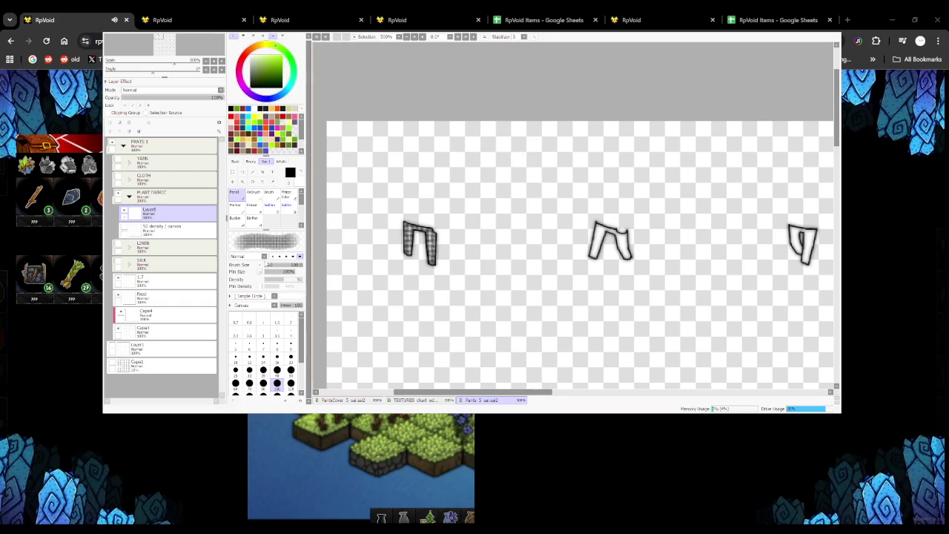
{"action": "left_click_drag", "start_coordinate": [287, 272], "coordinate": [261, 272]}
{"action": "left_click_drag", "start_coordinate": [489, 159], "coordinate": [493, 312]}
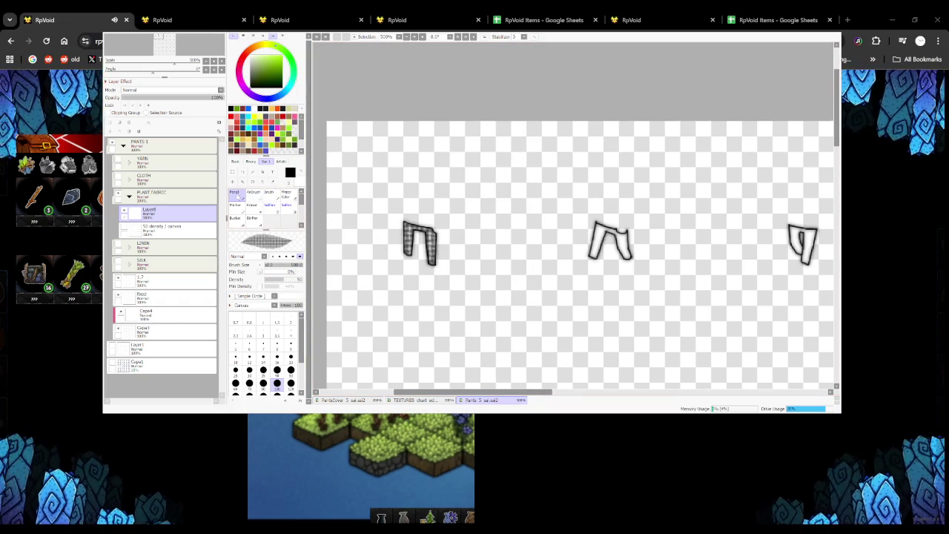
Paint and undo dithered test strokes, then fill the left pants with dithered texture
{"action": "left_click", "coordinate": [274, 264]}
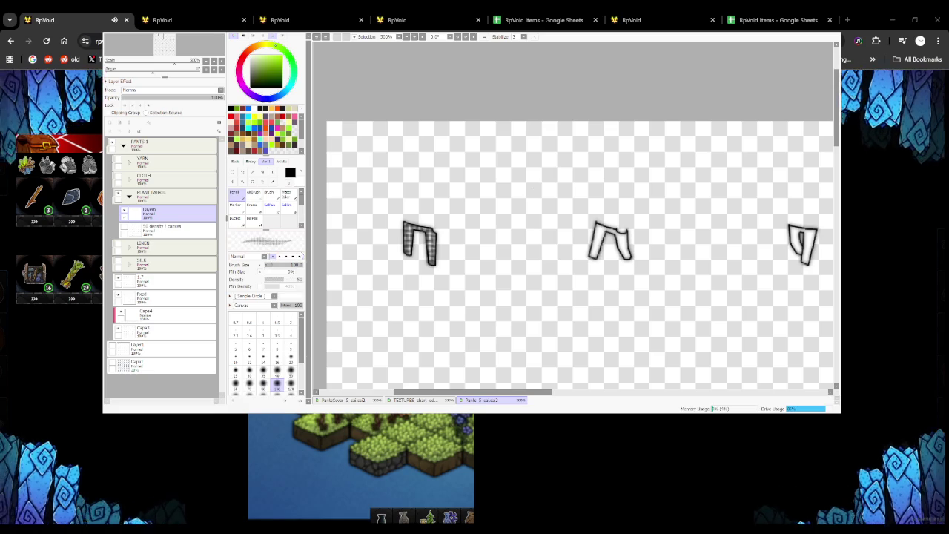
{"action": "left_click_drag", "start_coordinate": [486, 197], "coordinate": [490, 311]}
{"action": "key", "text": "ctrl+z"}
{"action": "left_click_drag", "start_coordinate": [456, 204], "coordinate": [449, 238]}
{"action": "key", "text": "ctrl+z"}
{"action": "left_click_drag", "start_coordinate": [486, 195], "coordinate": [483, 312]}
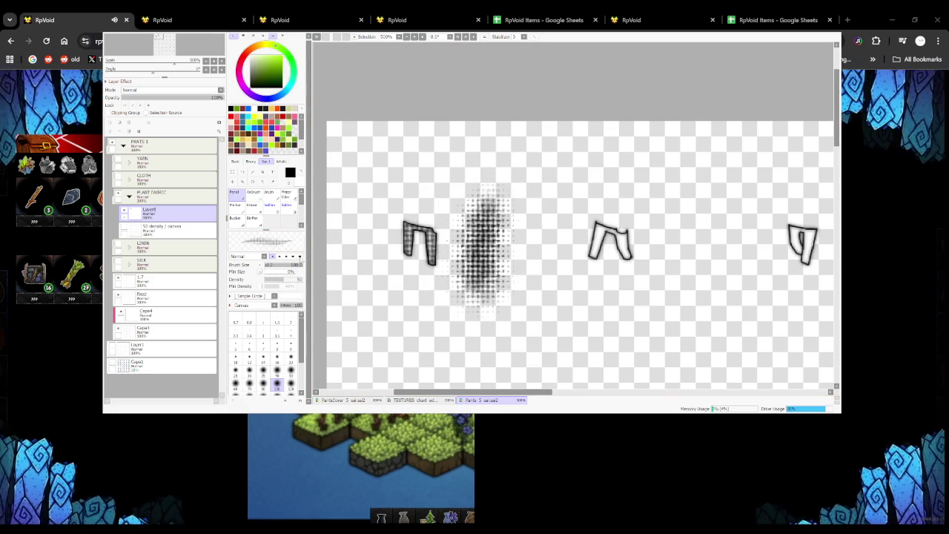
{"action": "key", "text": "bracketright"}
{"action": "key", "text": "ctrl+z"}
{"action": "mouse_move", "coordinate": [478, 193]}
{"action": "left_mouse_down"}
{"action": "mouse_move", "coordinate": [475, 311]}
{"action": "mouse_move", "coordinate": [477, 252]}
{"action": "left_mouse_up"}
{"action": "key", "text": "ctrl+z"}
{"action": "key", "text": "ctrl+z"}
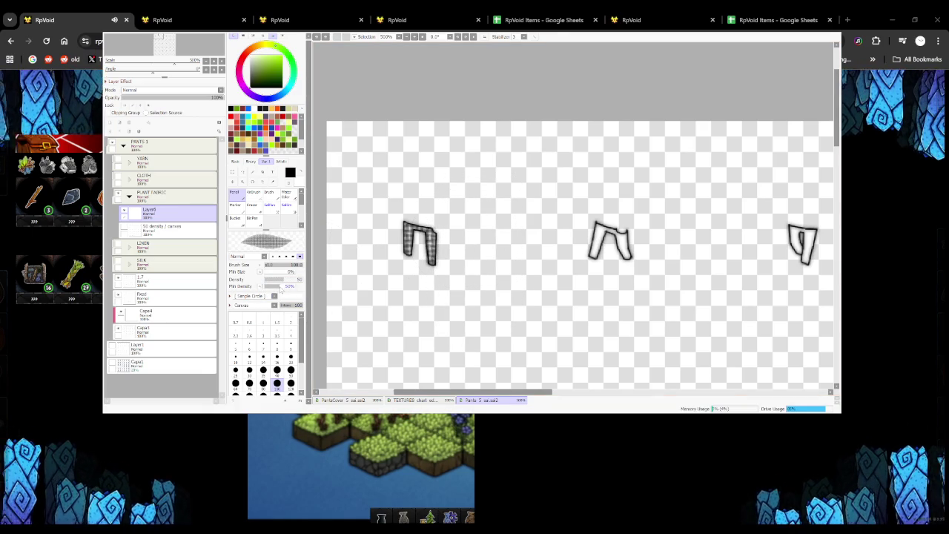
{"action": "mouse_move", "coordinate": [472, 222]}
{"action": "left_mouse_down"}
{"action": "mouse_move", "coordinate": [472, 292]}
{"action": "mouse_move", "coordinate": [460, 319]}
{"action": "left_mouse_up"}
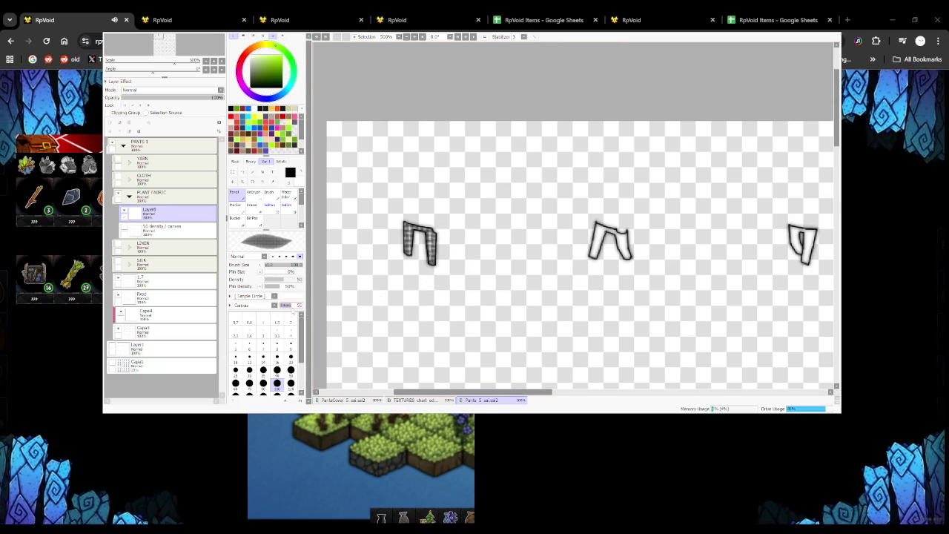
{"action": "left_click_drag", "start_coordinate": [435, 245], "coordinate": [455, 263]}
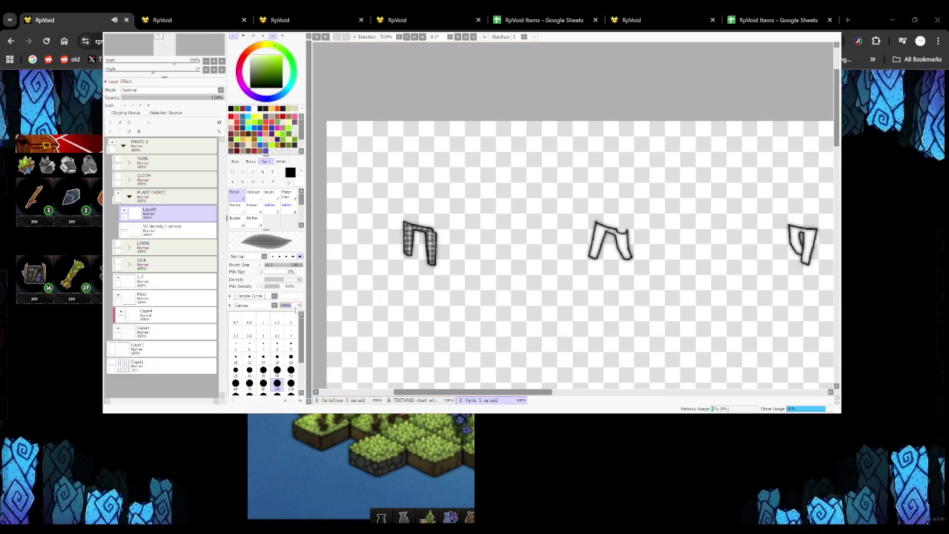
Set canvas texture intensity 100 and scale 100%, test it, then return to PartsCover
{"action": "left_click", "coordinate": [285, 301]}
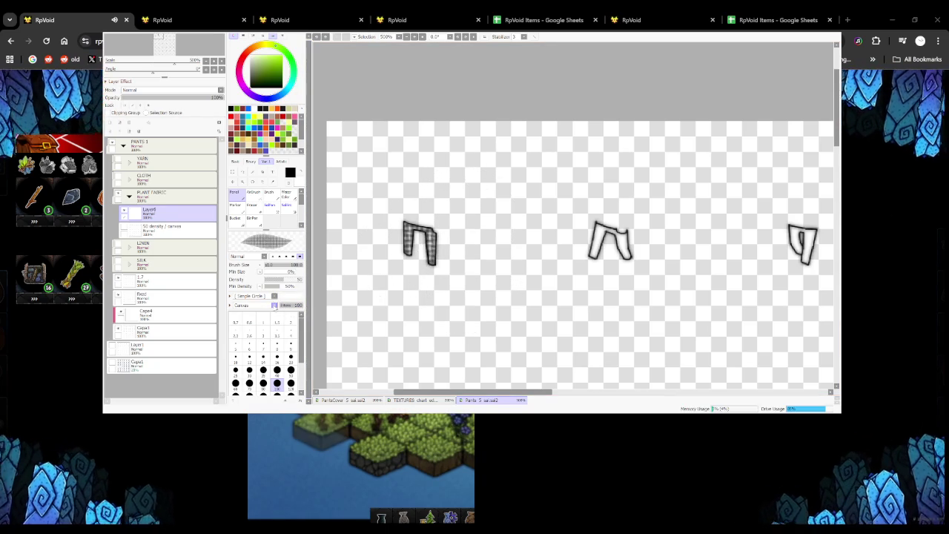
{"action": "left_click", "coordinate": [233, 305]}
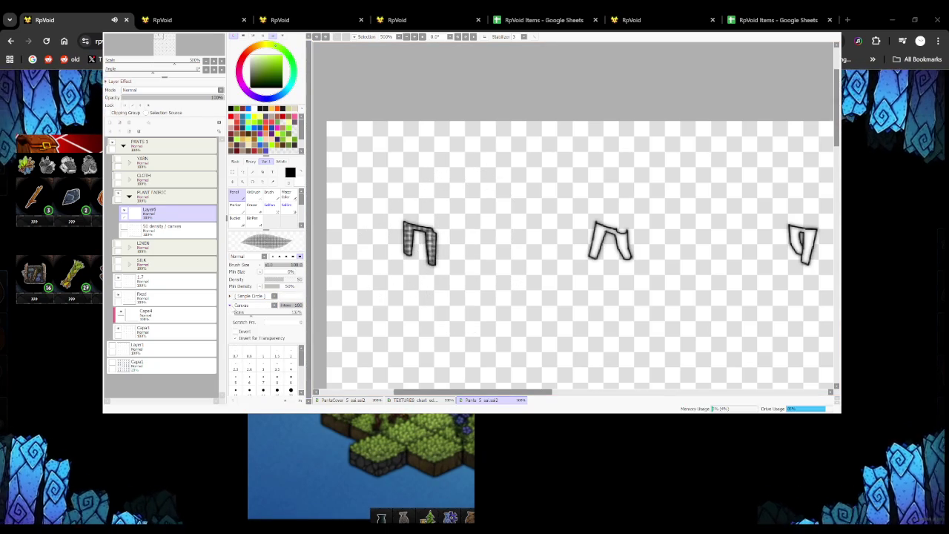
{"action": "left_click_drag", "start_coordinate": [250, 314], "coordinate": [248, 316]}
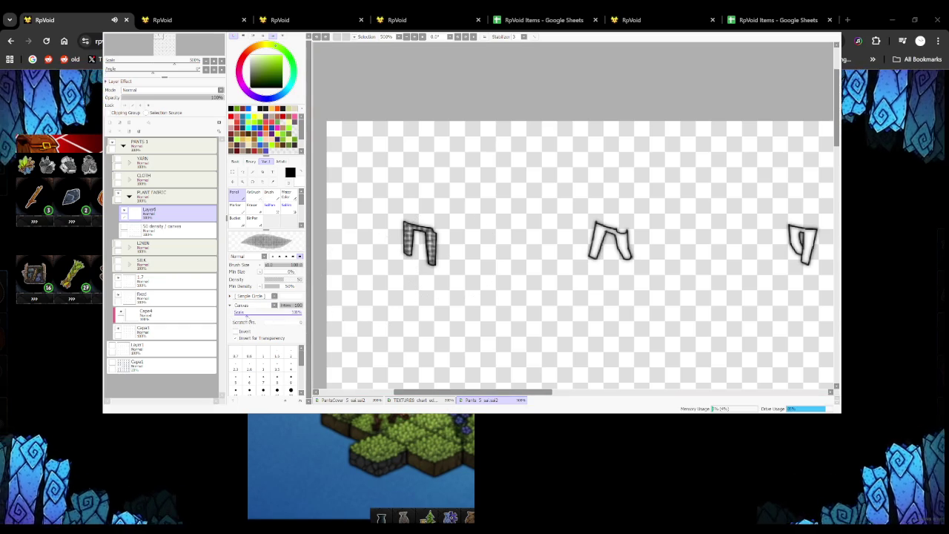
{"action": "left_click_drag", "start_coordinate": [475, 193], "coordinate": [460, 312]}
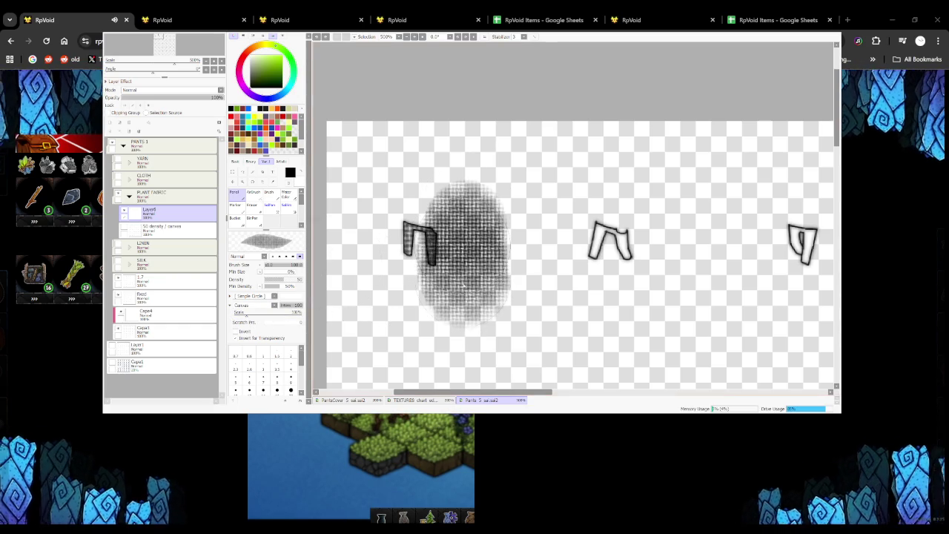
{"action": "key", "text": "ctrl+z"}
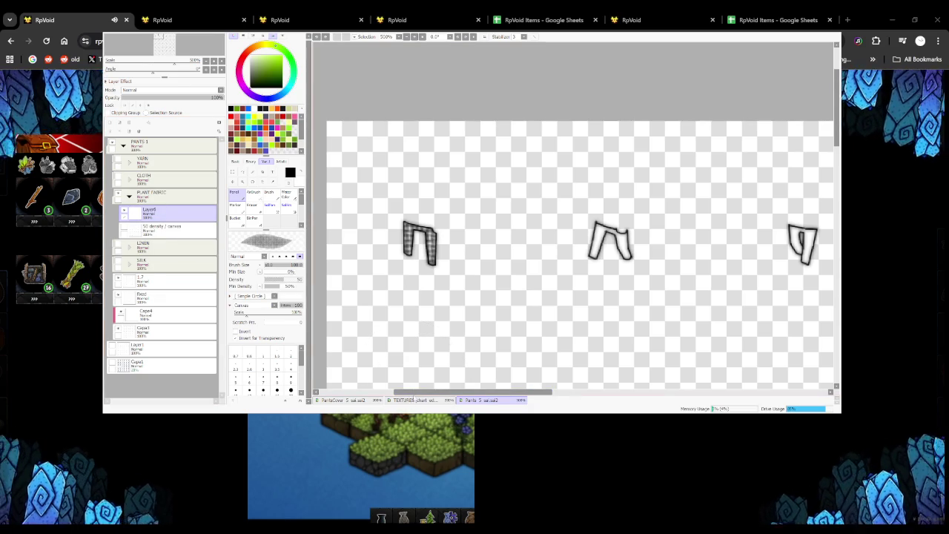
{"action": "left_click", "coordinate": [418, 399]}
{"action": "left_click", "coordinate": [343, 400]}
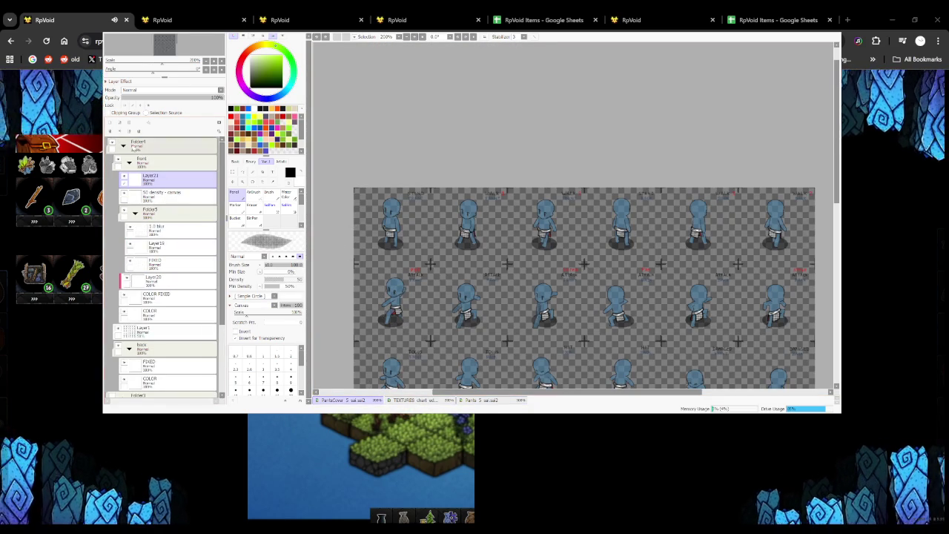
Delete Layer21 and enlarge the brush to 2050 to paint canvas texture over the sheet
{"action": "left_click", "coordinate": [139, 131]}
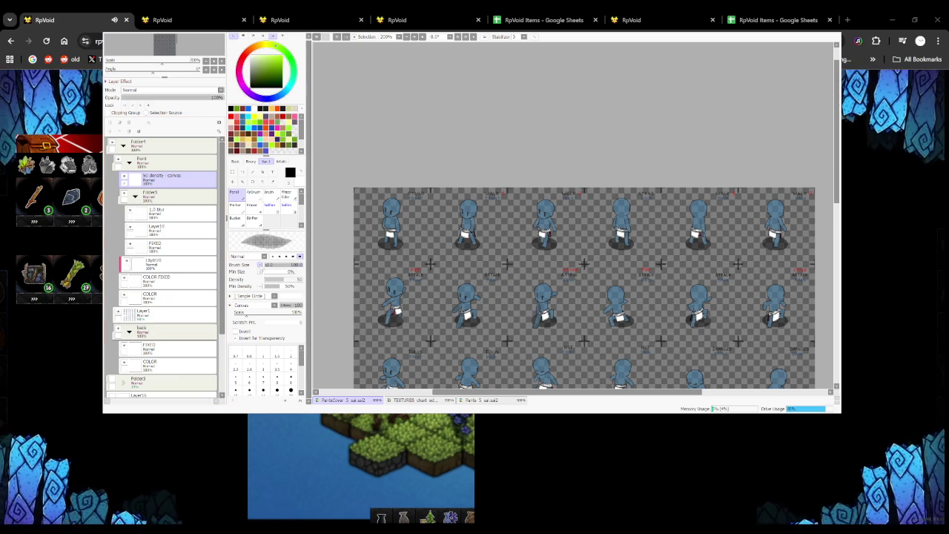
{"action": "left_click_drag", "start_coordinate": [573, 215], "coordinate": [322, 263]}
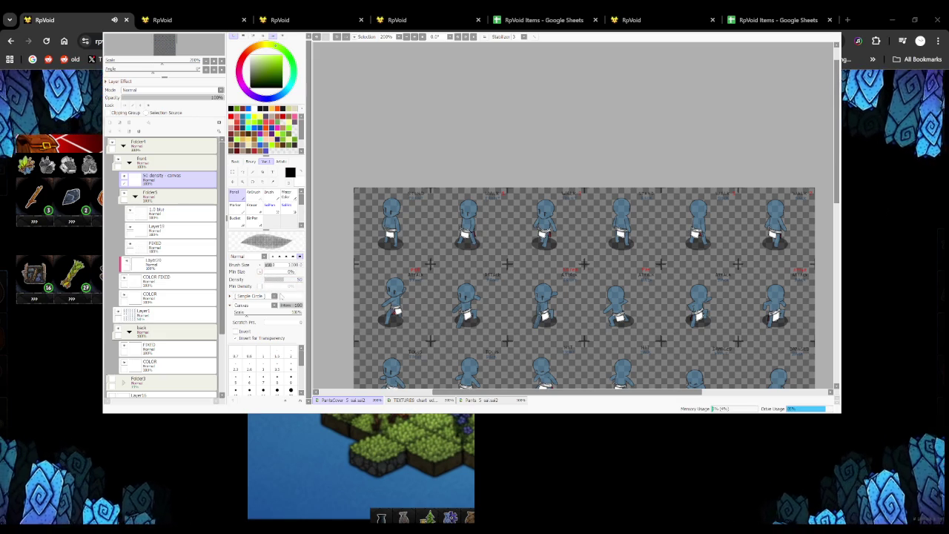
{"action": "scroll", "coordinate": [391, 222], "scroll_direction": "down", "scroll_amount": 5}
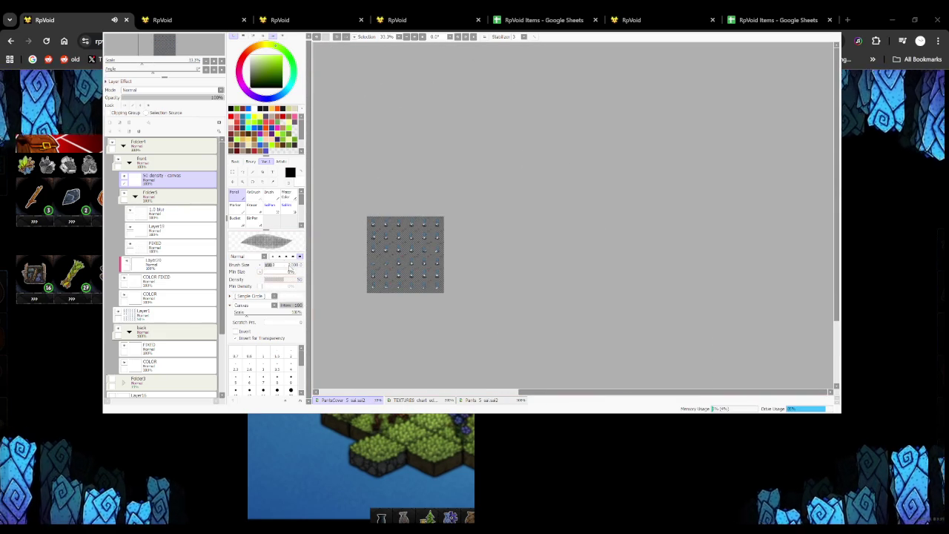
{"action": "left_click_drag", "start_coordinate": [572, 217], "coordinate": [652, 217]}
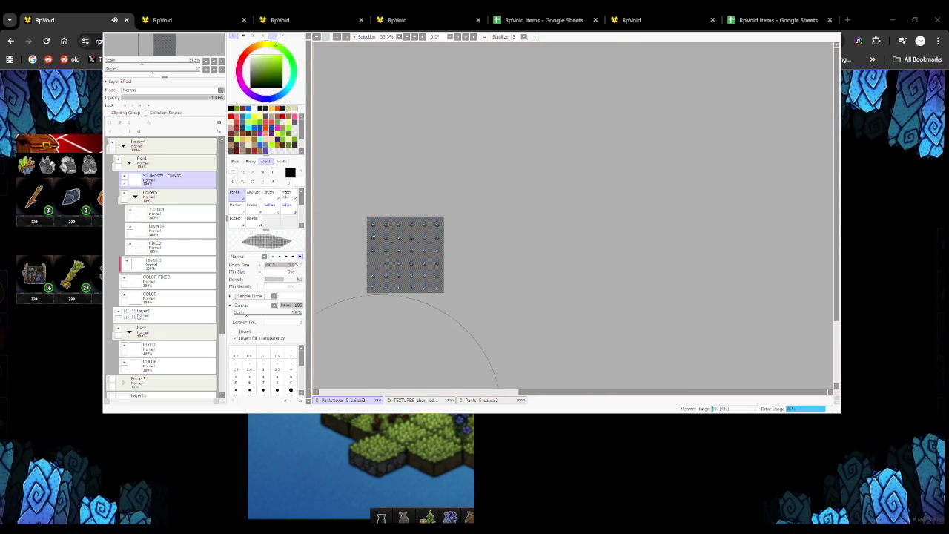
{"action": "scroll", "coordinate": [402, 237], "scroll_direction": "up", "scroll_amount": 4}
{"action": "scroll", "coordinate": [402, 237], "scroll_direction": "up", "scroll_amount": 2}
{"action": "scroll", "coordinate": [386, 192], "scroll_direction": "up", "scroll_amount": 3}
{"action": "scroll", "coordinate": [366, 146], "scroll_direction": "down", "scroll_amount": 4}
{"action": "scroll", "coordinate": [366, 146], "scroll_direction": "down", "scroll_amount": 2}
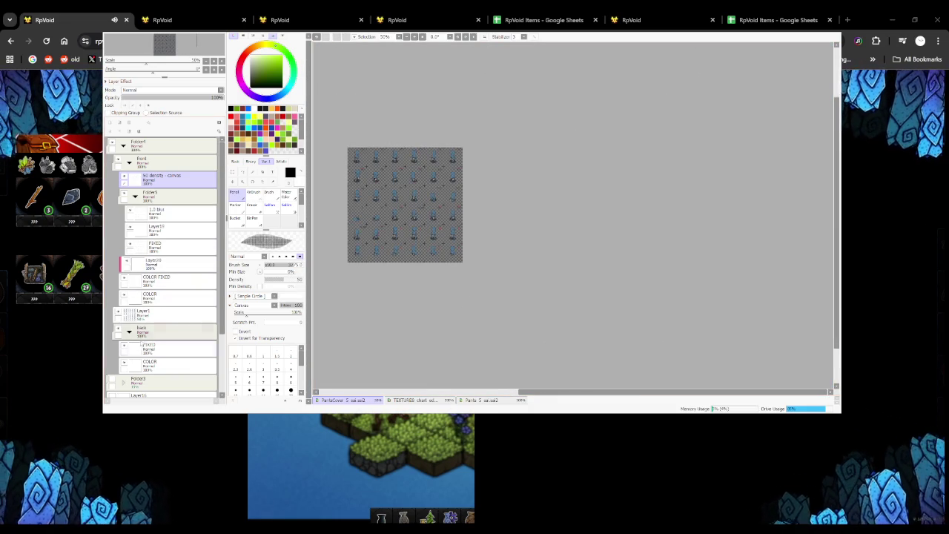
{"action": "scroll", "coordinate": [351, 153], "scroll_direction": "up", "scroll_amount": 2}
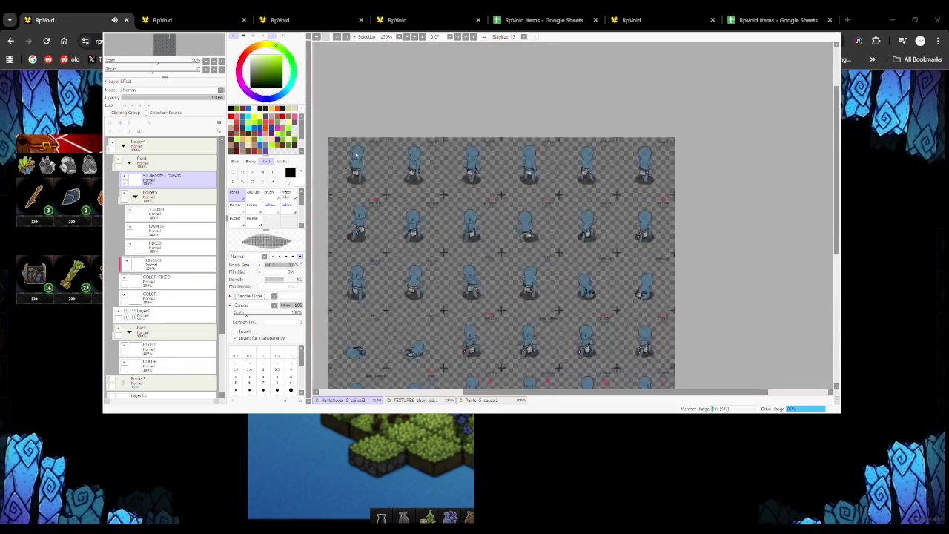
{"action": "scroll", "coordinate": [351, 153], "scroll_direction": "up", "scroll_amount": 2}
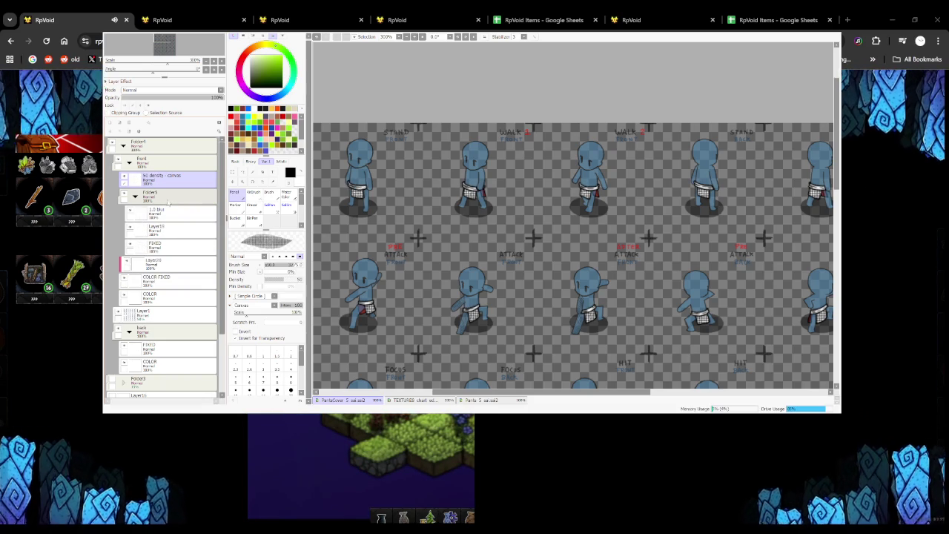
{"action": "scroll", "coordinate": [395, 241], "scroll_direction": "down", "scroll_amount": 1}
{"action": "scroll", "coordinate": [400, 237], "scroll_direction": "down", "scroll_amount": 3}
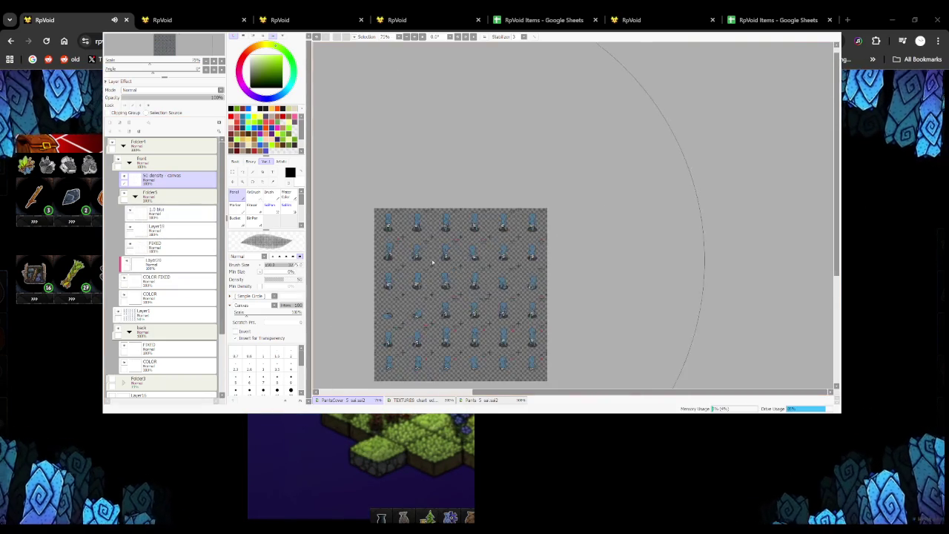
{"action": "scroll", "coordinate": [437, 256], "scroll_direction": "down", "scroll_amount": 2}
{"action": "scroll", "coordinate": [438, 255], "scroll_direction": "up", "scroll_amount": 1}
{"action": "scroll", "coordinate": [406, 222], "scroll_direction": "up", "scroll_amount": 2}
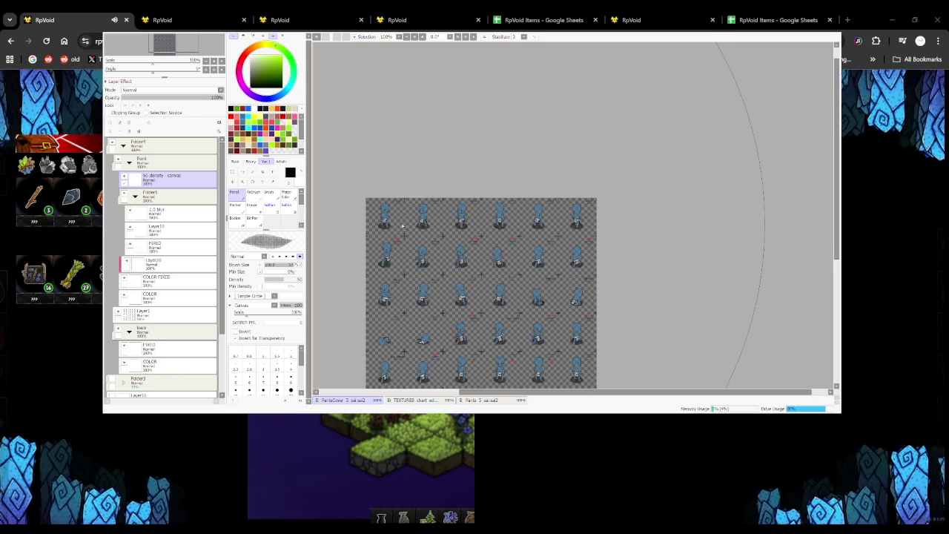
{"action": "scroll", "coordinate": [399, 229], "scroll_direction": "up", "scroll_amount": 2}
{"action": "scroll", "coordinate": [396, 231], "scroll_direction": "down", "scroll_amount": 1}
{"action": "scroll", "coordinate": [397, 226], "scroll_direction": "up", "scroll_amount": 1}
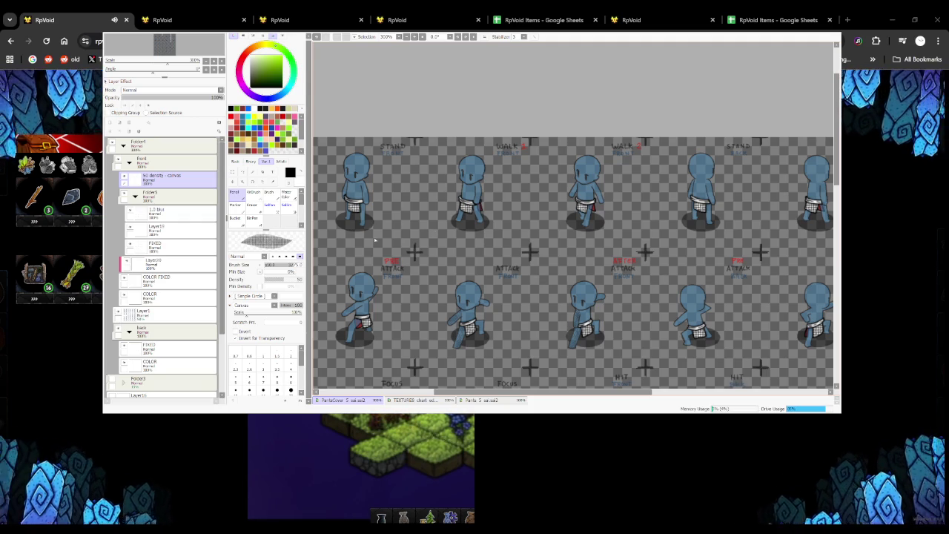
{"action": "scroll", "coordinate": [437, 219], "scroll_direction": "down", "scroll_amount": 4}
{"action": "scroll", "coordinate": [448, 210], "scroll_direction": "up", "scroll_amount": 3}
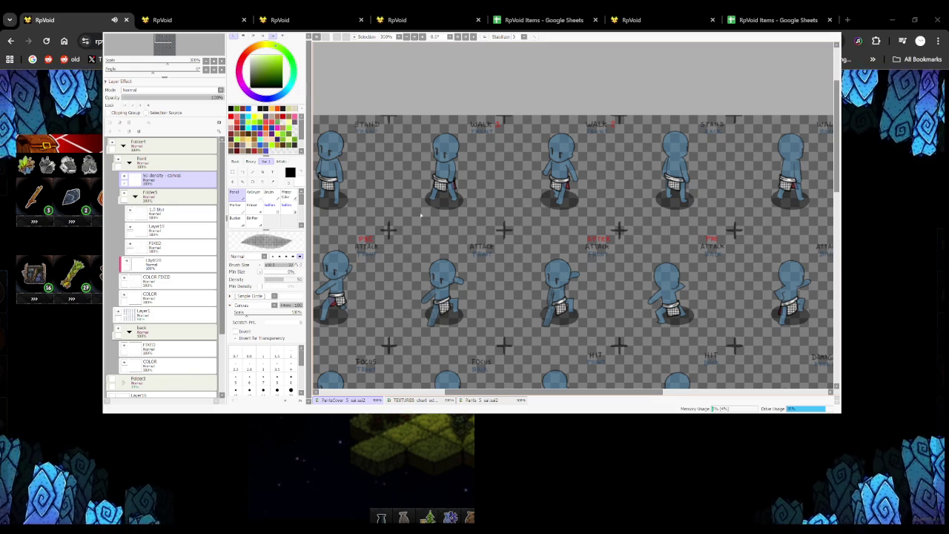
{"action": "scroll", "coordinate": [447, 169], "scroll_direction": "down", "scroll_amount": 5}
{"action": "scroll", "coordinate": [448, 169], "scroll_direction": "up", "scroll_amount": 1}
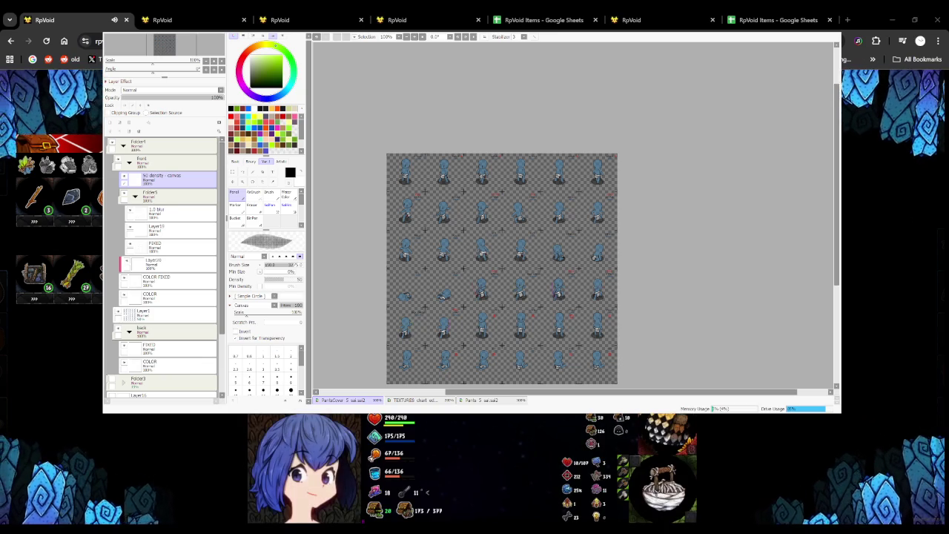
{"action": "key", "text": "alt+Tab"}
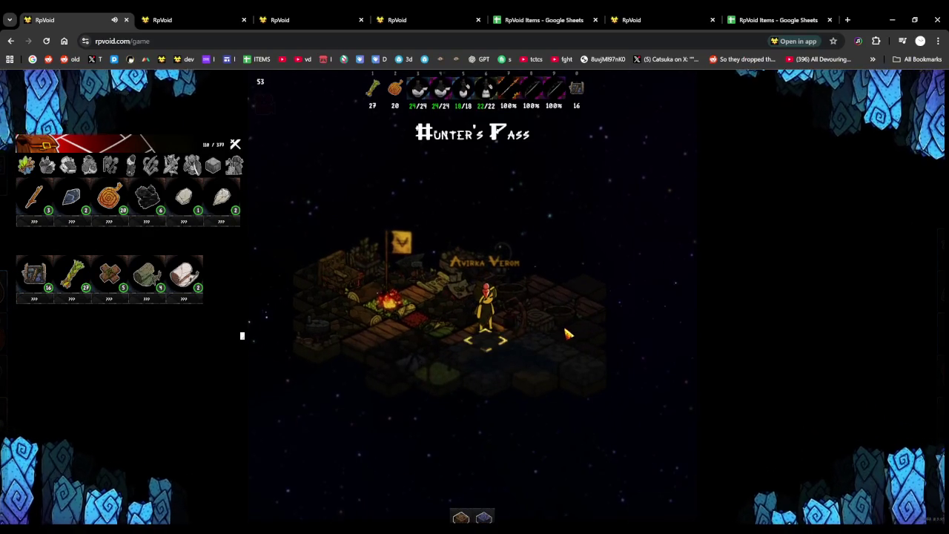
Walk to the crafting station and craft two batches of clean water
{"action": "left_click", "coordinate": [573, 332]}
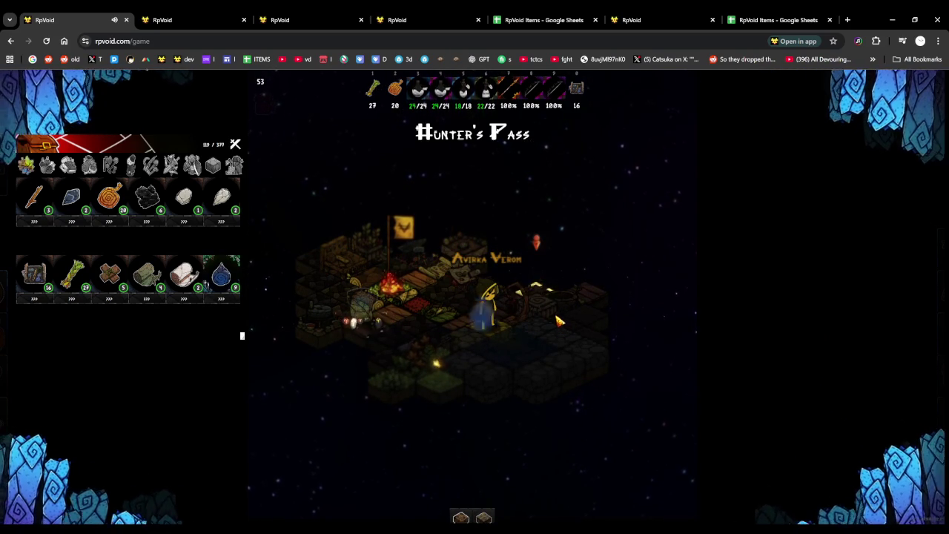
{"action": "key", "text": "w"}
{"action": "key", "text": "e"}
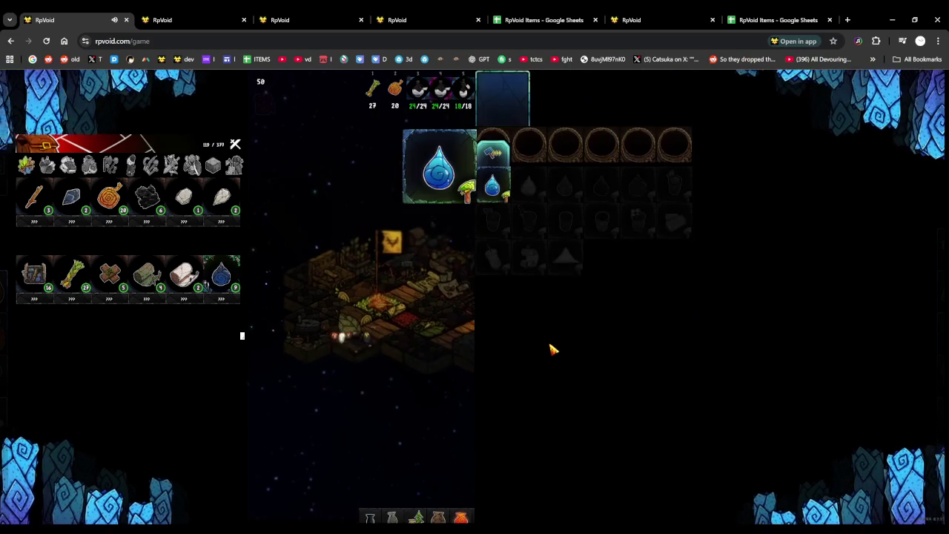
{"action": "key", "text": "e"}
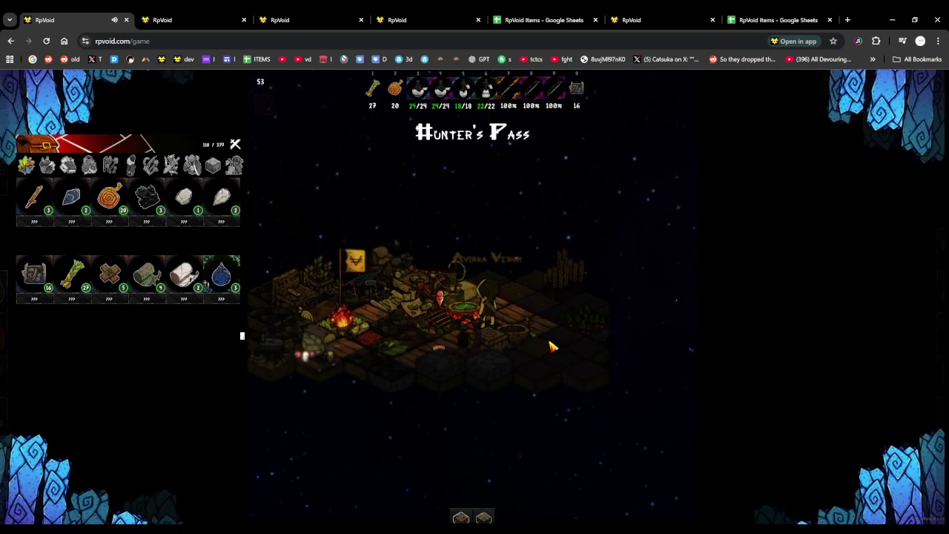
{"action": "key", "text": "e"}
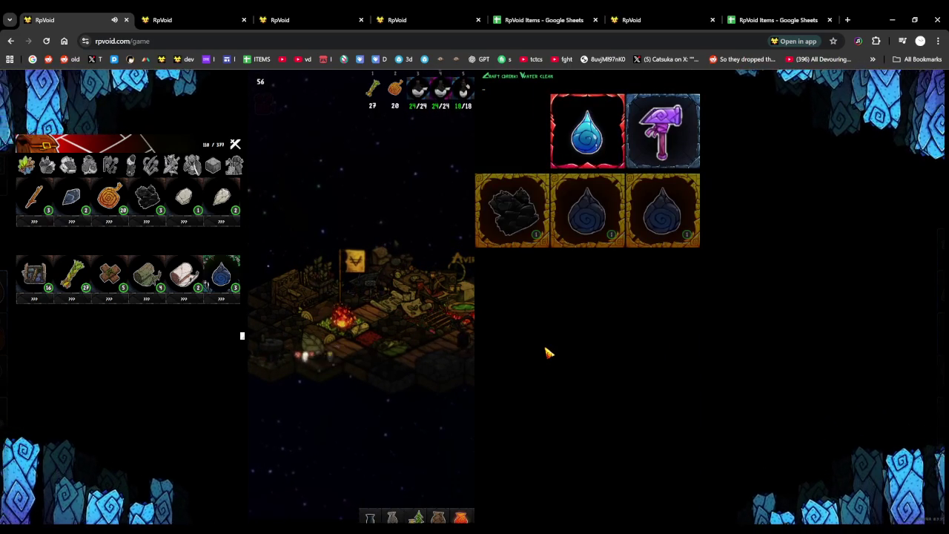
{"action": "key", "text": "e"}
Close the drink crafting panel, show inventory weapons, and reload the game with F5
{"action": "key", "text": "a"}
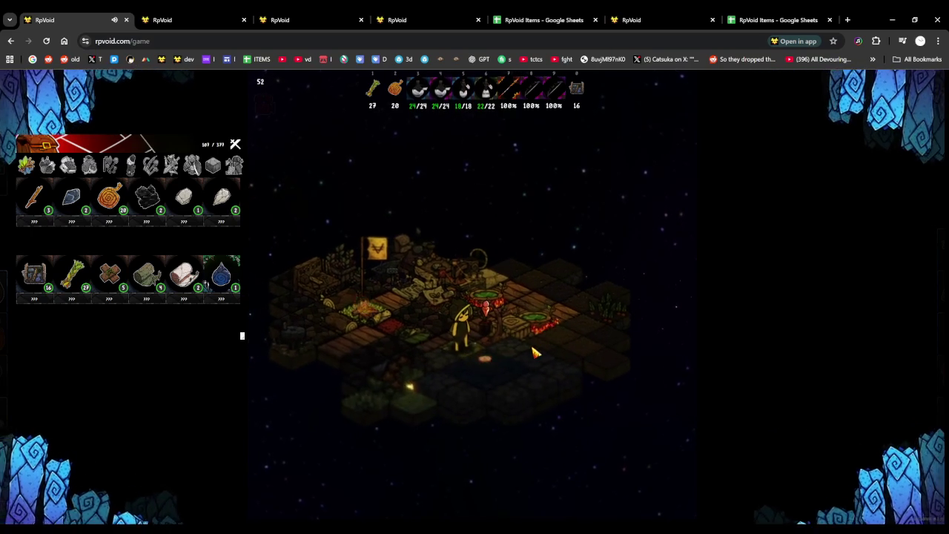
{"action": "key", "text": "w"}
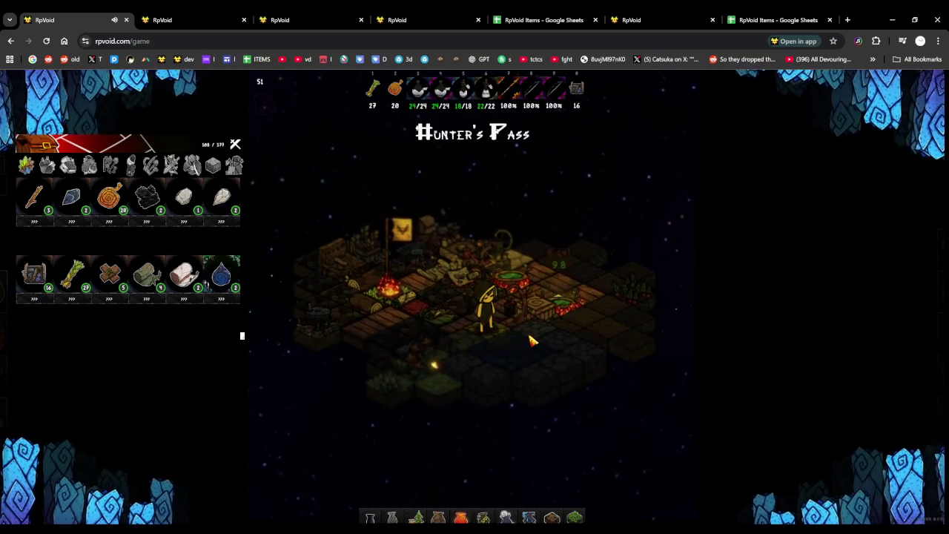
{"action": "key", "text": "e"}
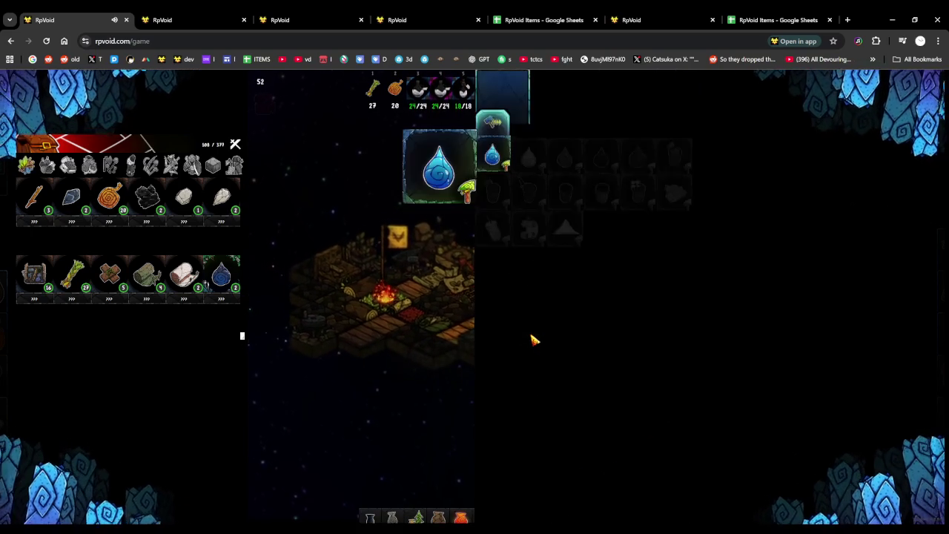
{"action": "key", "text": "Escape"}
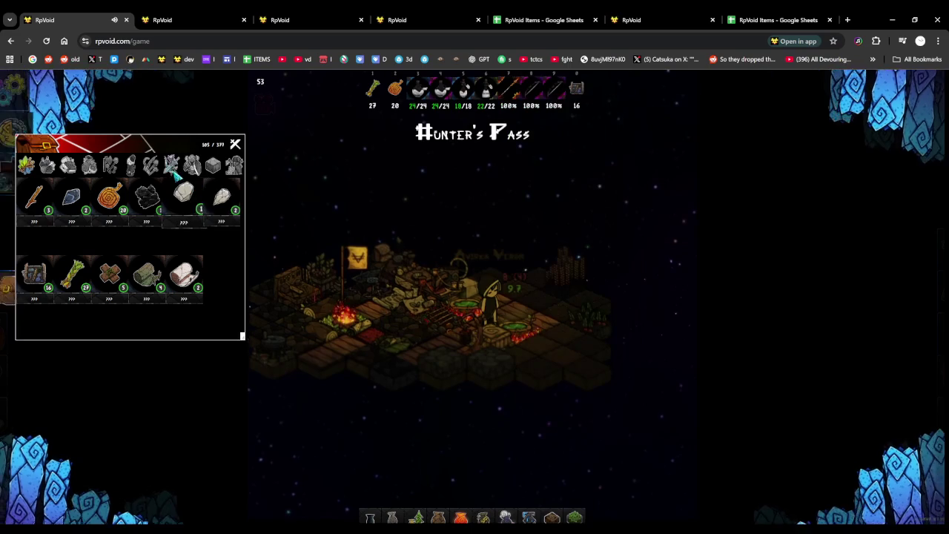
{"action": "left_click", "coordinate": [173, 167]}
{"action": "mouse_move", "coordinate": [110, 194]}
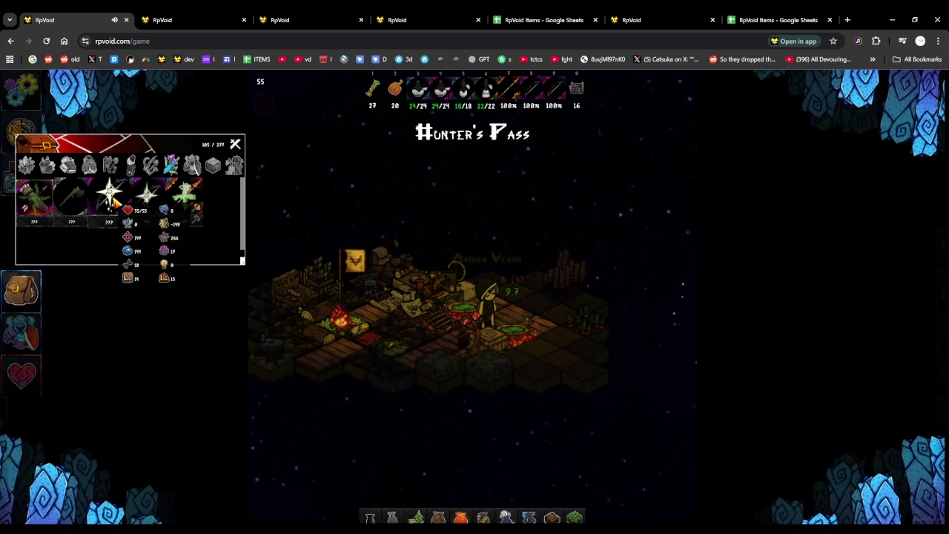
{"action": "key", "text": "F5"}
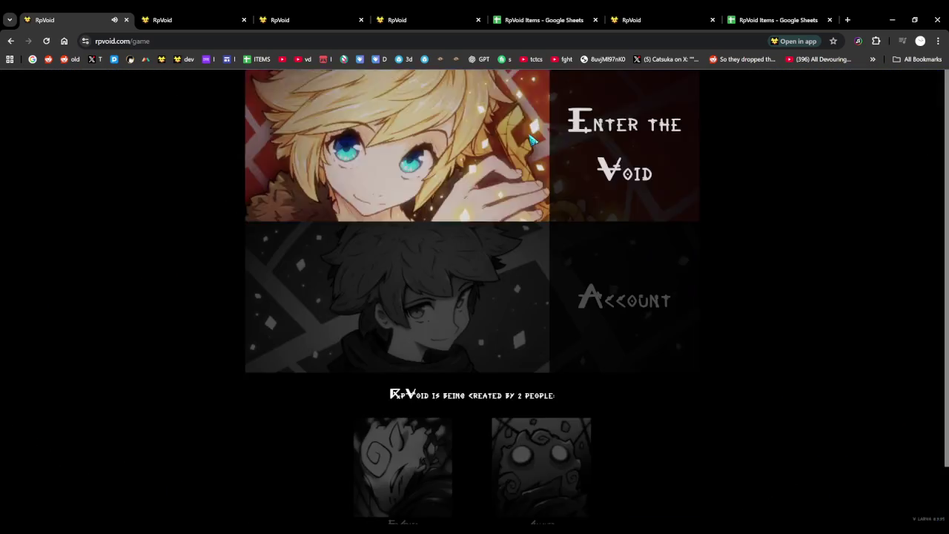
Enter the Void again and show the weapons category in the inventory
{"action": "left_click", "coordinate": [507, 217]}
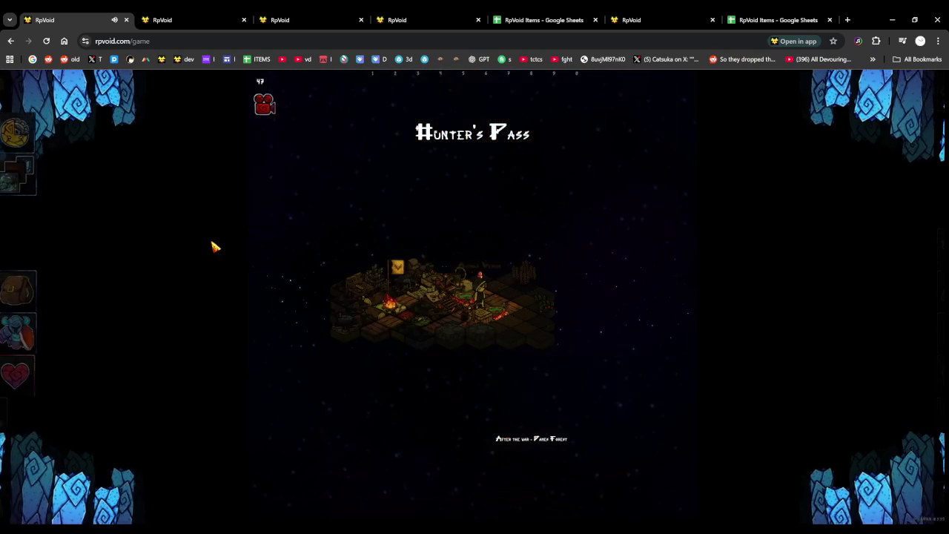
{"action": "left_click", "coordinate": [23, 291]}
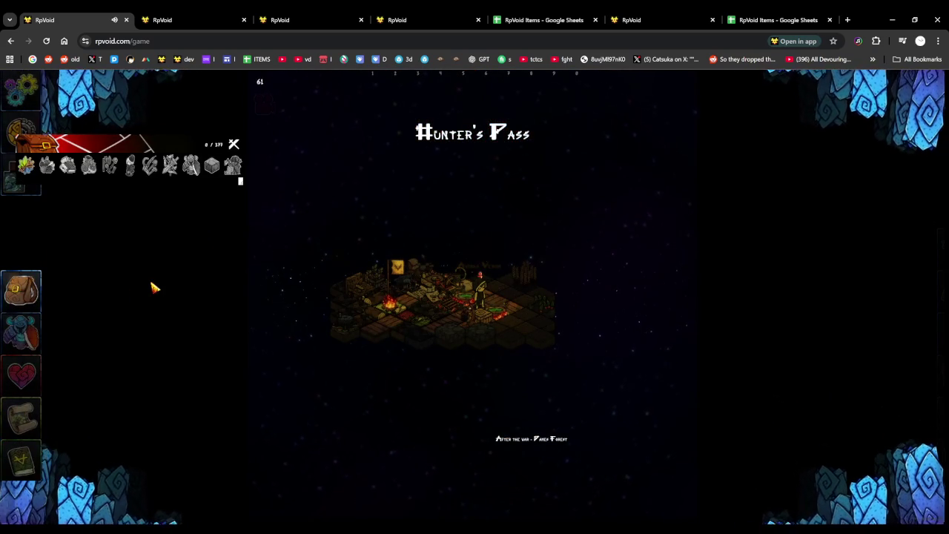
{"action": "left_click", "coordinate": [170, 165]}
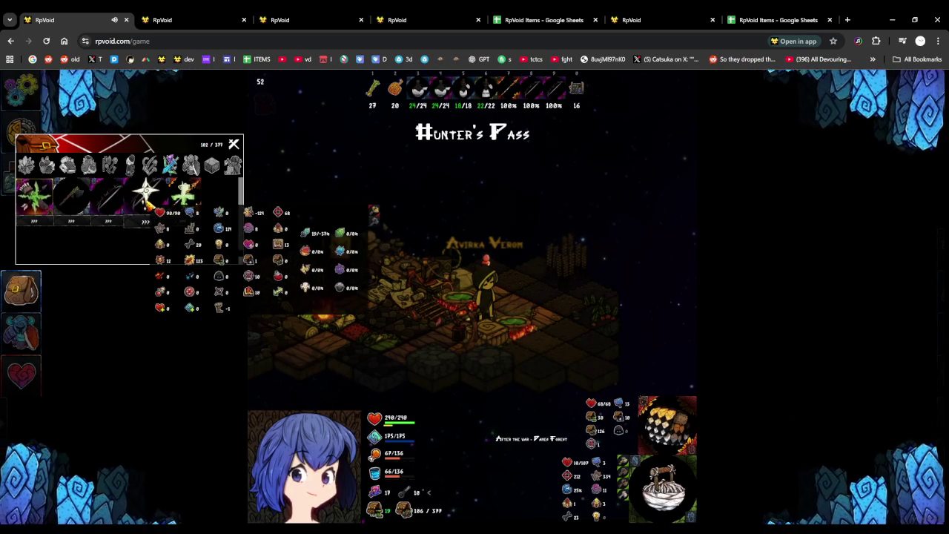
Inspect the Stinger weapon card, close it, and bring up the skills keybind panel
{"action": "left_click", "coordinate": [109, 165]}
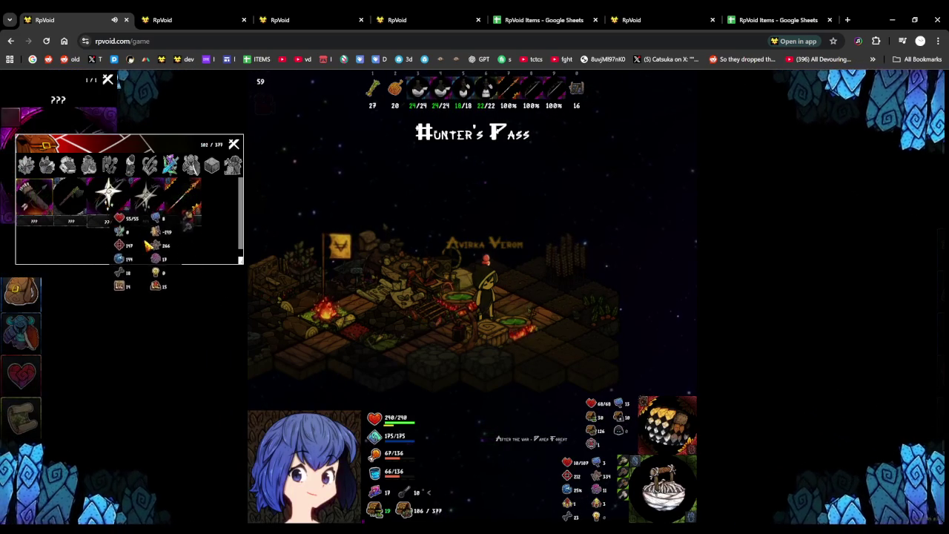
{"action": "left_click_drag", "start_coordinate": [117, 113], "coordinate": [347, 211]}
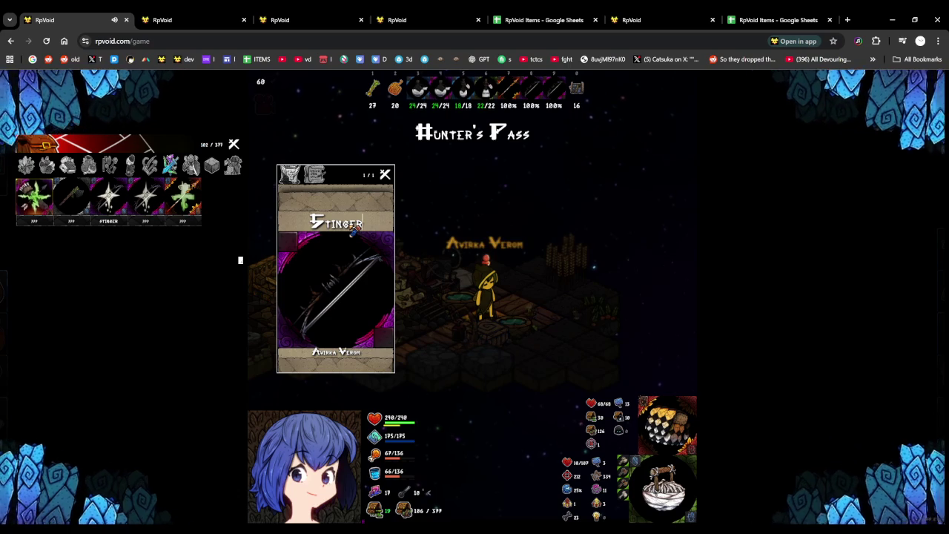
{"action": "left_click", "coordinate": [386, 175]}
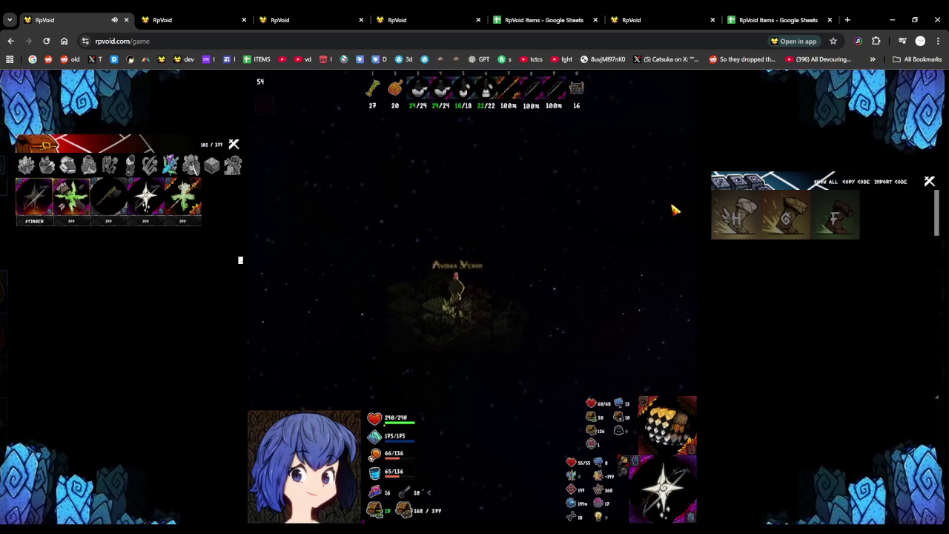
{"action": "left_click", "coordinate": [929, 181]}
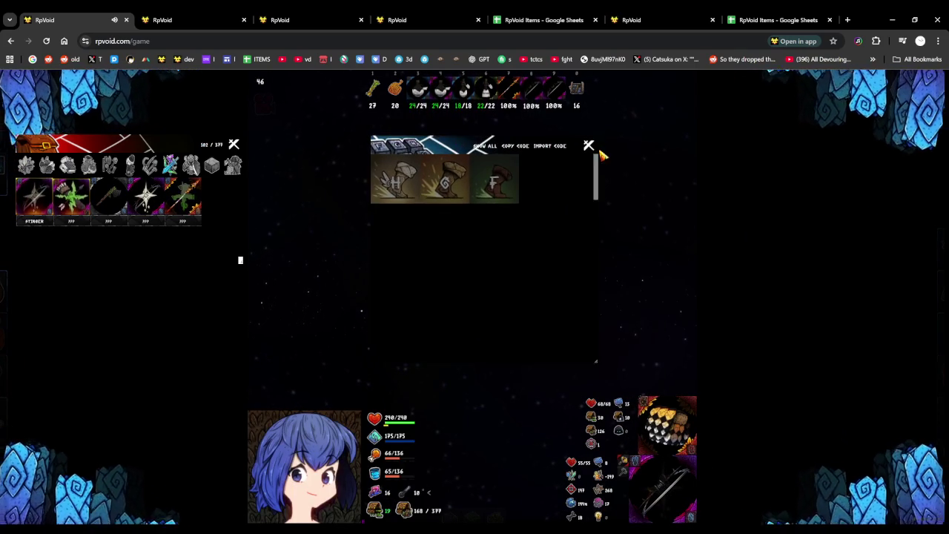
Bind R and T to the third and fourth arrow skills, then close the skills list
{"action": "left_click", "coordinate": [594, 153]}
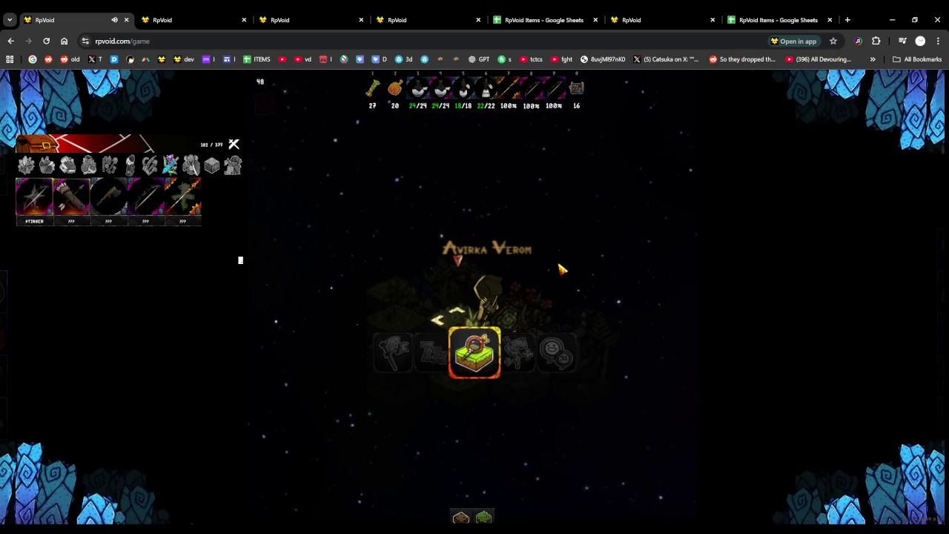
{"action": "scroll", "coordinate": [548, 268], "scroll_direction": "down", "scroll_amount": 1}
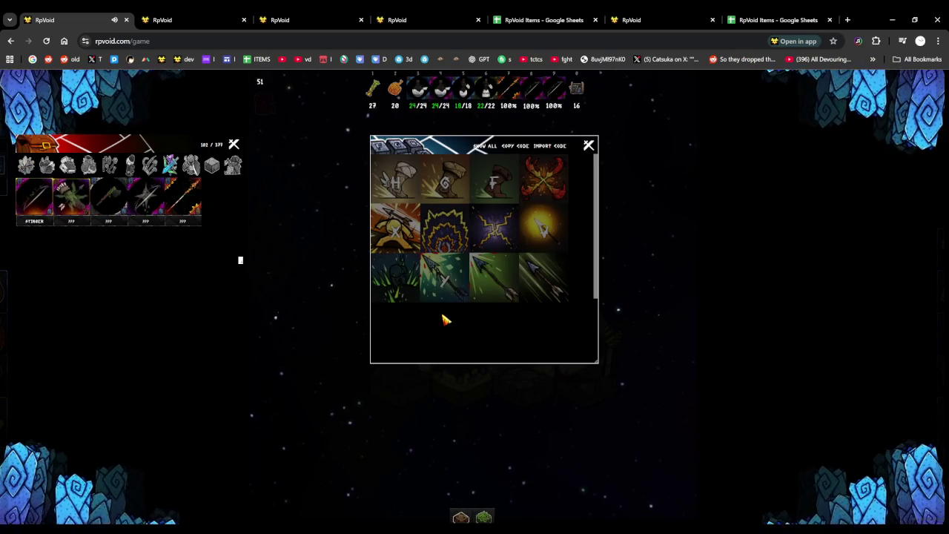
{"action": "key", "text": "r"}
{"action": "key", "text": "t"}
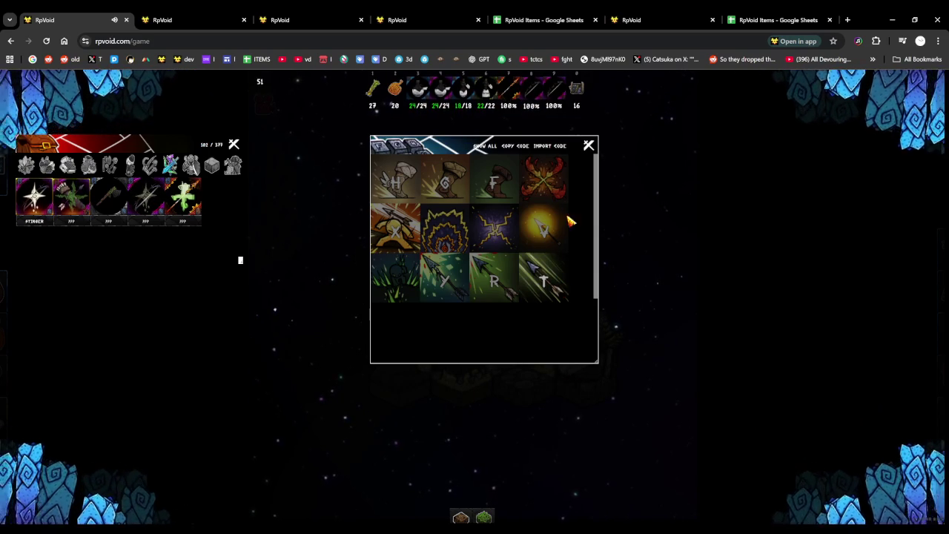
{"action": "left_click", "coordinate": [588, 148]}
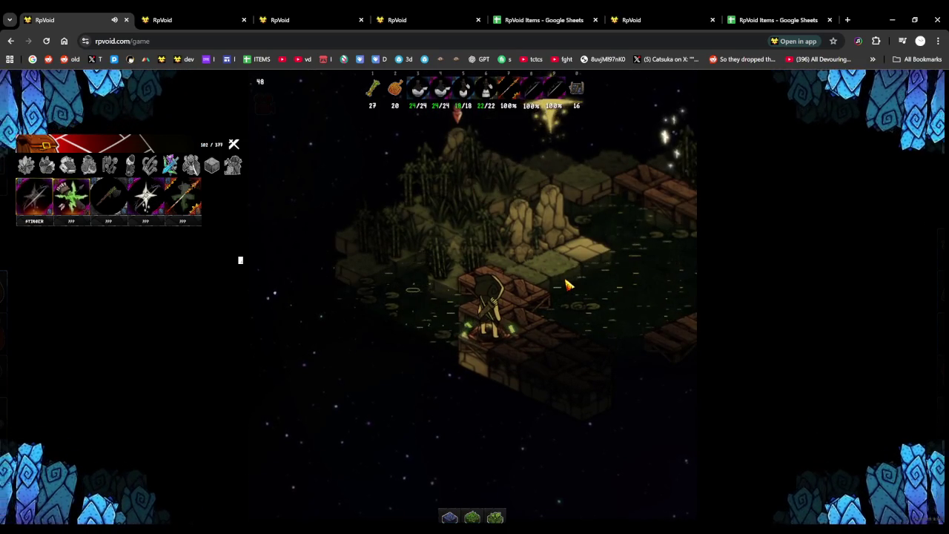
Engage the swamp plant and defeat it with the D, A and S skills for 581 XP
{"action": "scroll", "coordinate": [568, 285], "scroll_direction": "down", "scroll_amount": 2}
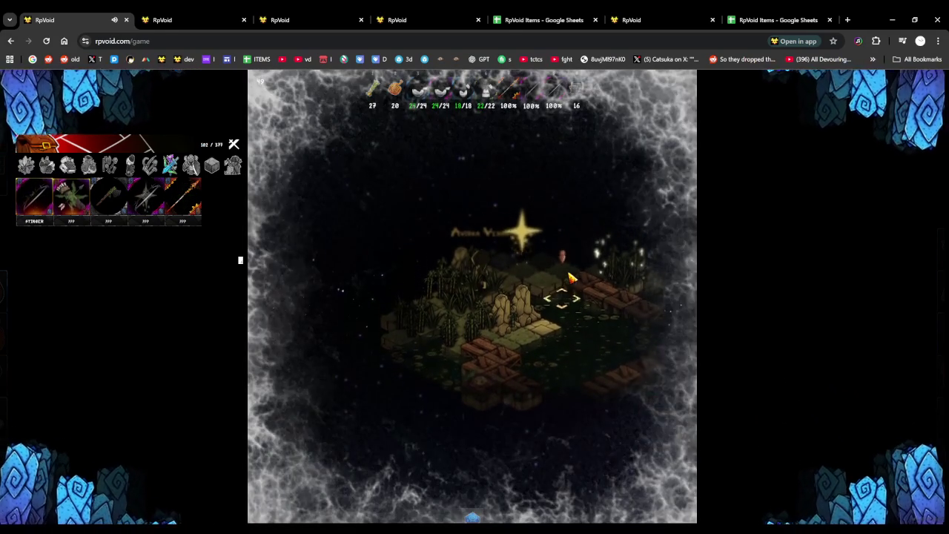
{"action": "left_click", "coordinate": [584, 304]}
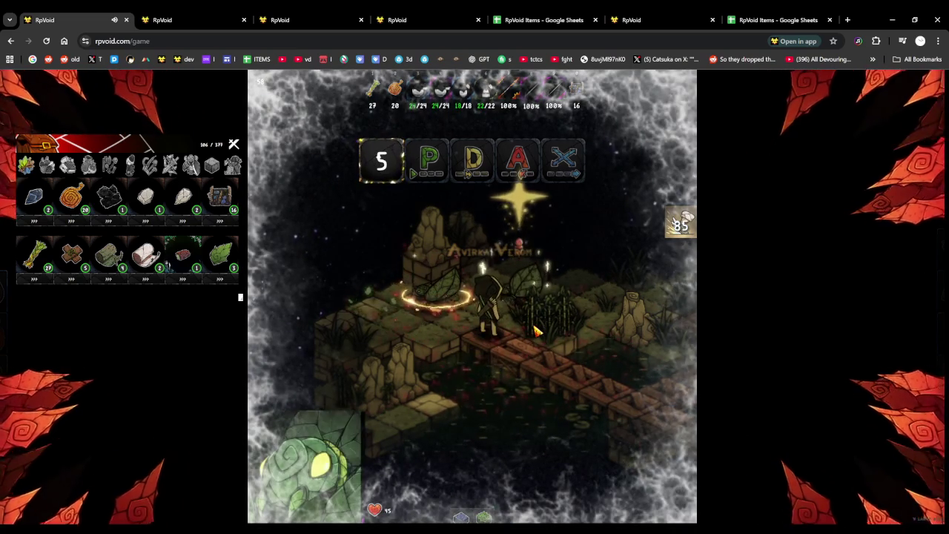
{"action": "key", "text": "d"}
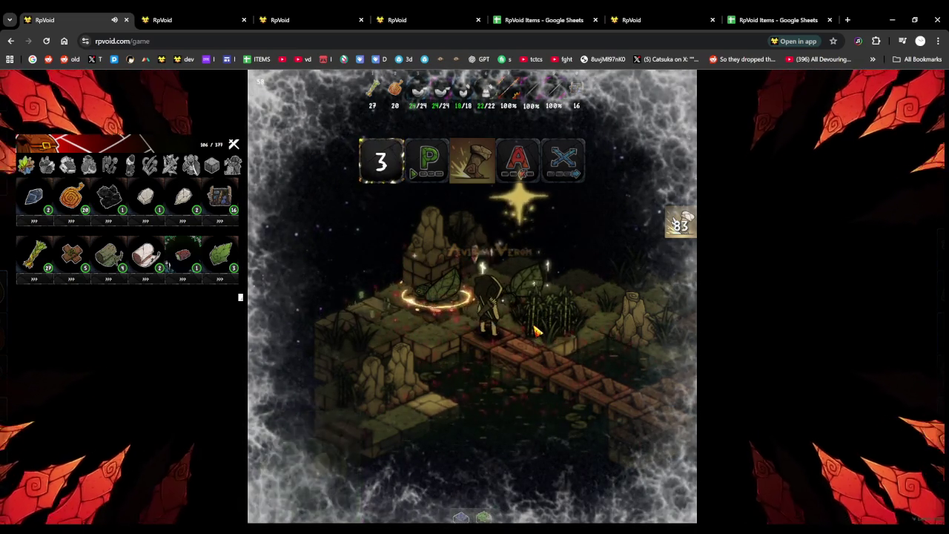
{"action": "key", "text": "a"}
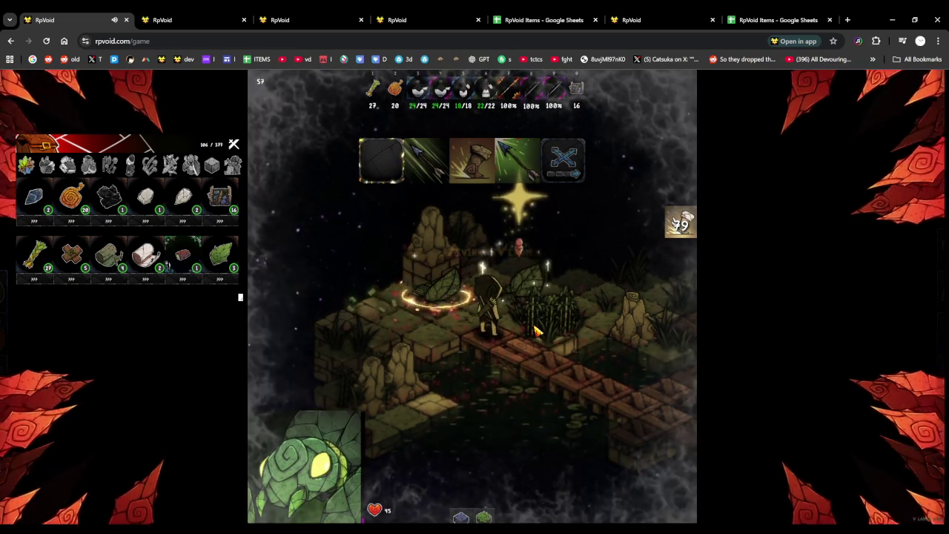
{"action": "key", "text": "s"}
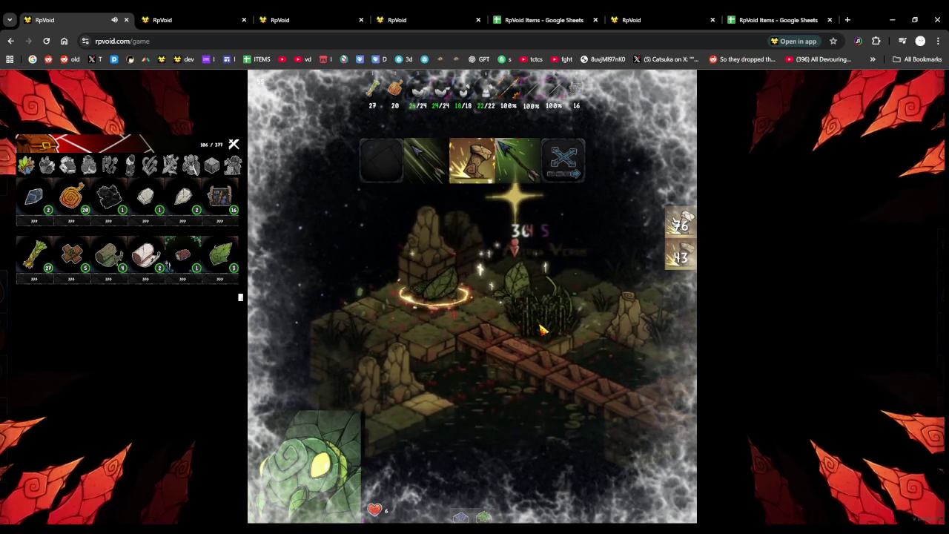
{"action": "key", "text": "a"}
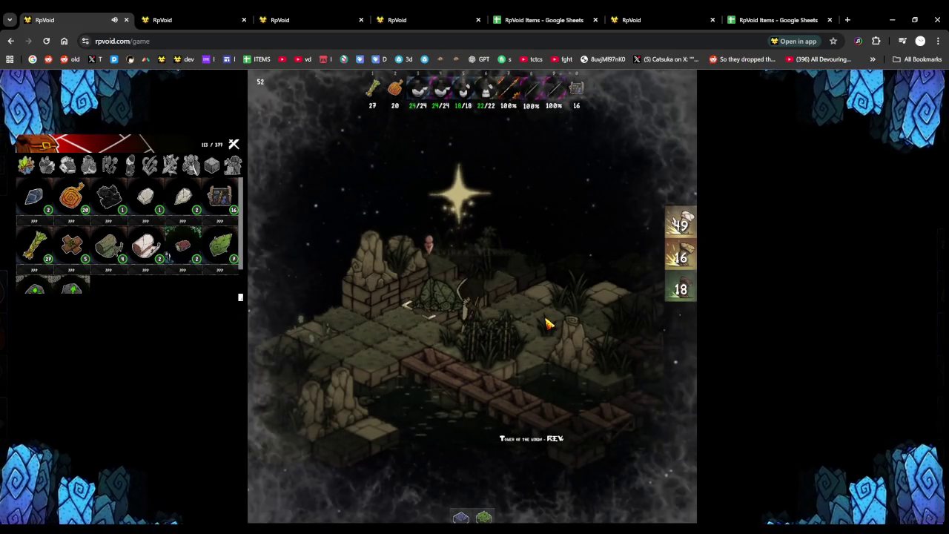
Walk left through the swamp exit into the mossy hillside, starting a battle with Avirka Verom
{"action": "key", "text": "a"}
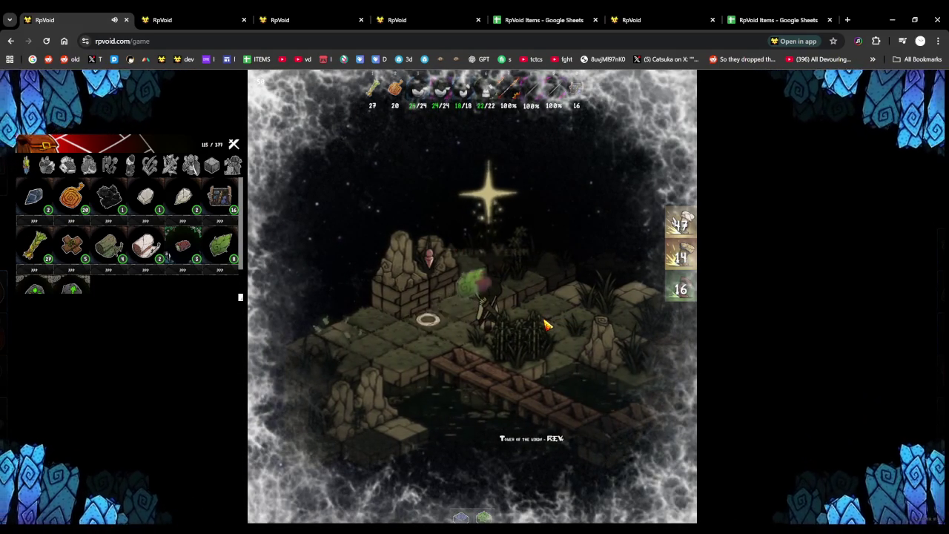
{"action": "key", "text": "a"}
{"action": "key", "text": "a"}
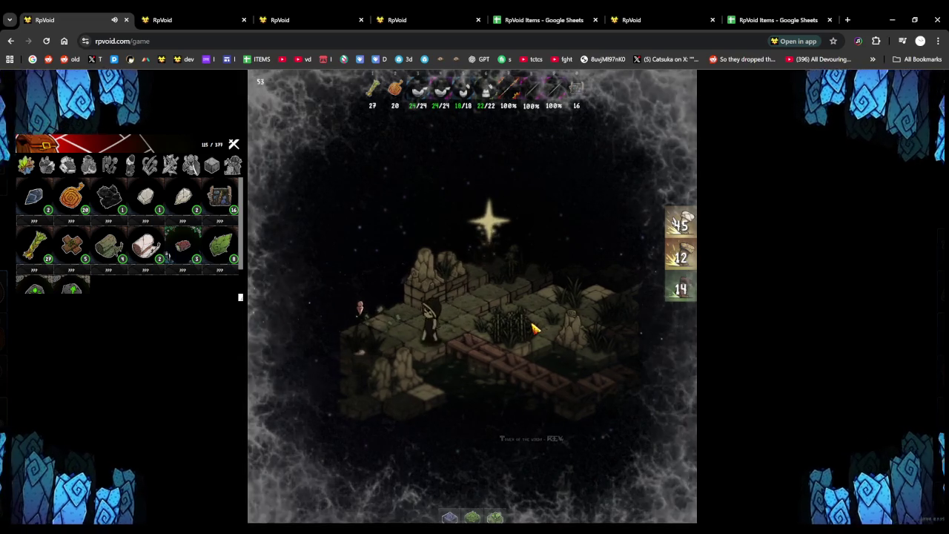
{"action": "key", "text": "s"}
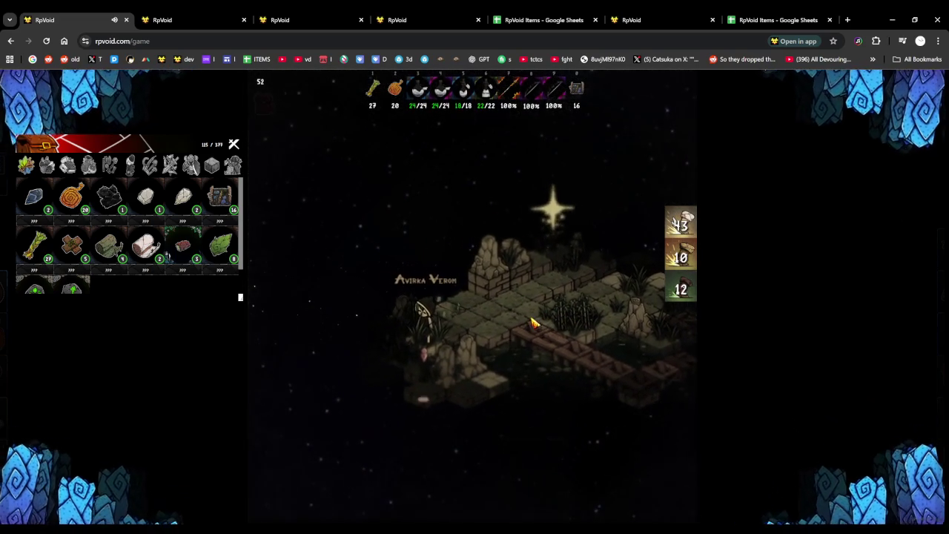
{"action": "key", "text": "s"}
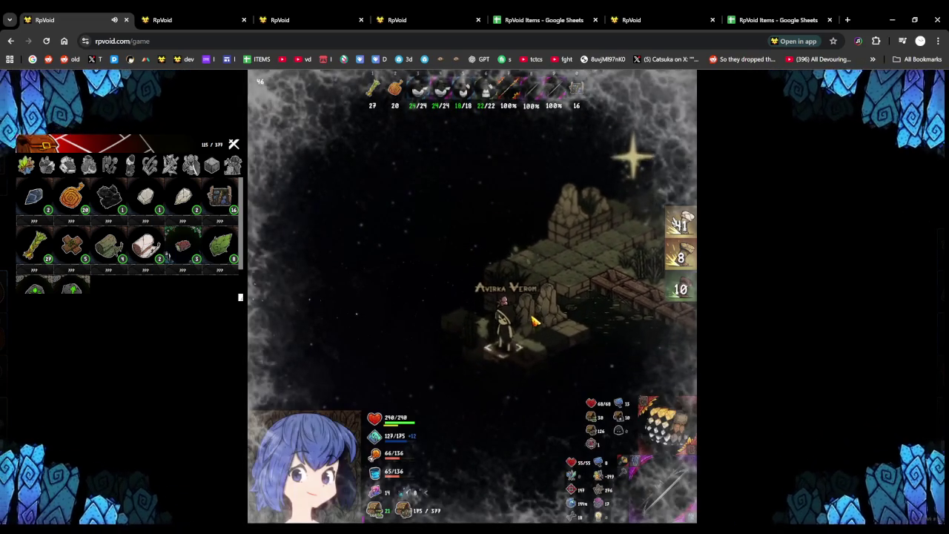
{"action": "scroll", "coordinate": [124, 237], "scroll_direction": "down", "scroll_amount": 1}
{"action": "scroll", "coordinate": [124, 237], "scroll_direction": "up", "scroll_amount": 1}
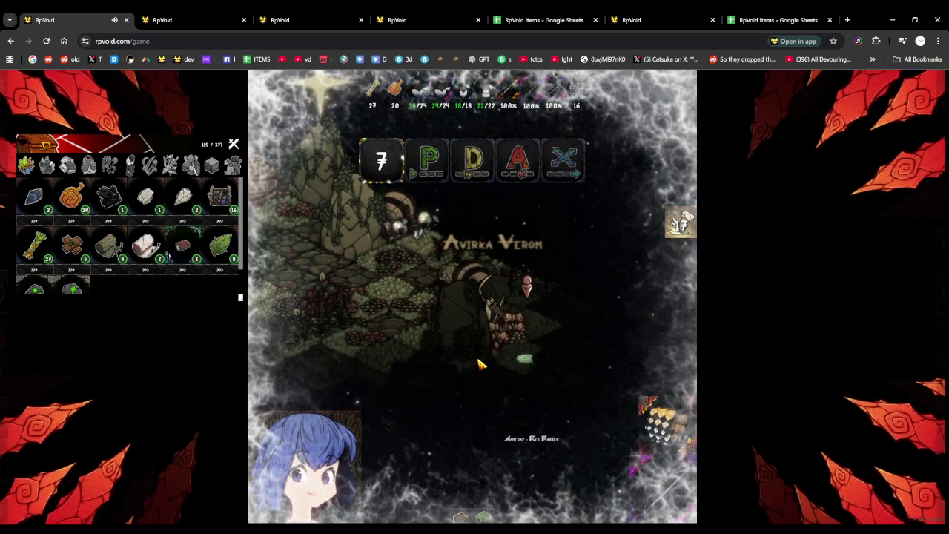
Fight Avirka Verom with the D, 3, 4 and 5 hotbar skills, landing a 35-damage hit
{"action": "key", "text": "d"}
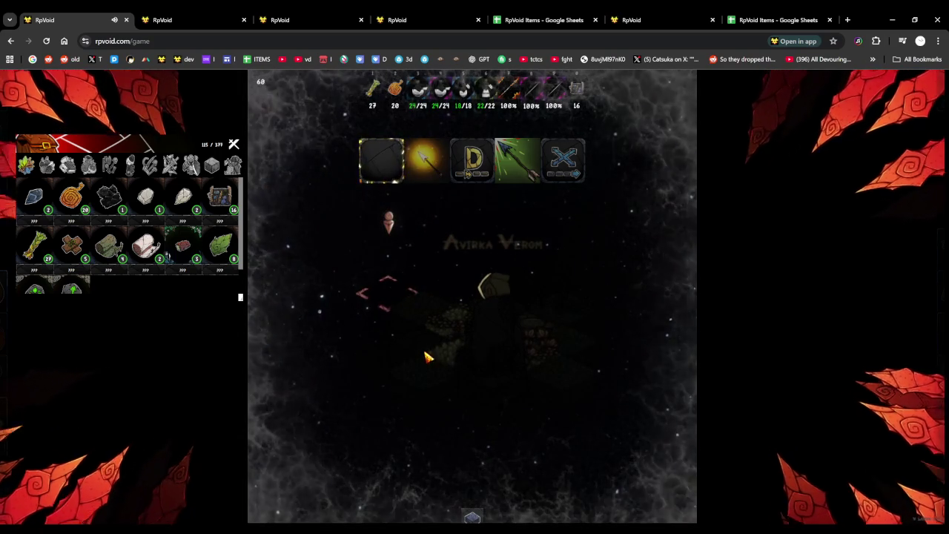
{"action": "key", "text": "3"}
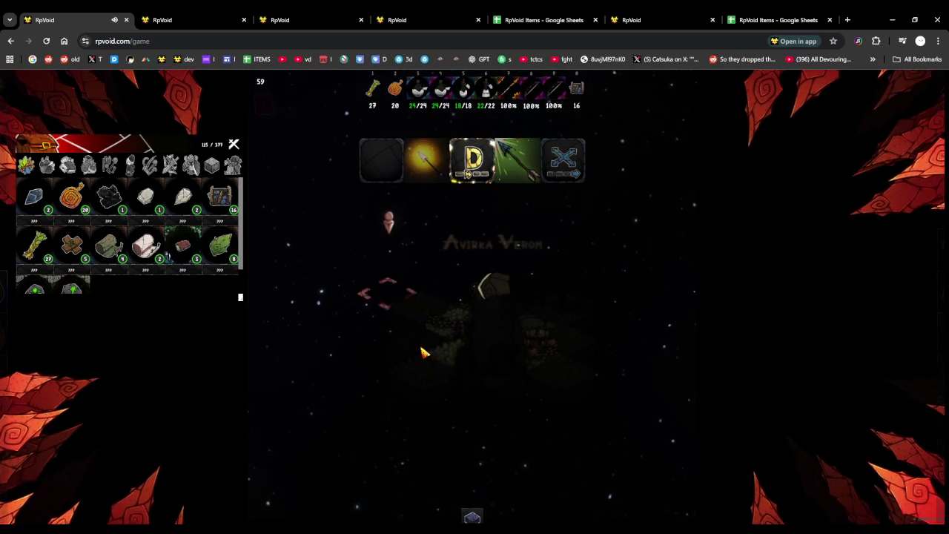
{"action": "key", "text": "4"}
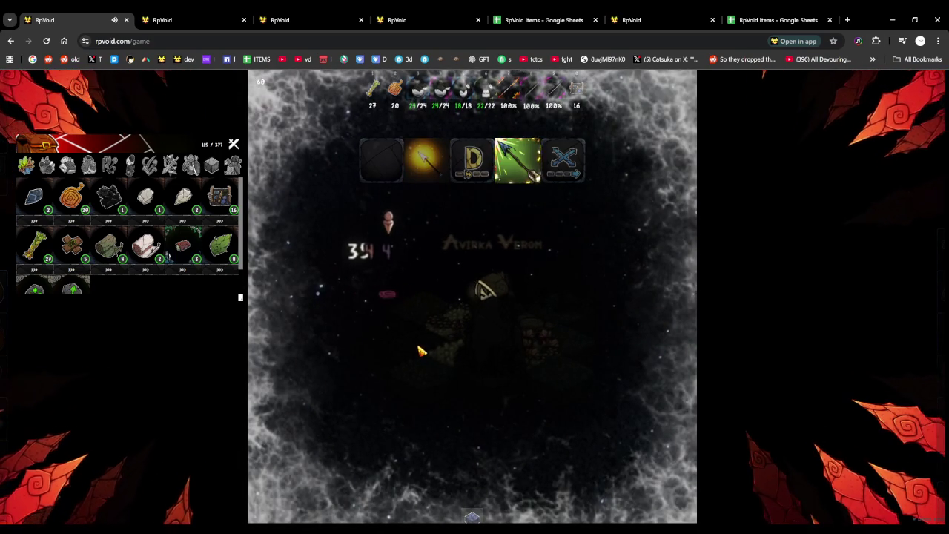
{"action": "key", "text": "5"}
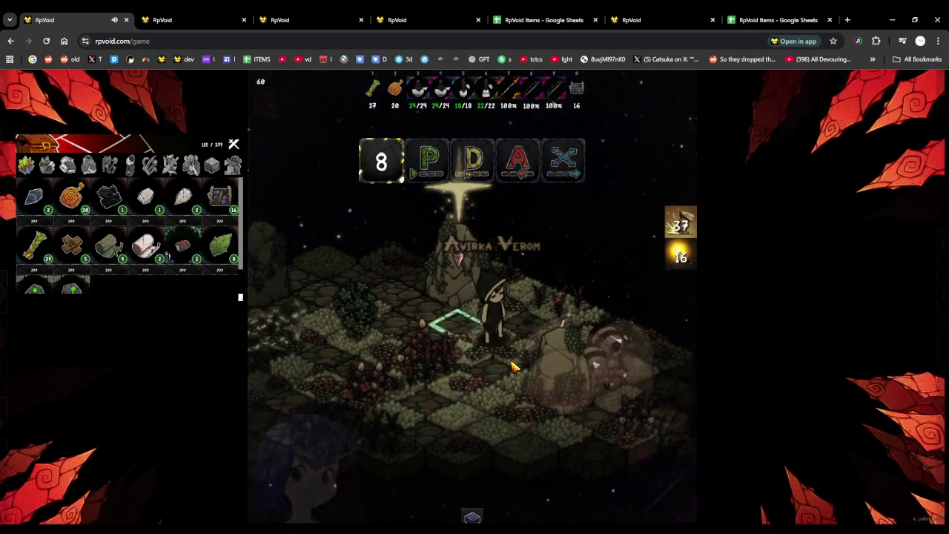
{"action": "key", "text": "d"}
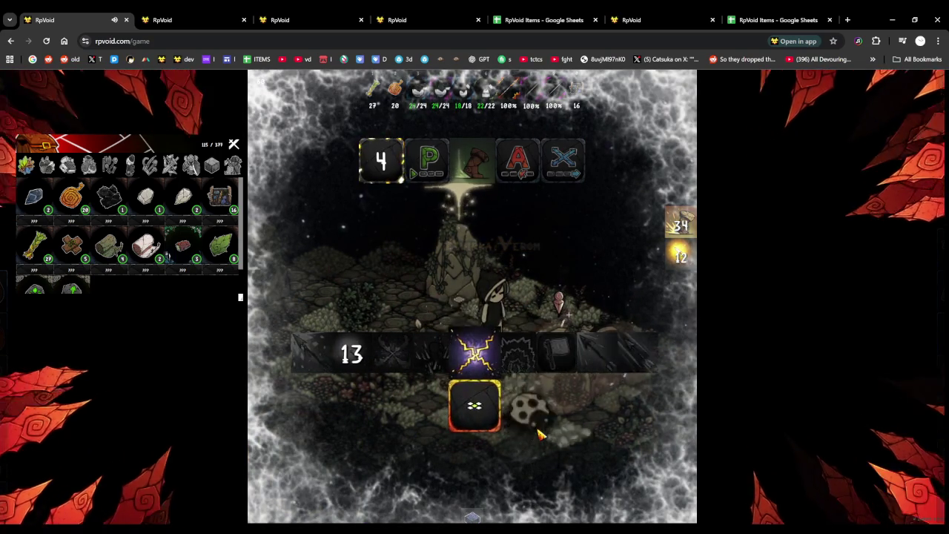
Finish the Avirka Verom fight using lightning, weapon and arrow attacks
{"action": "key", "text": "a"}
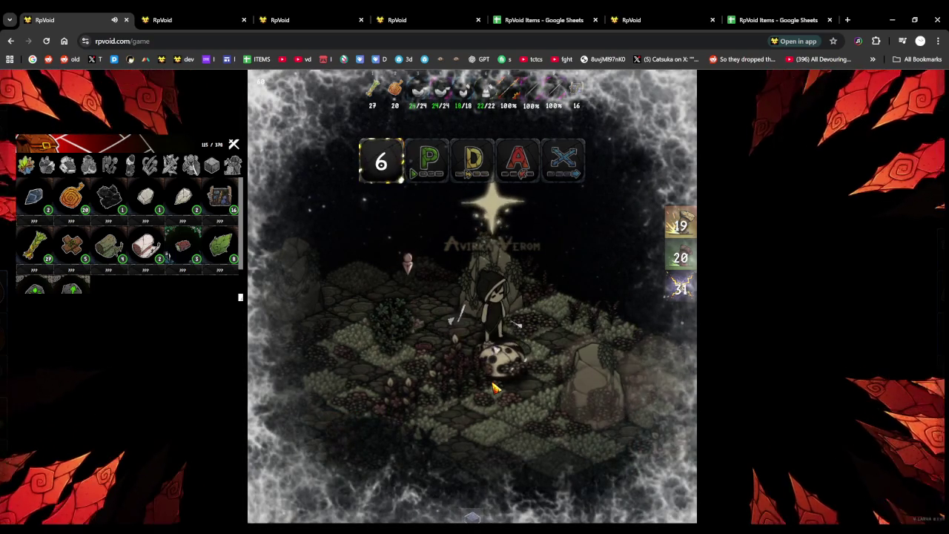
{"action": "key", "text": "d"}
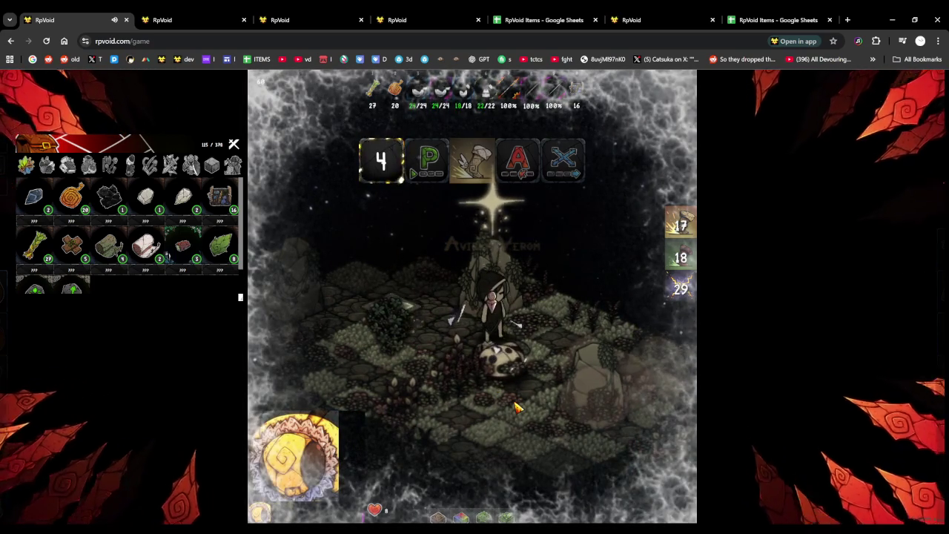
{"action": "key", "text": "p"}
{"action": "key", "text": "a"}
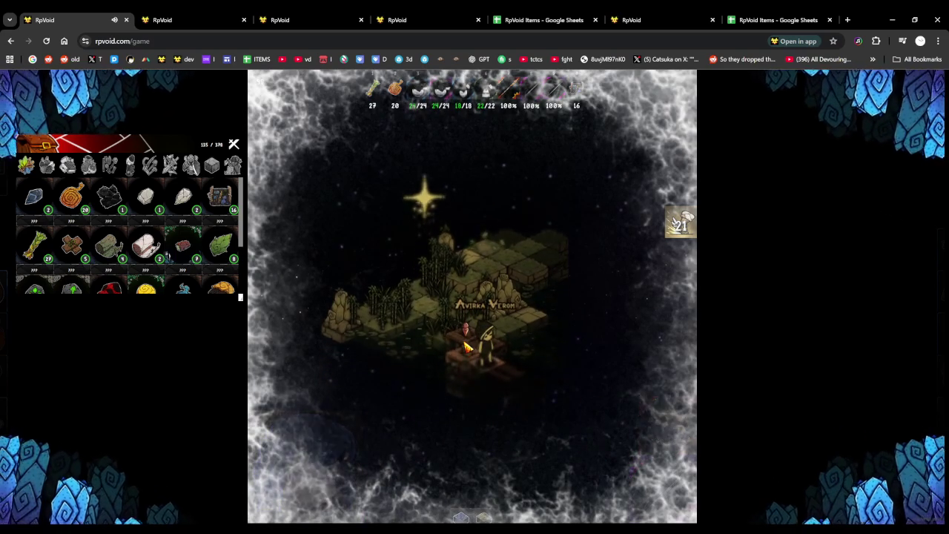
Scroll the inventory while the game reconnects into the Hunter's Pass camp
{"action": "scroll", "coordinate": [126, 260], "scroll_direction": "down", "scroll_amount": 2}
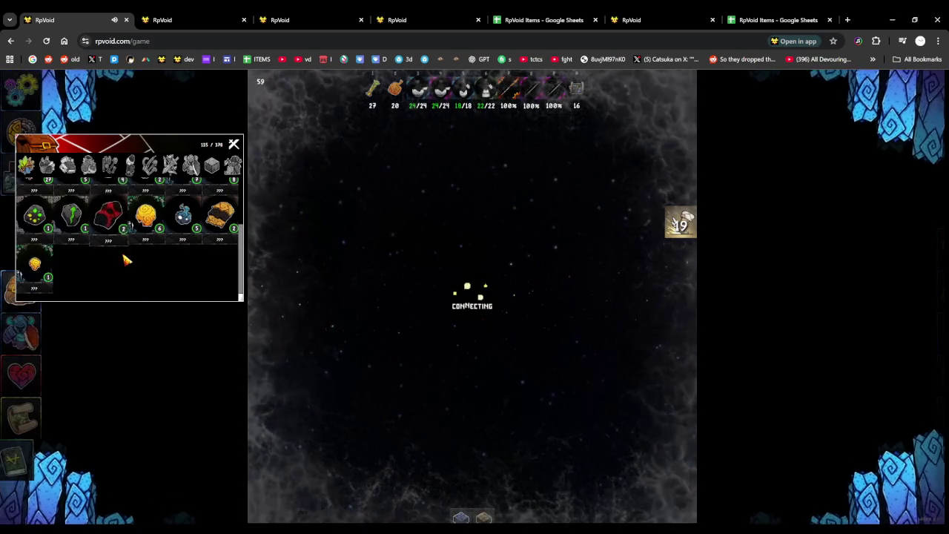
{"action": "scroll", "coordinate": [130, 258], "scroll_direction": "up", "scroll_amount": 2}
{"action": "scroll", "coordinate": [131, 258], "scroll_direction": "down", "scroll_amount": 2}
{"action": "scroll", "coordinate": [132, 256], "scroll_direction": "up", "scroll_amount": 2}
{"action": "scroll", "coordinate": [133, 255], "scroll_direction": "down", "scroll_amount": 1}
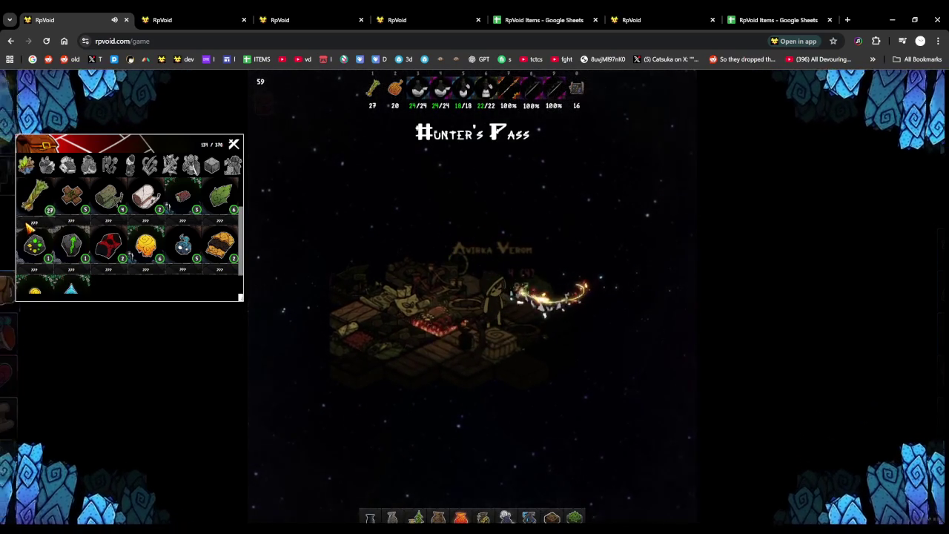
Scroll through the inventory and view the Craft Lamp recipe at the campfire
{"action": "scroll", "coordinate": [88, 280], "scroll_direction": "down", "scroll_amount": 1}
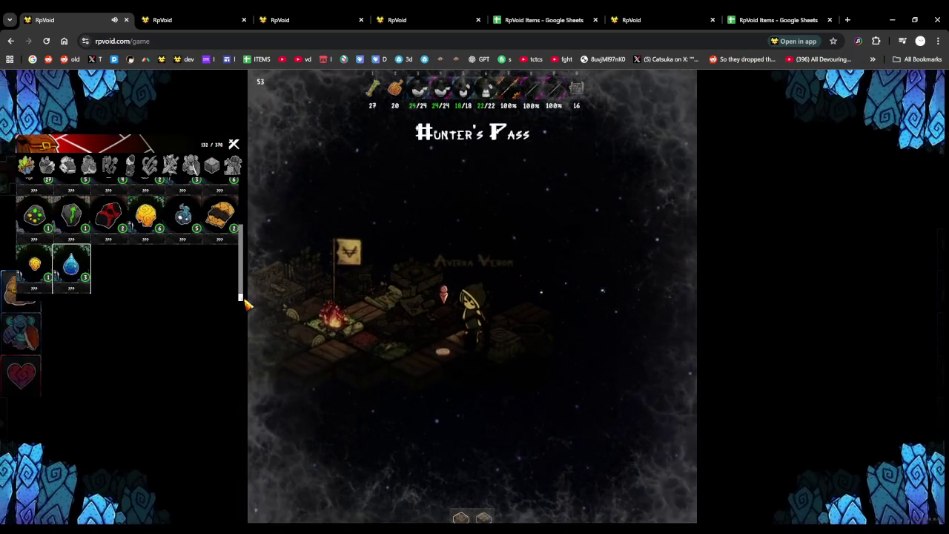
{"action": "left_click_drag", "start_coordinate": [242, 313], "coordinate": [238, 341]}
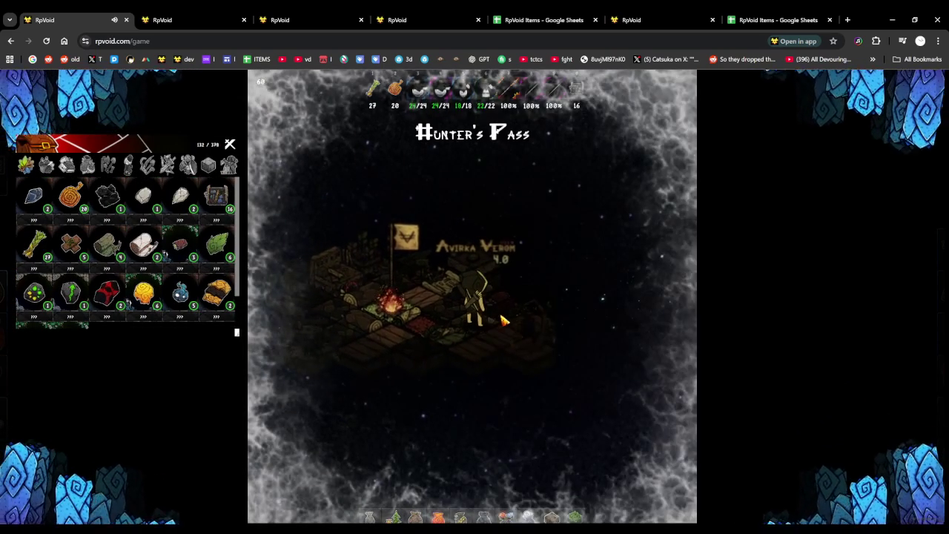
{"action": "scroll", "coordinate": [119, 296], "scroll_direction": "down", "scroll_amount": 2}
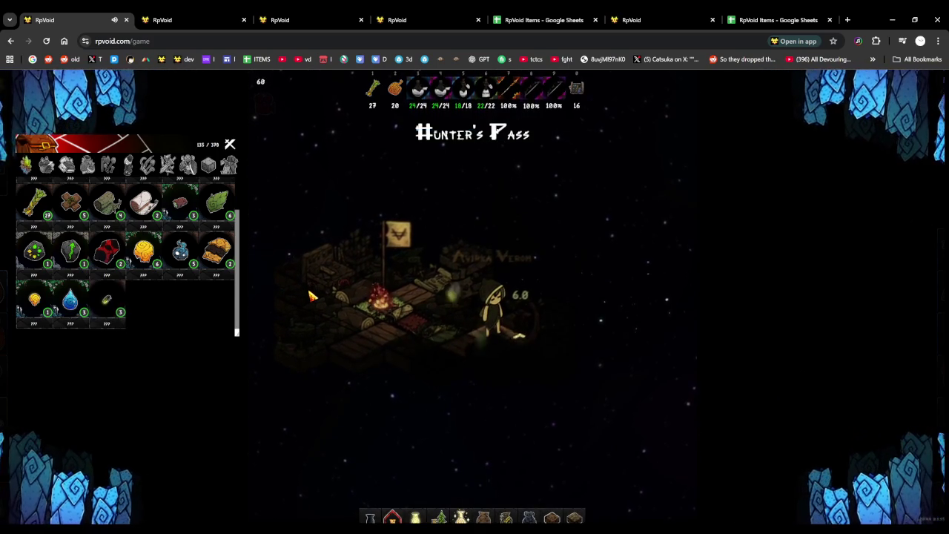
{"action": "key", "text": "e"}
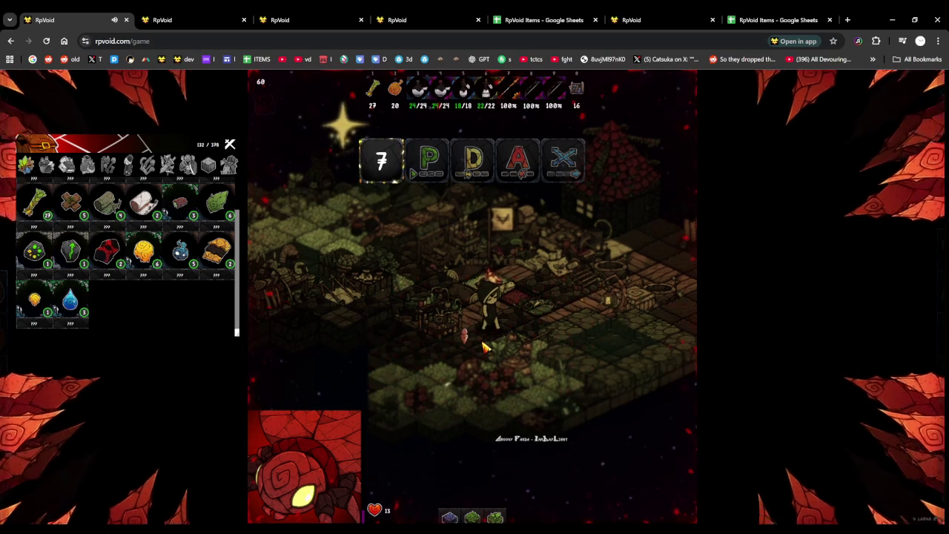
Finish the enemy with a bow shot and walk left into the next area
{"action": "key", "text": "a"}
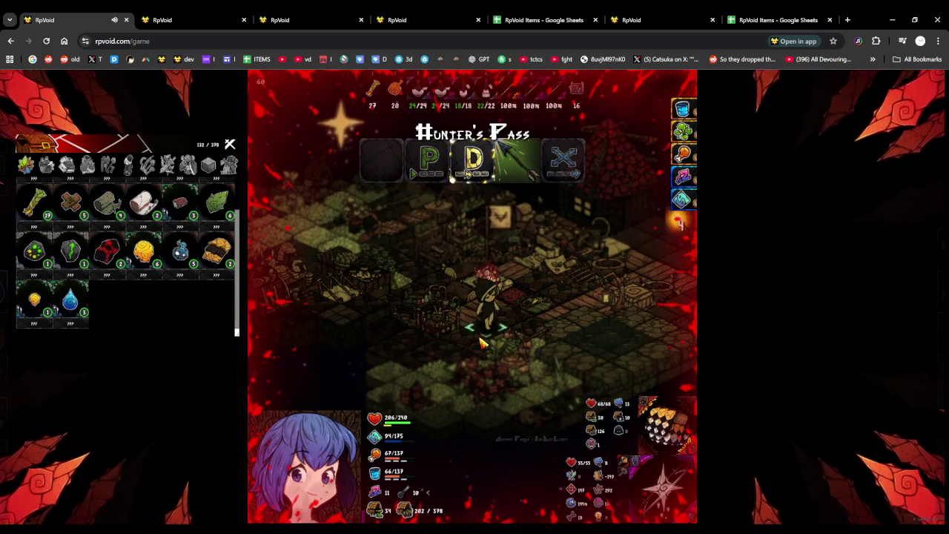
{"action": "left_click", "coordinate": [481, 343]}
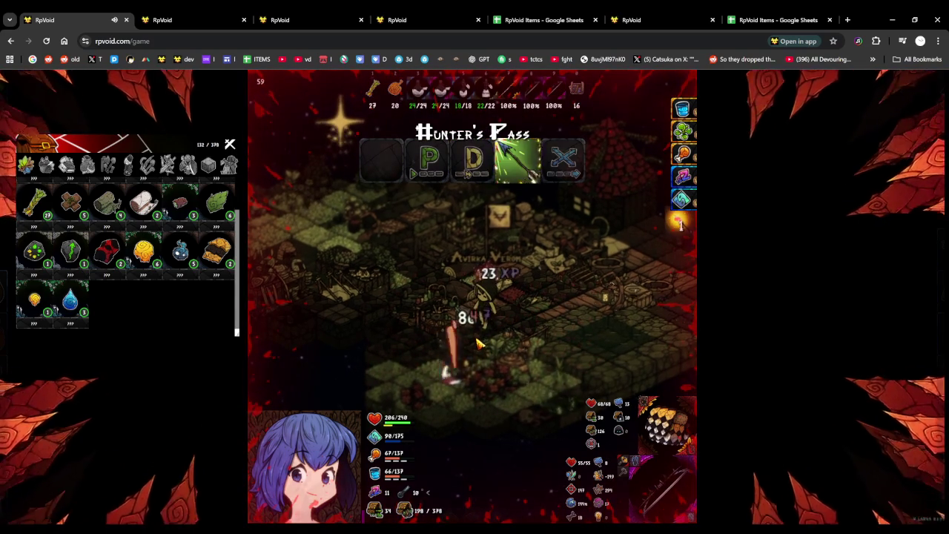
{"action": "left_click", "coordinate": [478, 351]}
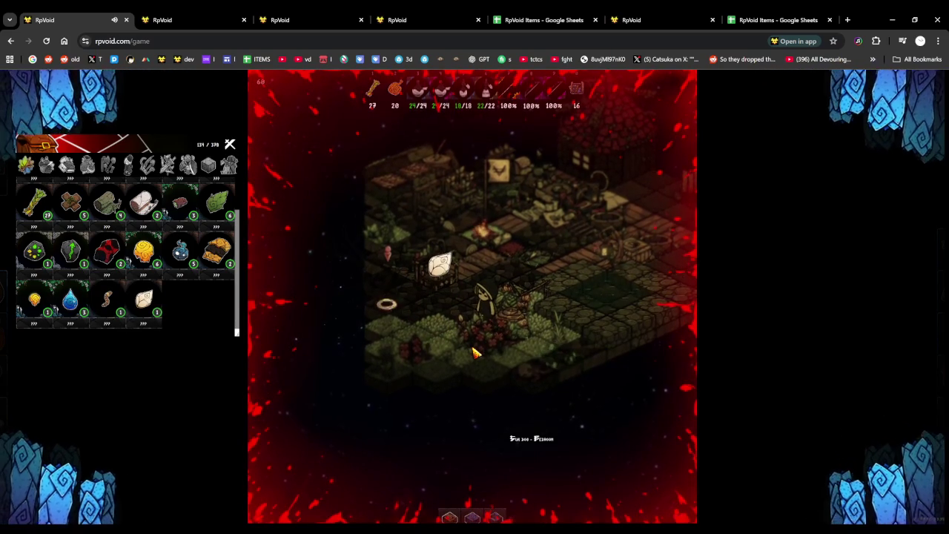
{"action": "key", "text": "a"}
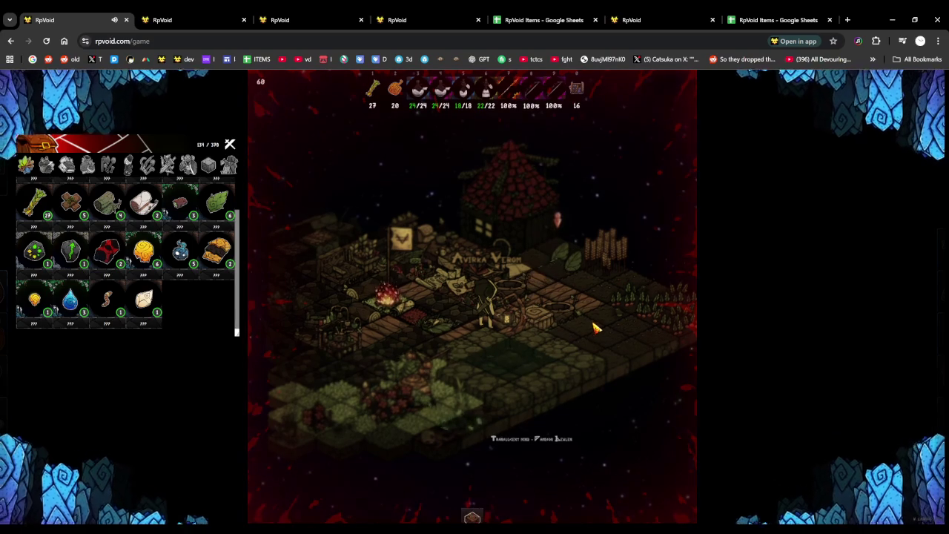
Return to the campfire and browse its crafting panels, leaving the Fire category open
{"action": "key", "text": "w"}
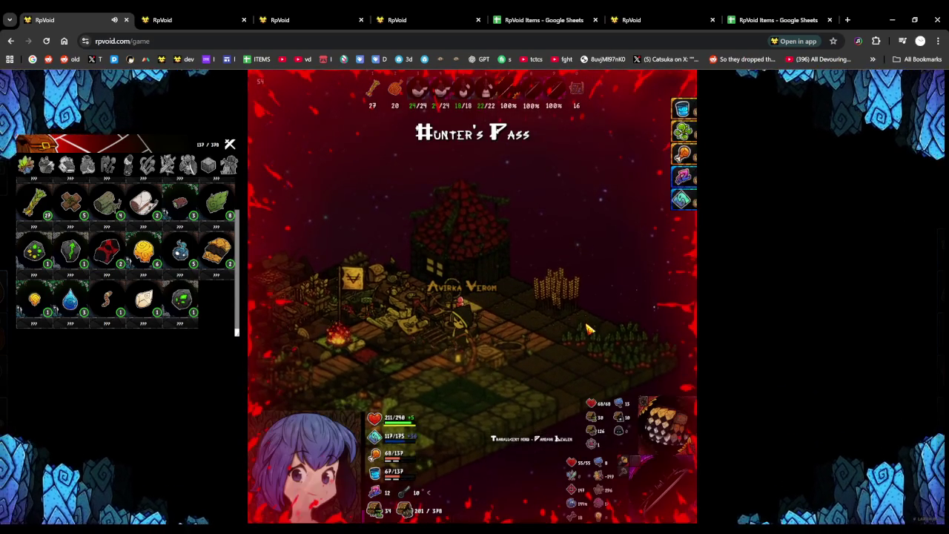
{"action": "key", "text": "c"}
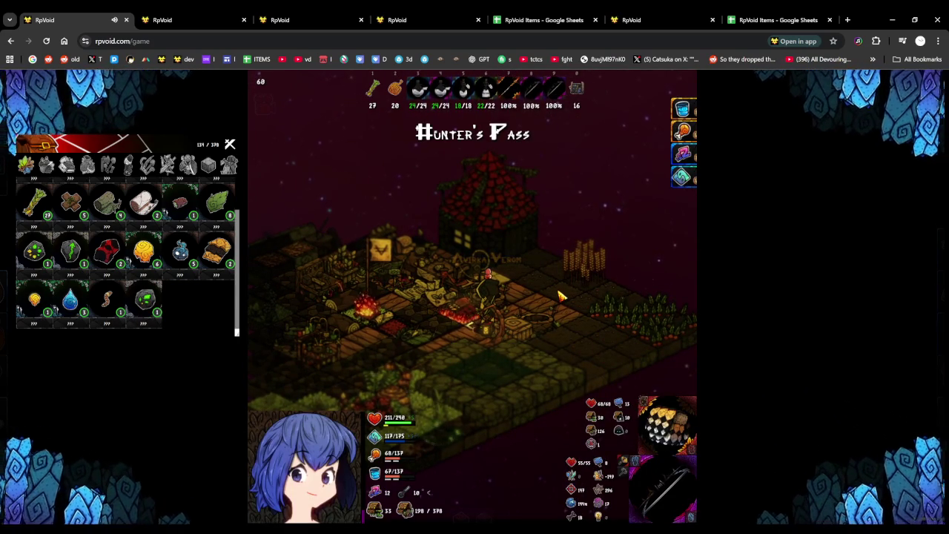
{"action": "key", "text": "c"}
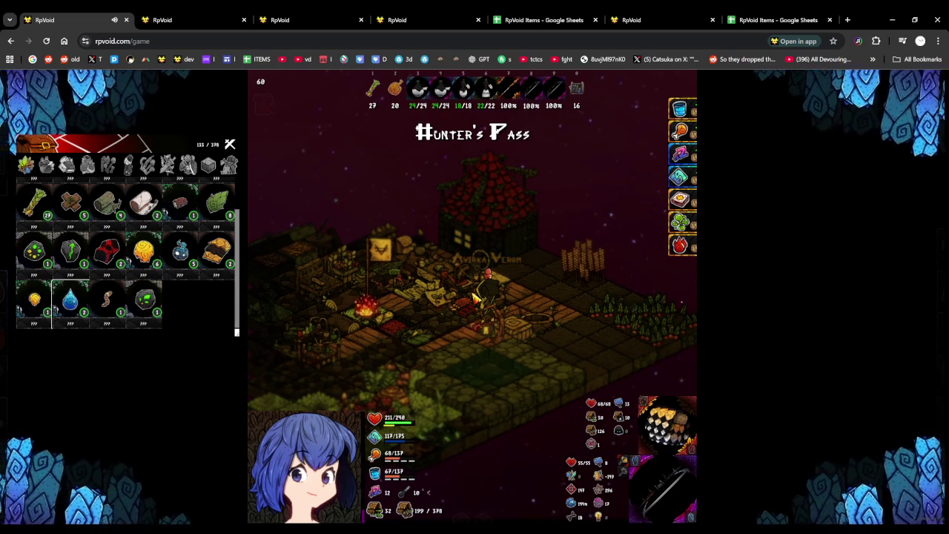
{"action": "left_click", "coordinate": [475, 297]}
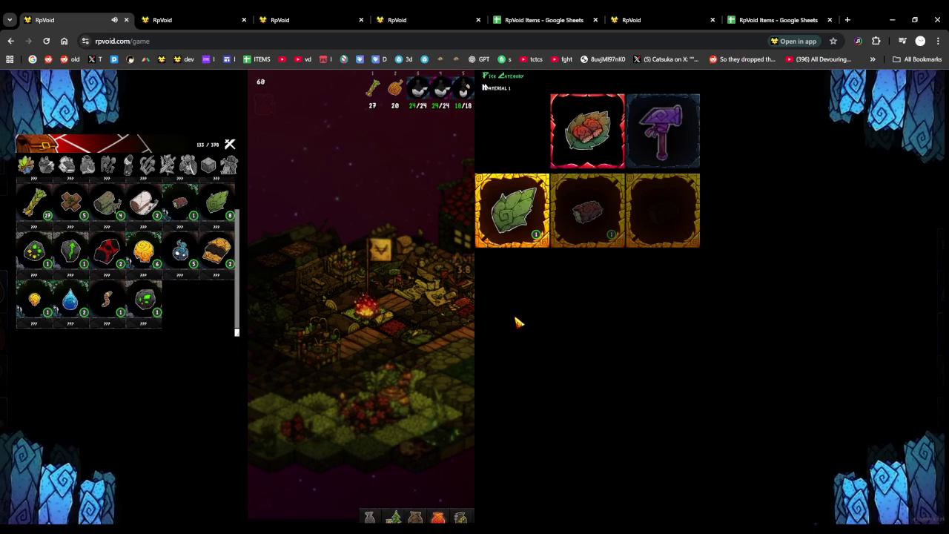
{"action": "left_click", "coordinate": [518, 322]}
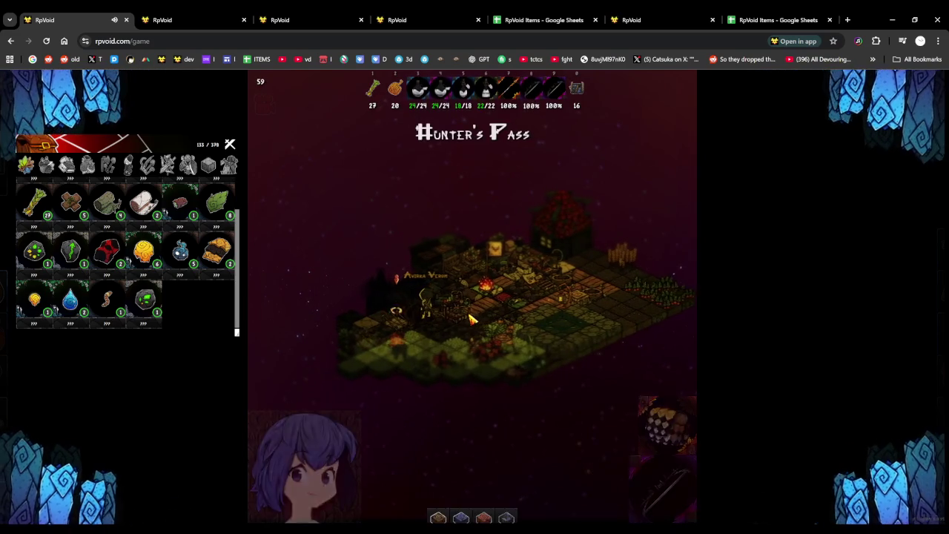
Show the character's action bar and zoom the camera in on the Hunter's Pass island
{"action": "right_click", "coordinate": [475, 318]}
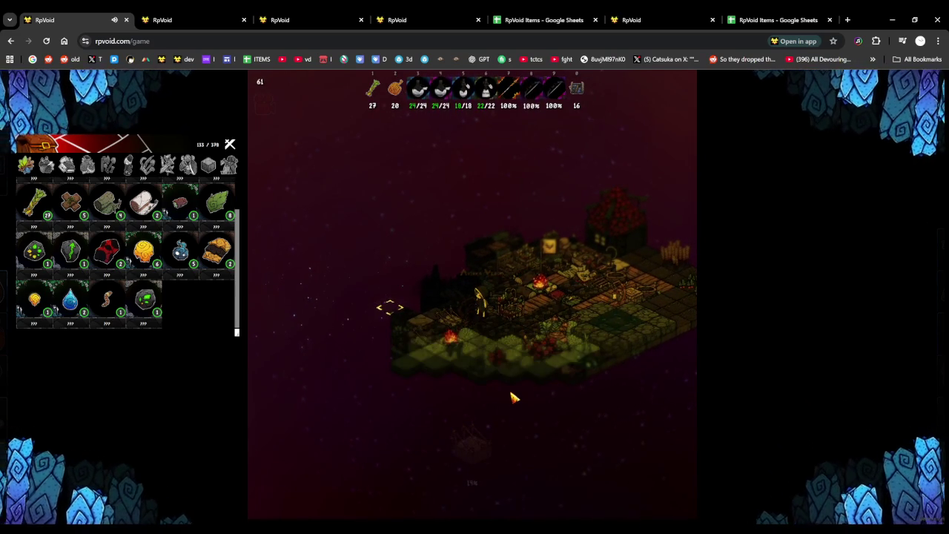
{"action": "scroll", "coordinate": [514, 398], "scroll_direction": "up", "scroll_amount": 2}
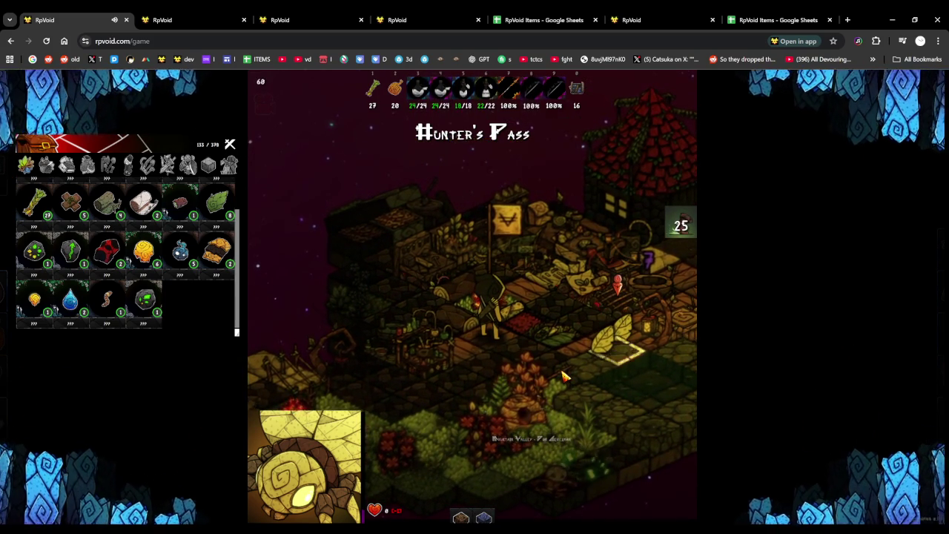
Walk to the storage chest, open it, then return the character beside the campfire
{"action": "left_click", "coordinate": [569, 362]}
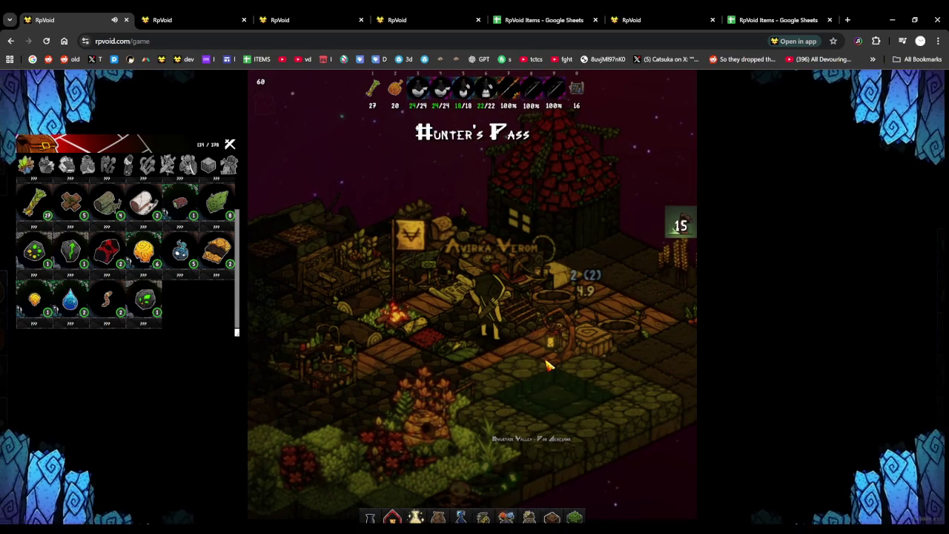
{"action": "left_click", "coordinate": [549, 366]}
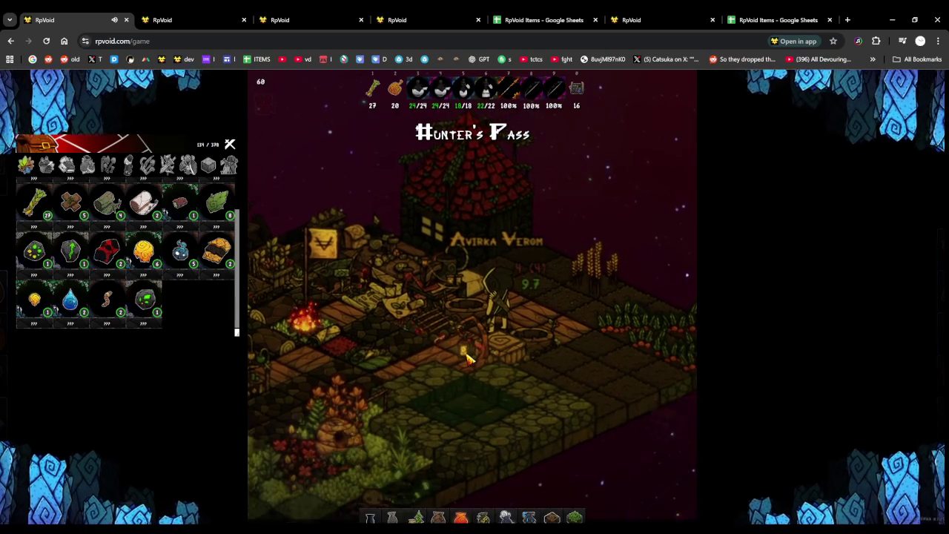
{"action": "left_click", "coordinate": [468, 359]}
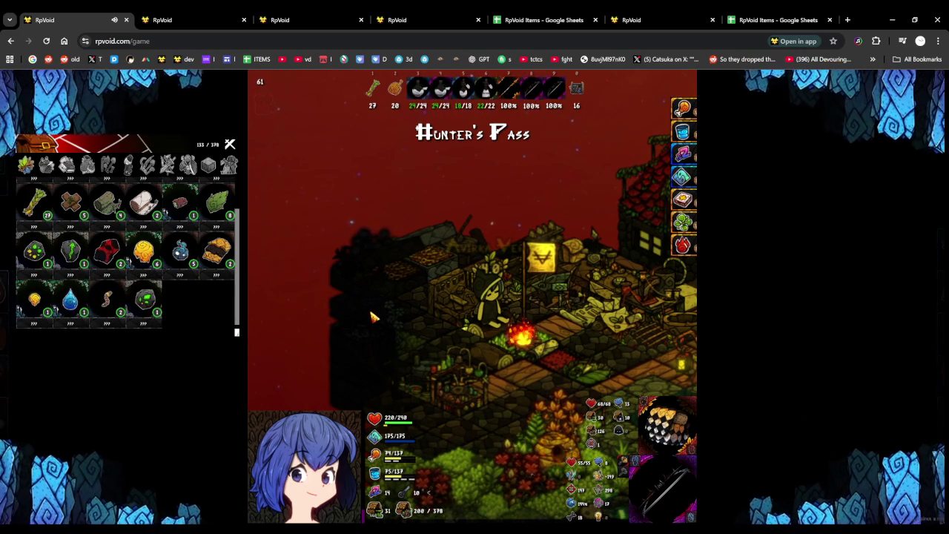
{"action": "key", "text": "Down"}
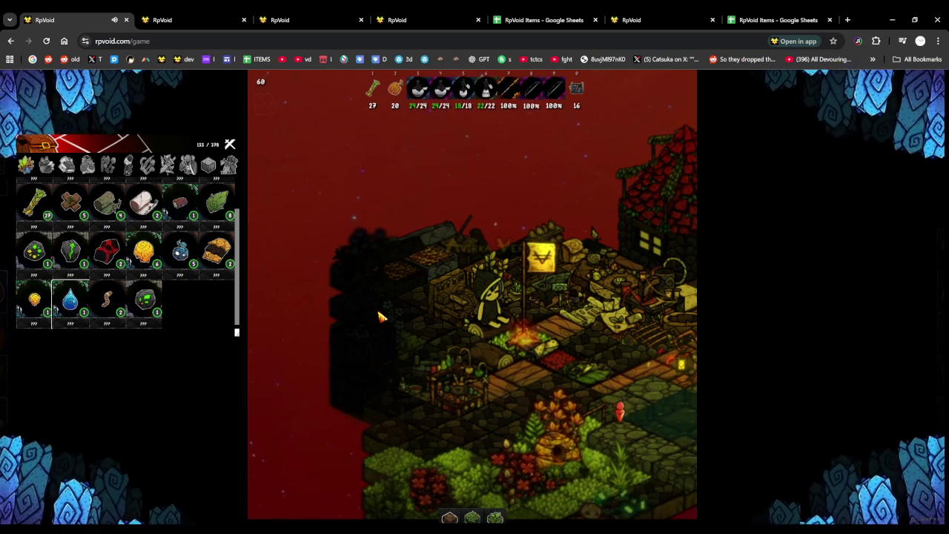
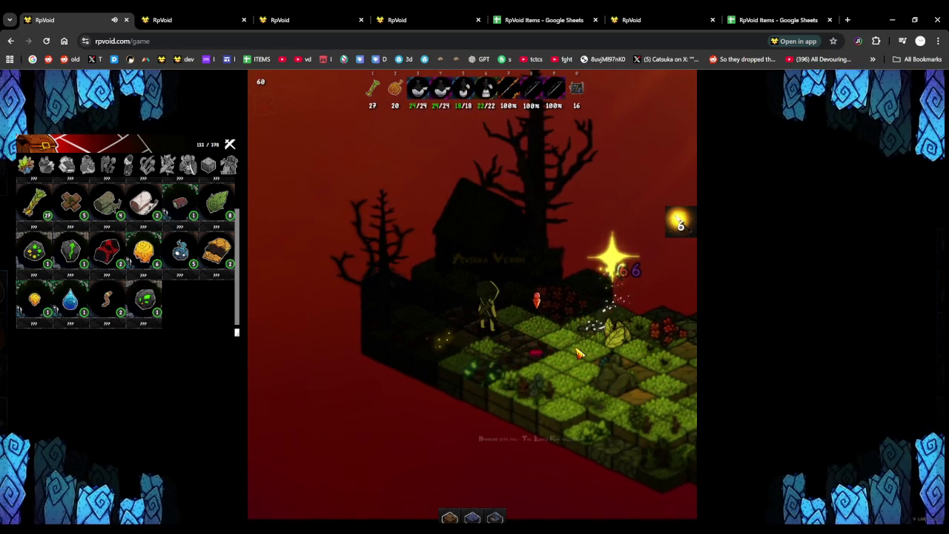
Defeat the nearby enemy with a bow shot
{"action": "left_click", "coordinate": [590, 347]}
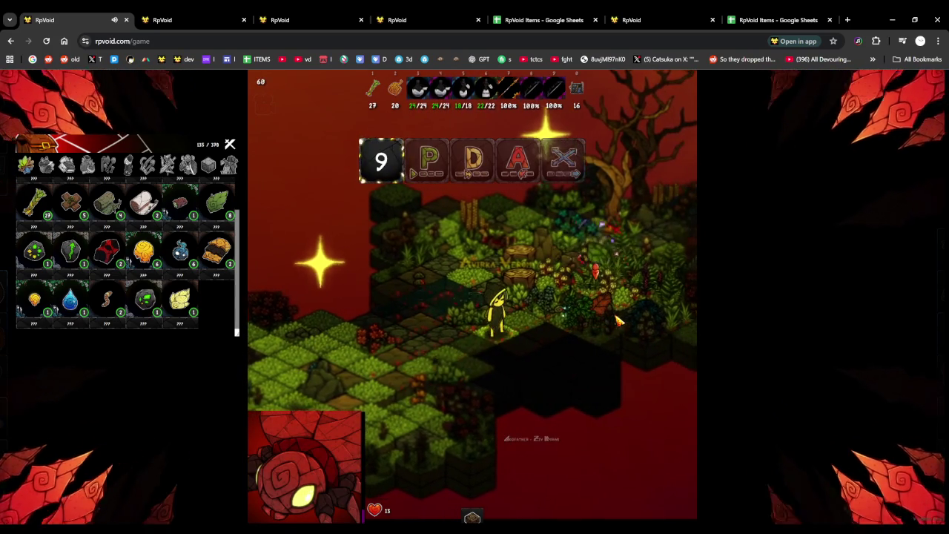
{"action": "key", "text": "a"}
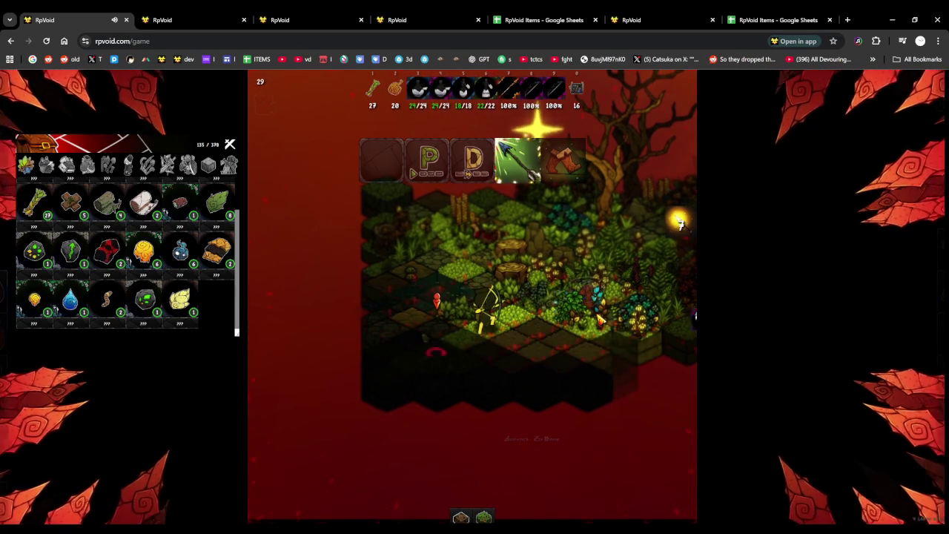
{"action": "left_click", "coordinate": [599, 318]}
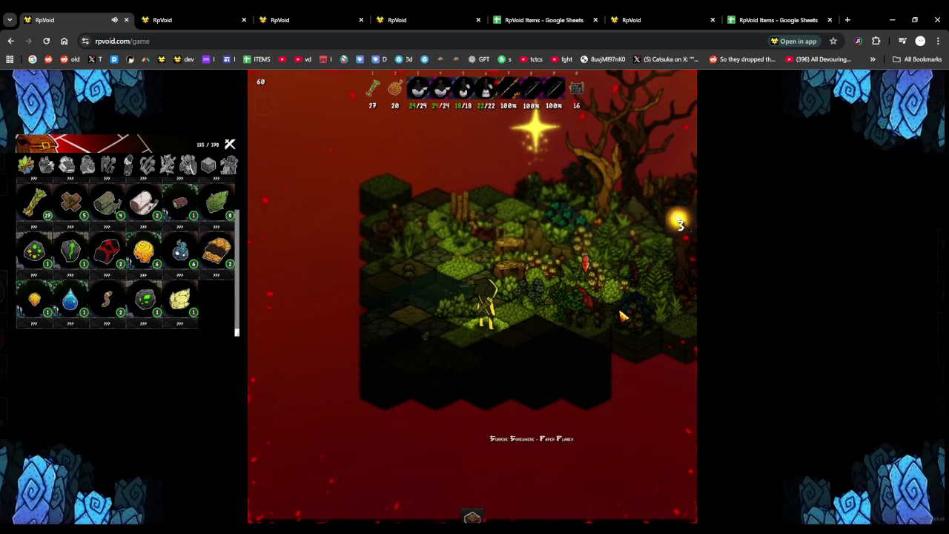
Walk to Hunter's Pass, then eat roasted meat and a blue potion to restore health and mana
{"action": "left_click", "coordinate": [612, 314]}
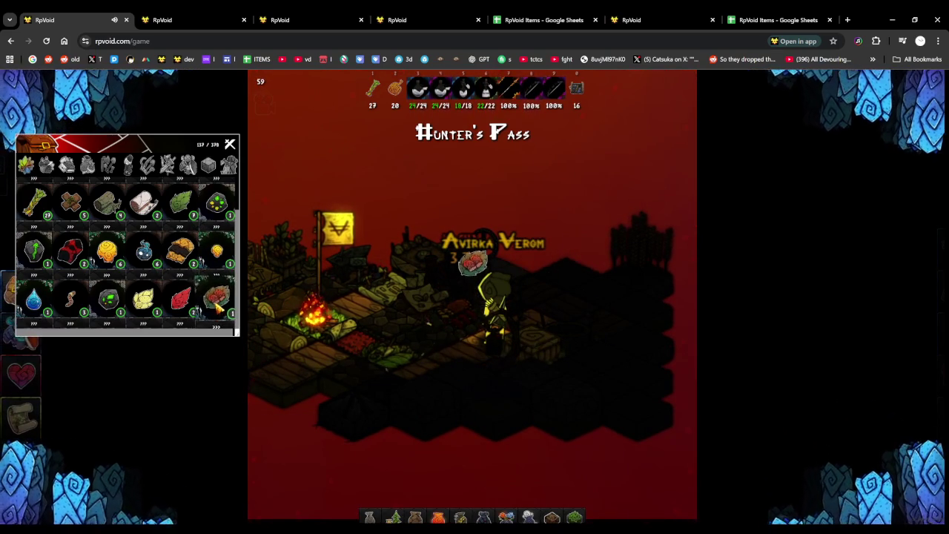
{"action": "left_click", "coordinate": [216, 307]}
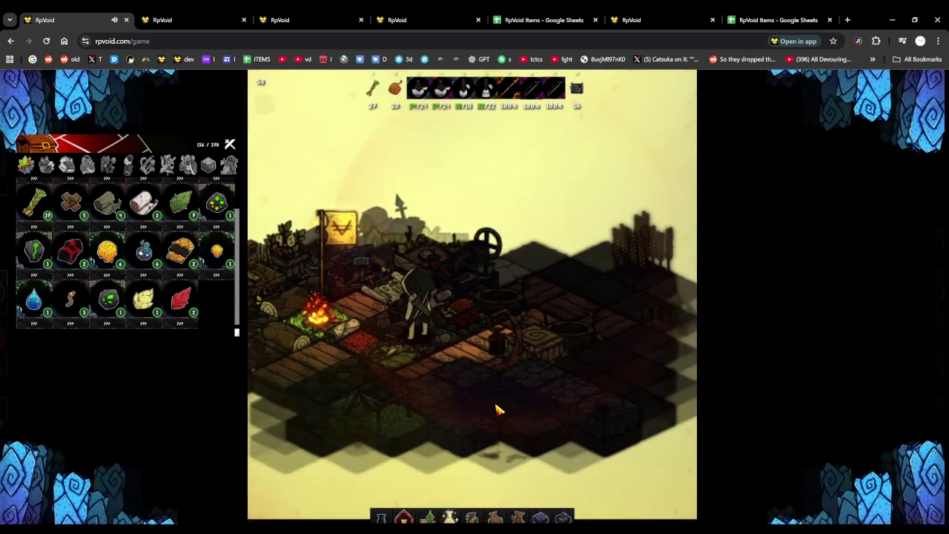
{"action": "left_click", "coordinate": [33, 310]}
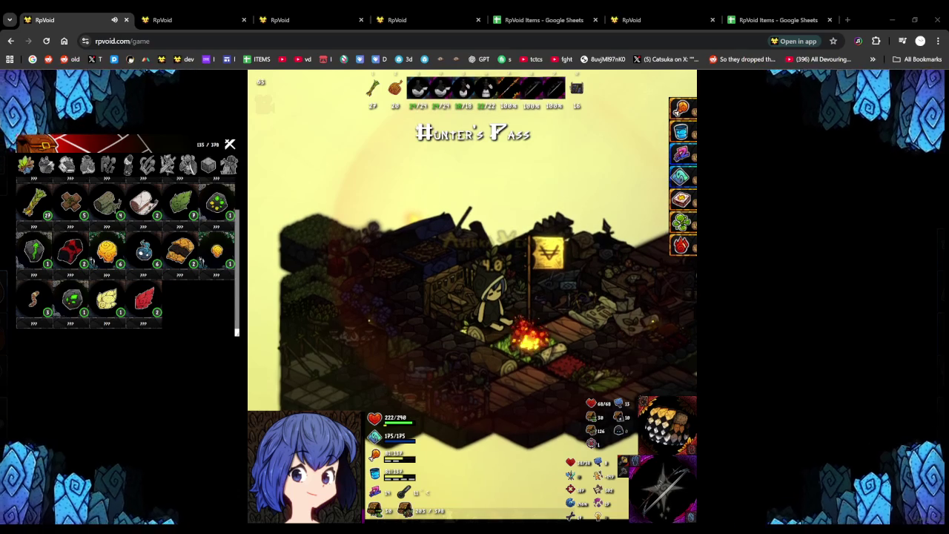
Switch to PaintTool SAI's blue base-character sprite sheet and zoom around it
{"action": "key", "text": "alt+Tab"}
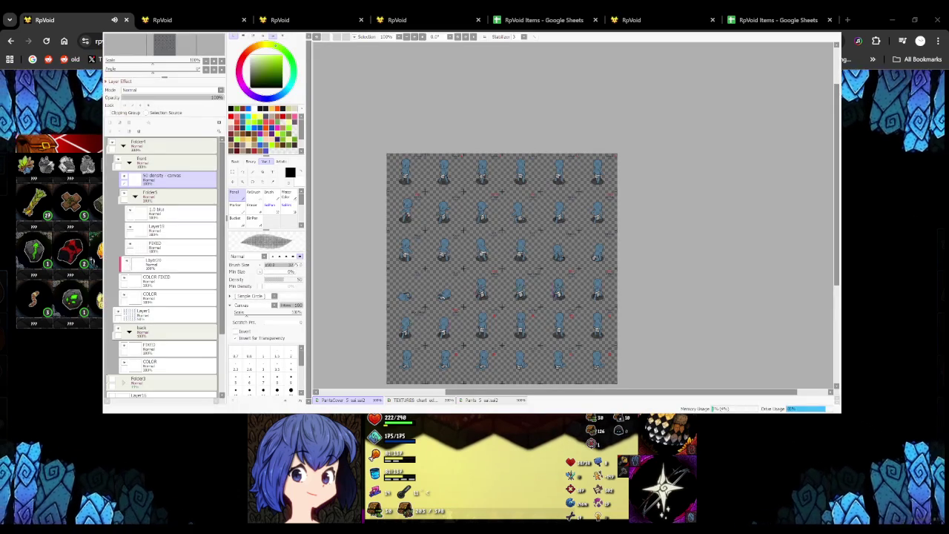
{"action": "scroll", "coordinate": [428, 232], "scroll_direction": "down", "scroll_amount": 2}
{"action": "scroll", "coordinate": [445, 253], "scroll_direction": "up", "scroll_amount": 3}
{"action": "scroll", "coordinate": [417, 215], "scroll_direction": "down", "scroll_amount": 4}
{"action": "scroll", "coordinate": [393, 185], "scroll_direction": "up", "scroll_amount": 3}
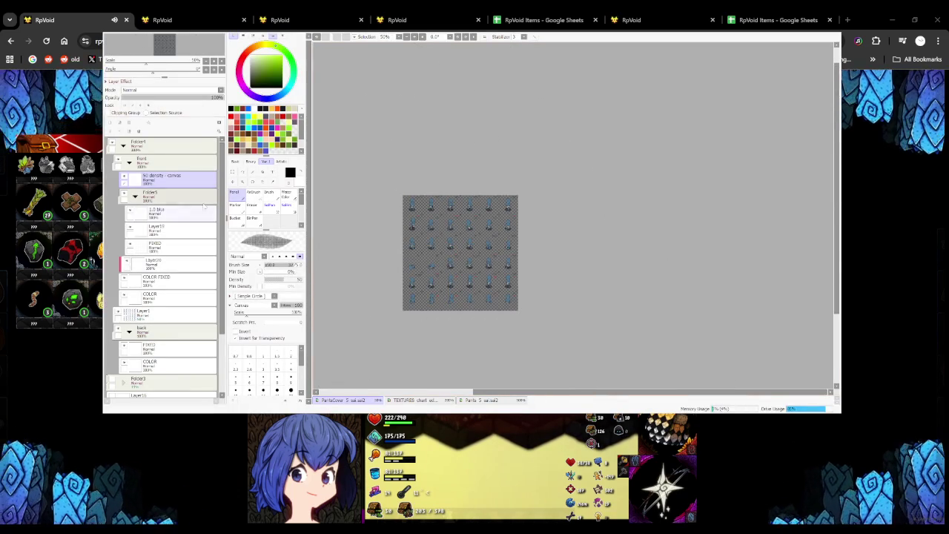
Collapse Folder5 and select the COLOR layer in the back folder
{"action": "left_click", "coordinate": [135, 196]}
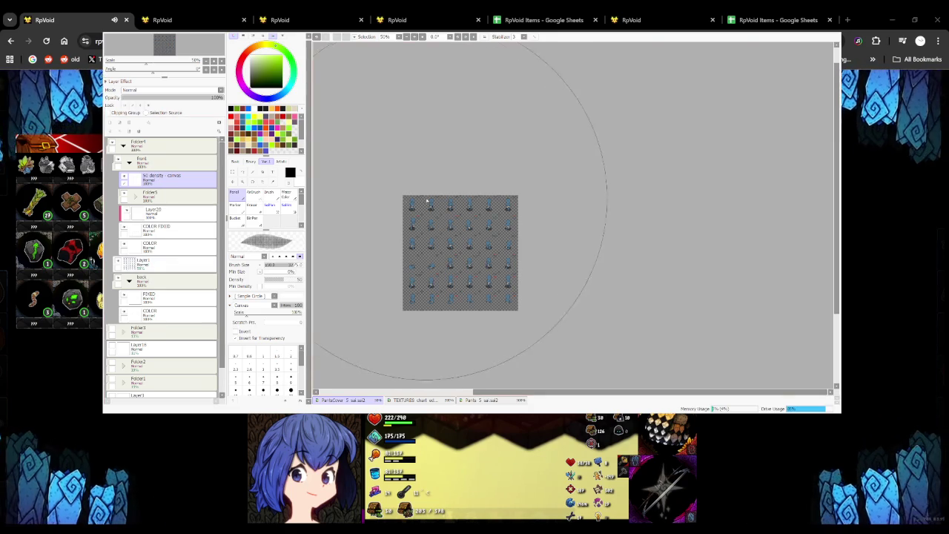
{"action": "scroll", "coordinate": [425, 200], "scroll_direction": "up", "scroll_amount": 2}
{"action": "scroll", "coordinate": [419, 207], "scroll_direction": "up", "scroll_amount": 3}
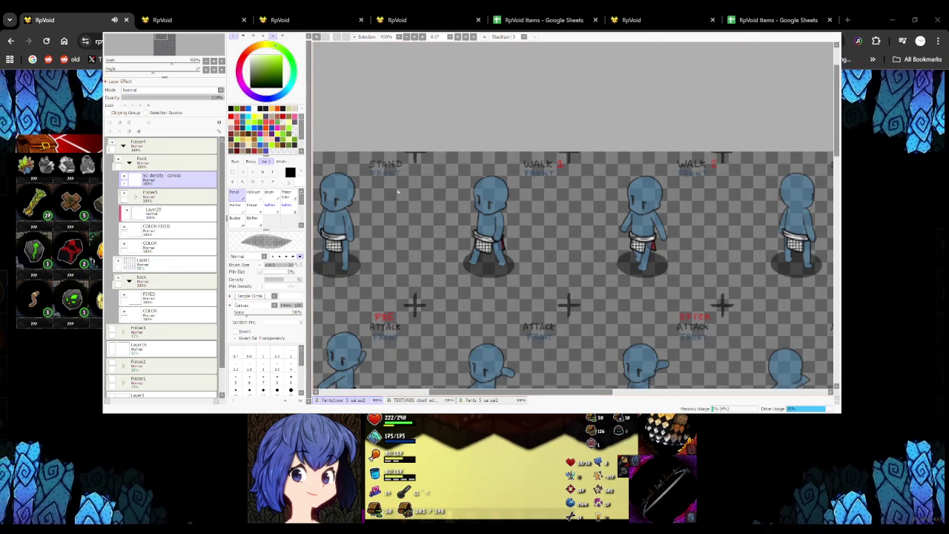
{"action": "scroll", "coordinate": [398, 195], "scroll_direction": "down", "scroll_amount": 4}
{"action": "scroll", "coordinate": [431, 249], "scroll_direction": "up", "scroll_amount": 2}
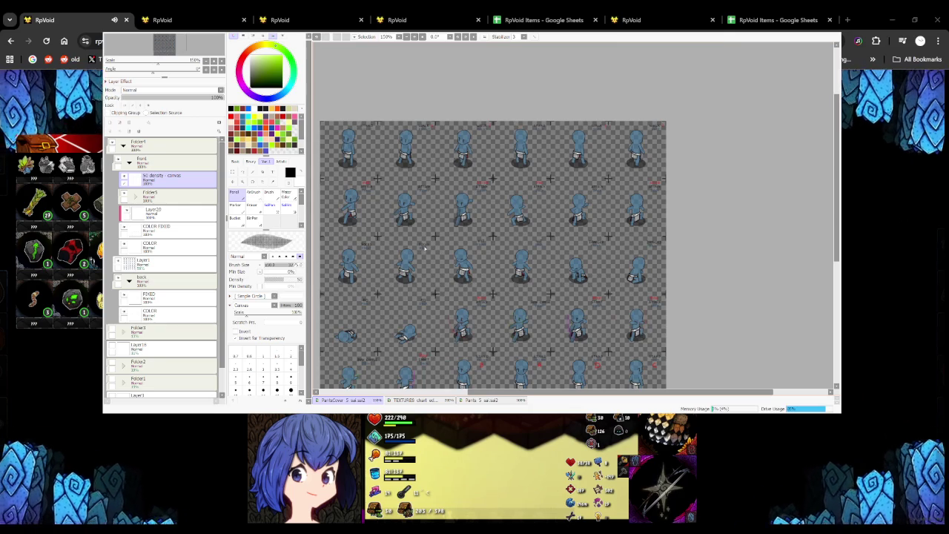
{"action": "left_click", "coordinate": [168, 313]}
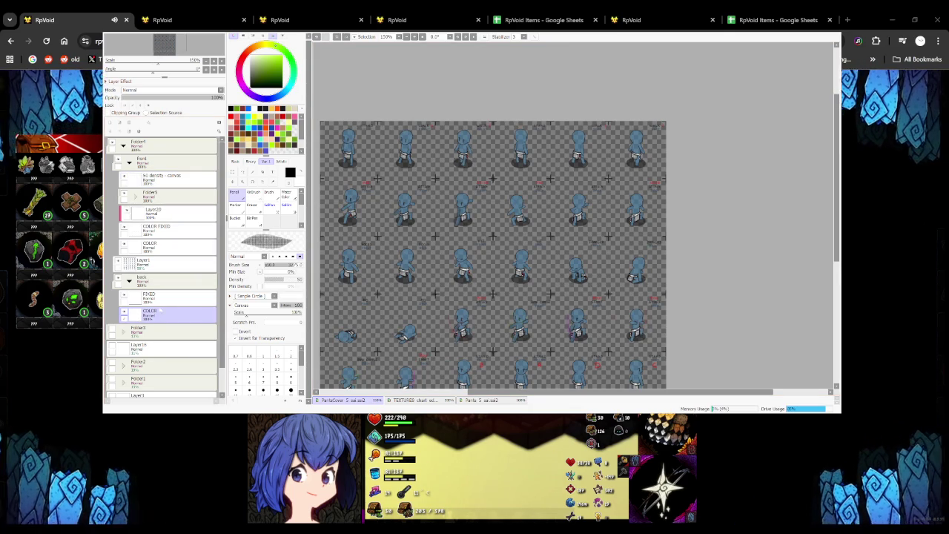
Add a new layer, Layer21, above COLOR and pick the bucket fill tool
{"action": "key", "text": "ctrl+shift+n"}
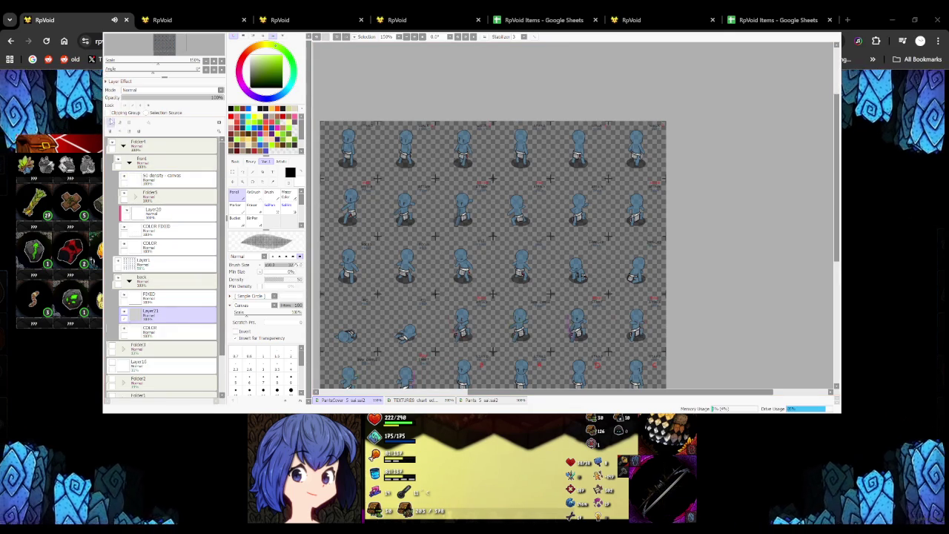
{"action": "key", "text": "g"}
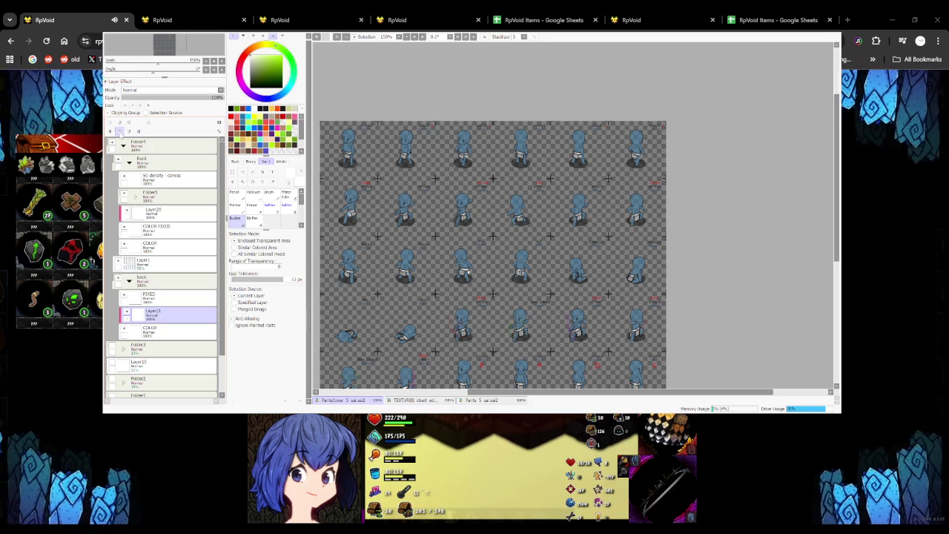
{"action": "left_click", "coordinate": [118, 132]}
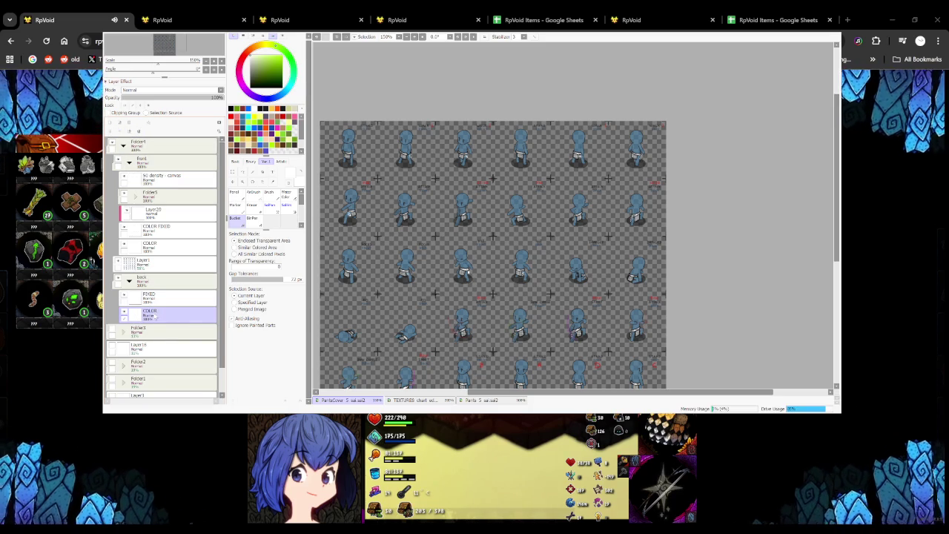
{"action": "key", "text": "ctrl+z"}
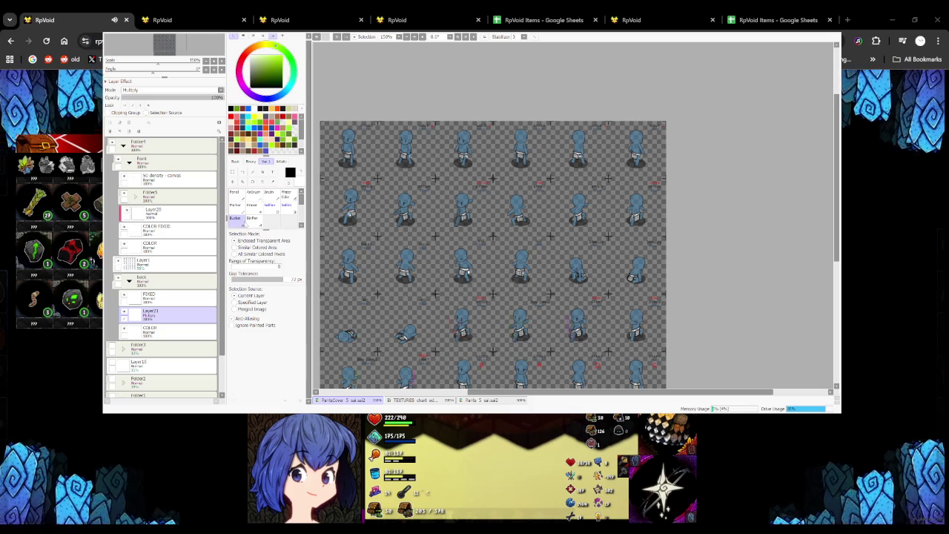
Test a black bucket fill on the new layer, then undo it
{"action": "left_click", "coordinate": [356, 228]}
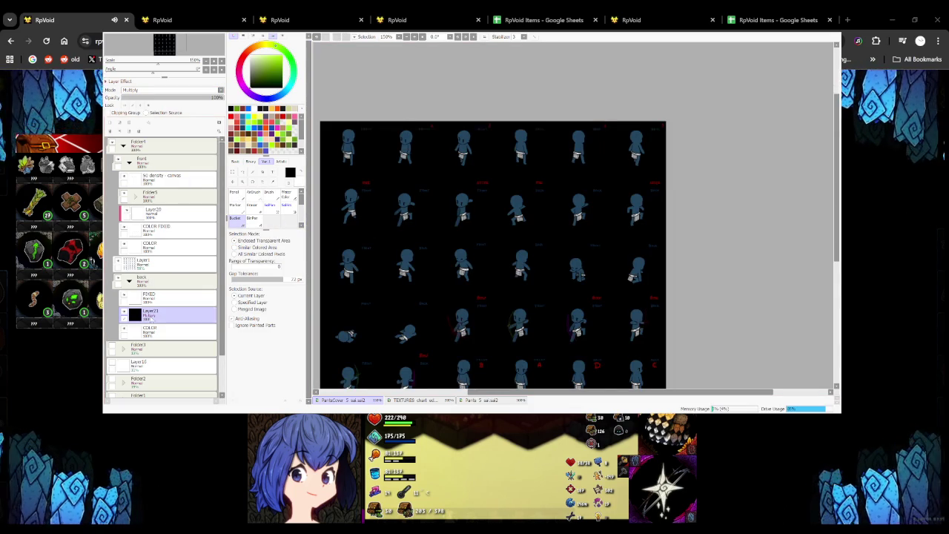
{"action": "key", "text": "ctrl+z"}
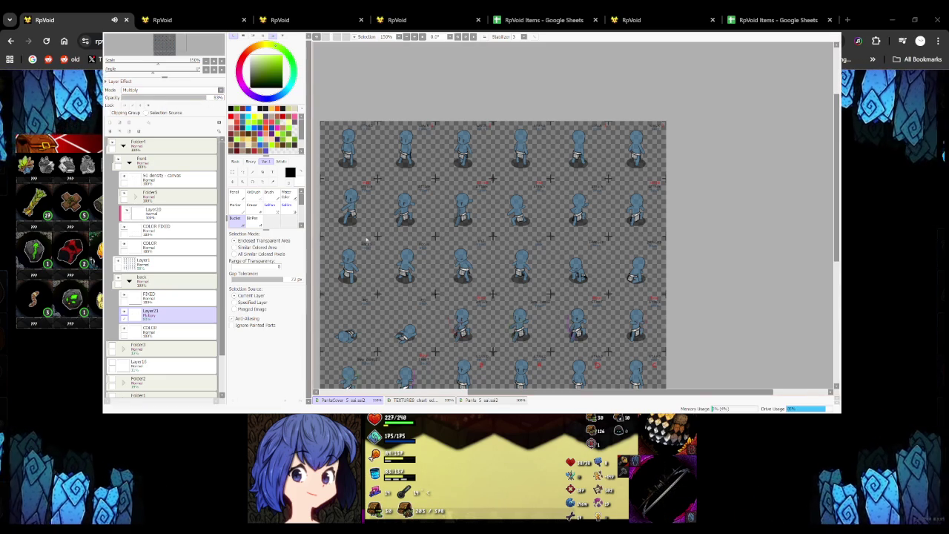
{"action": "scroll", "coordinate": [401, 237], "scroll_direction": "down", "scroll_amount": 3}
{"action": "scroll", "coordinate": [401, 237], "scroll_direction": "up", "scroll_amount": 4}
{"action": "scroll", "coordinate": [371, 186], "scroll_direction": "down", "scroll_amount": 3}
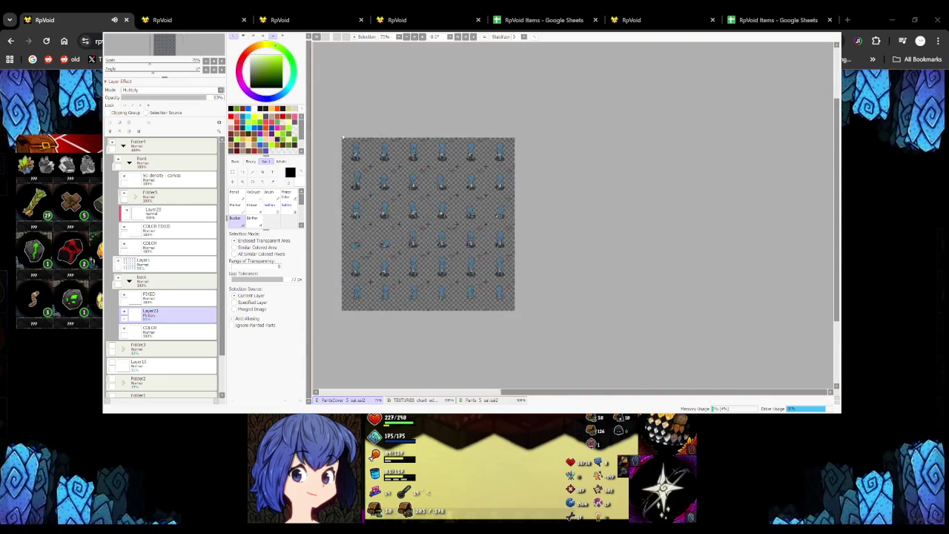
{"action": "scroll", "coordinate": [361, 155], "scroll_direction": "up", "scroll_amount": 2}
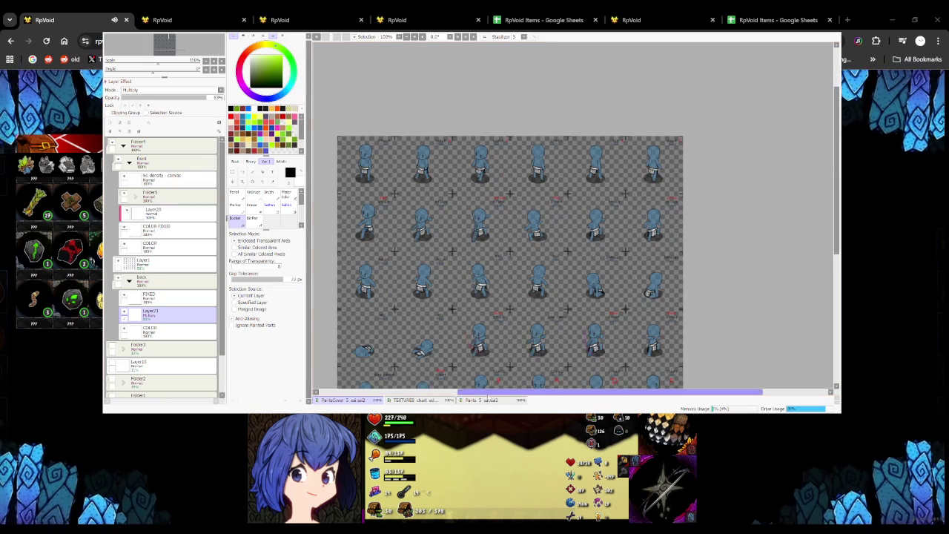
On Parts 5, show the CLOTH texture folder and select Layer5 inside it
{"action": "left_click", "coordinate": [482, 399]}
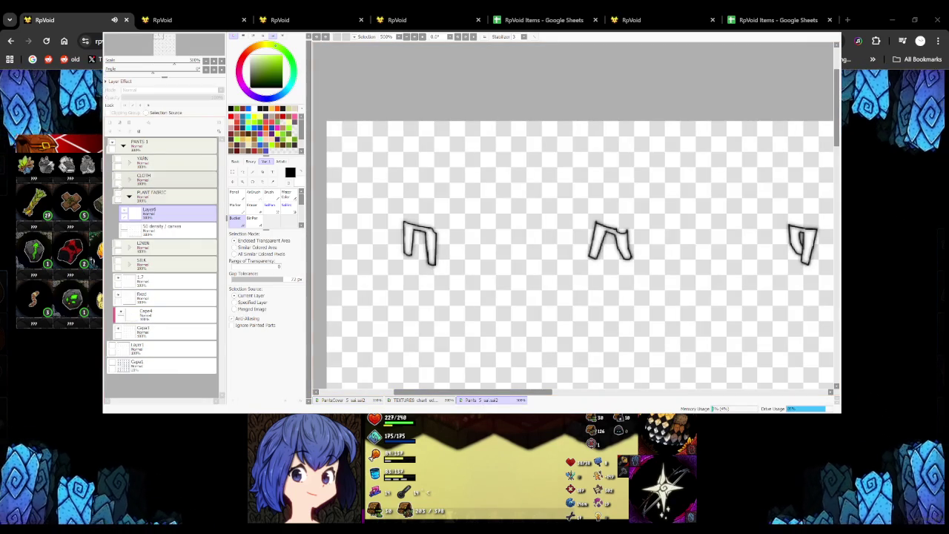
{"action": "left_click", "coordinate": [118, 178]}
{"action": "left_click", "coordinate": [129, 179]}
{"action": "left_click", "coordinate": [149, 200]}
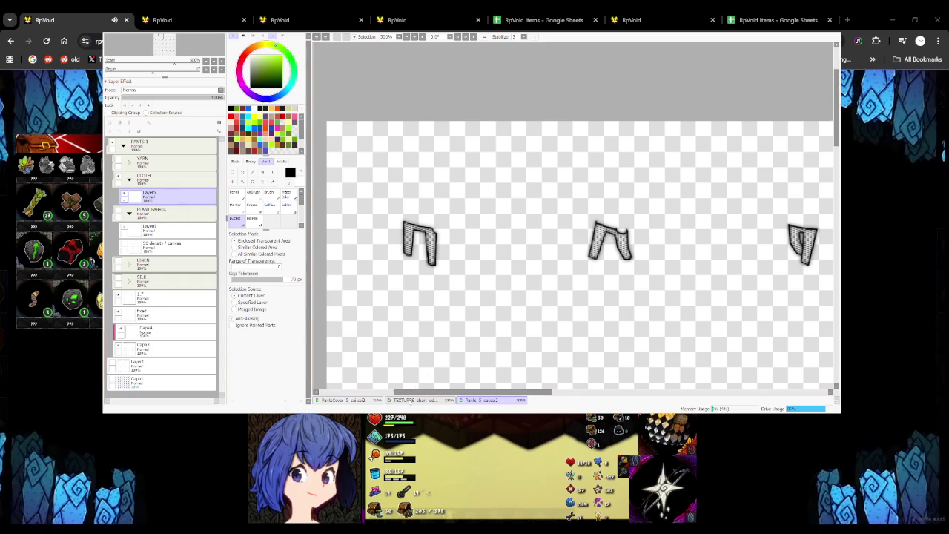
Check the TEXTURES chart, then hide the 50 density - canvas layer on the sprite sheet
{"action": "left_click", "coordinate": [411, 400]}
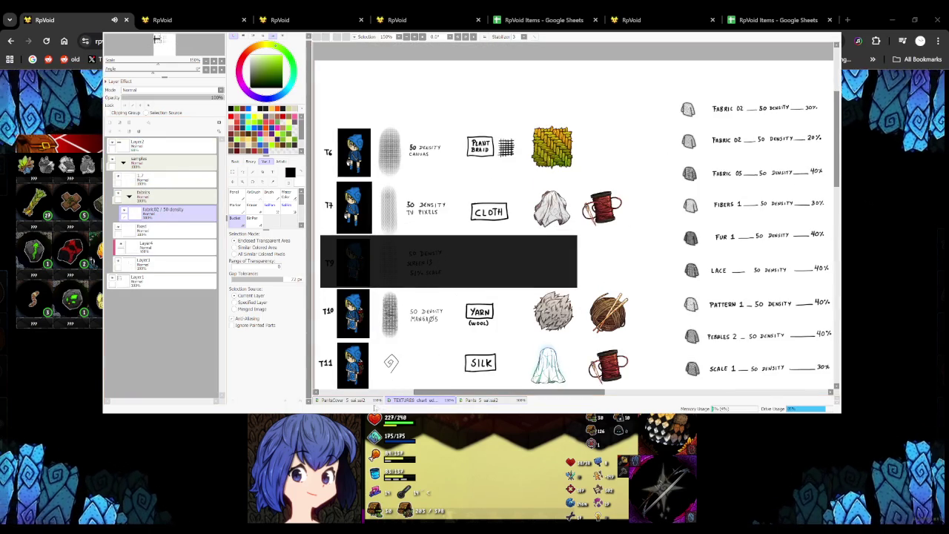
{"action": "left_click", "coordinate": [376, 402]}
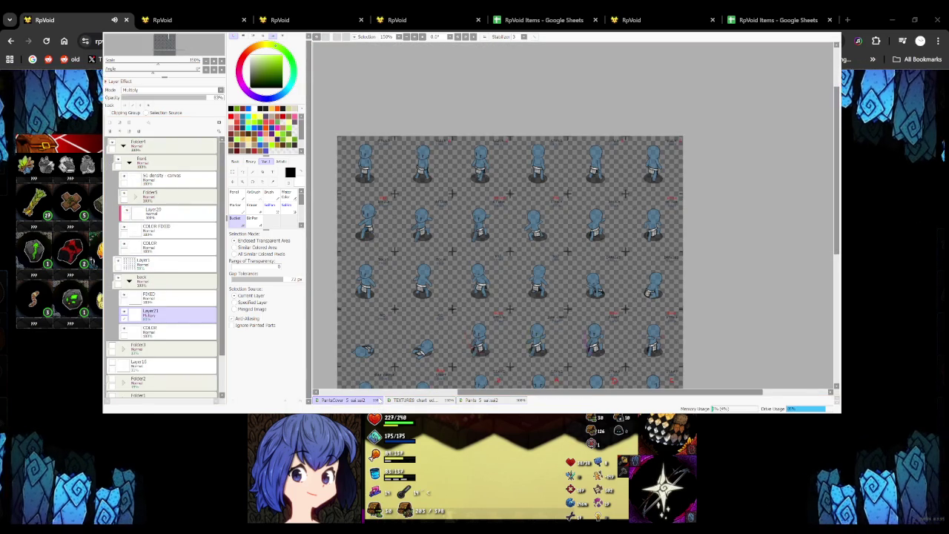
{"action": "scroll", "coordinate": [158, 198], "scroll_direction": "down", "scroll_amount": 2}
{"action": "scroll", "coordinate": [158, 199], "scroll_direction": "up", "scroll_amount": 2}
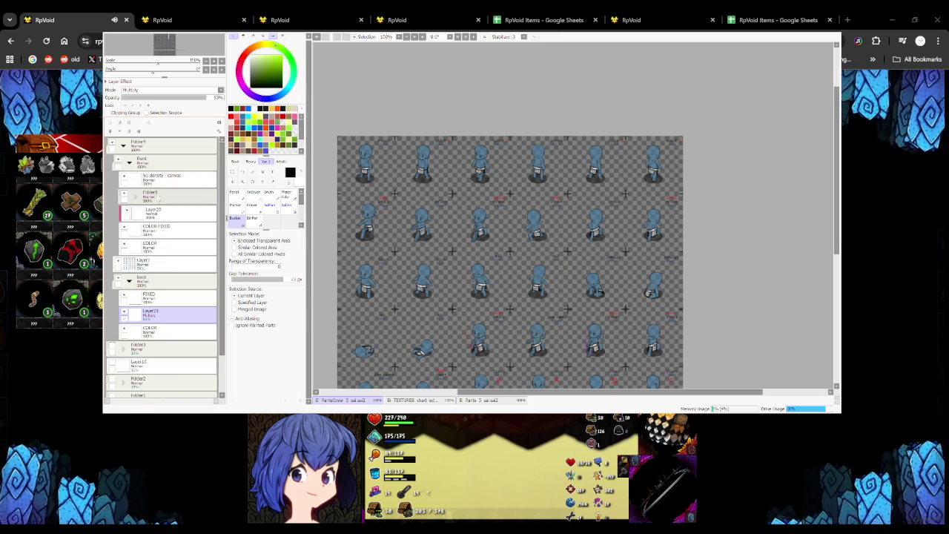
{"action": "left_click", "coordinate": [160, 178]}
{"action": "left_click", "coordinate": [124, 178]}
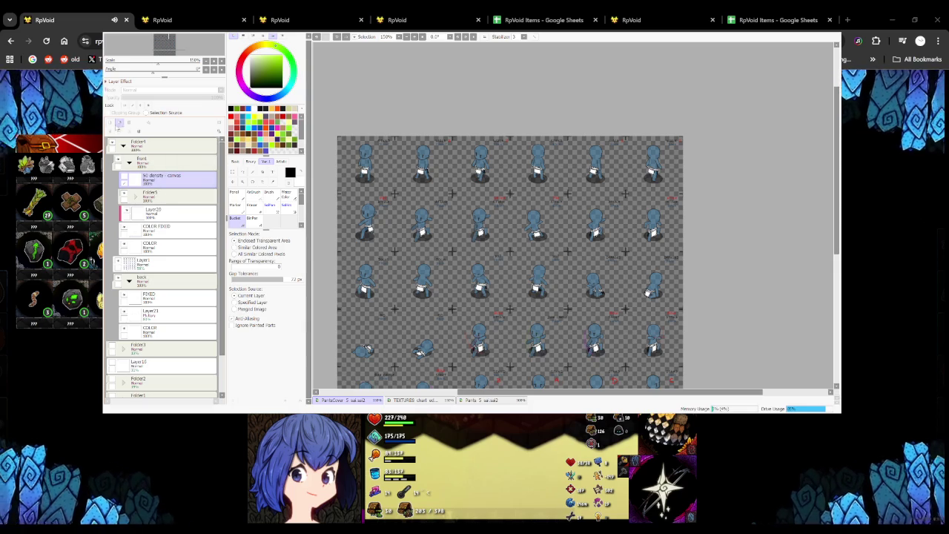
Add a '50 density TV pixels' layer and give the brush the TV Pixels texture
{"action": "left_click", "coordinate": [120, 123]}
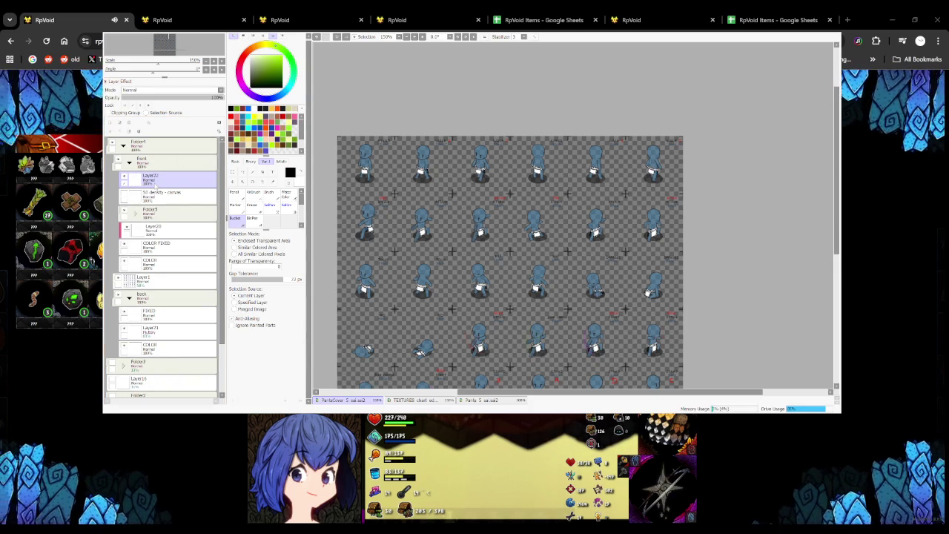
{"action": "type", "text": "SD density - TV pixels"}
{"action": "key", "text": "Return"}
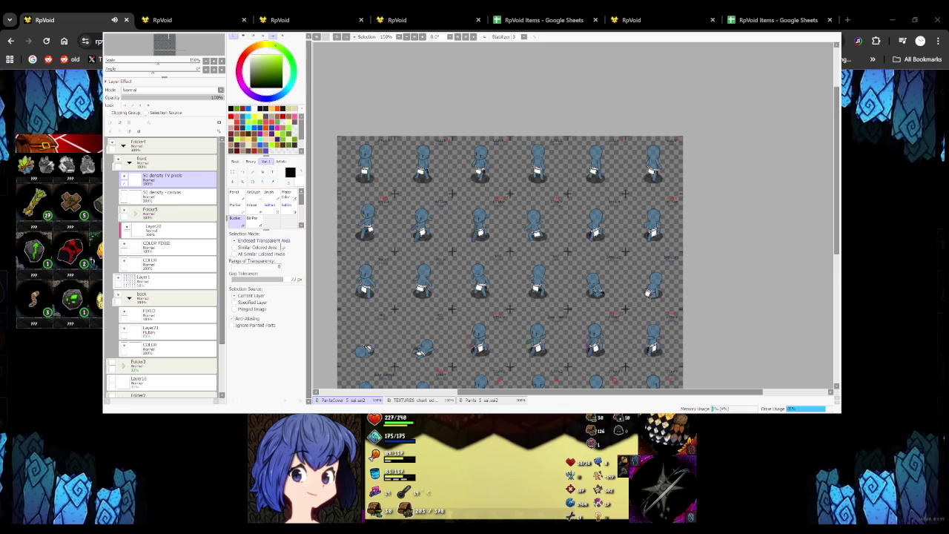
{"action": "left_click", "coordinate": [235, 195]}
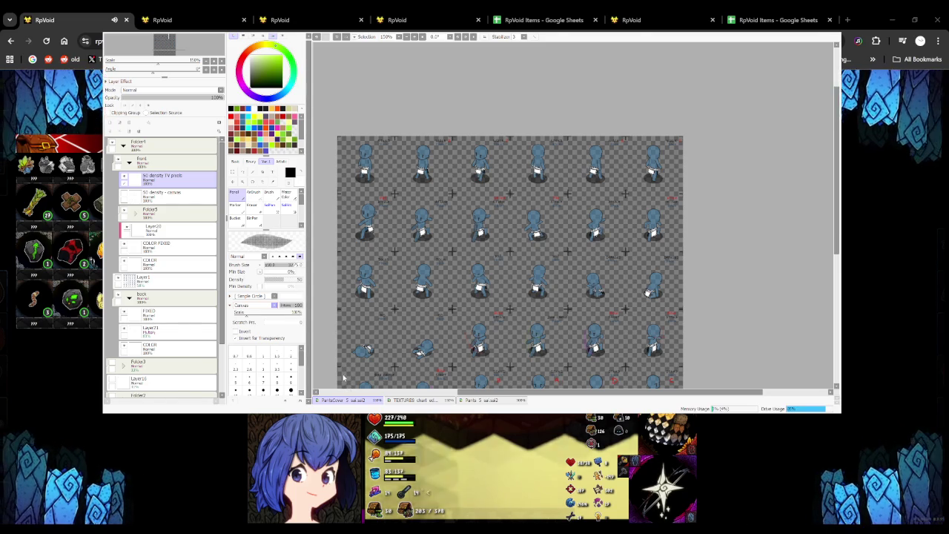
{"action": "left_click", "coordinate": [252, 305]}
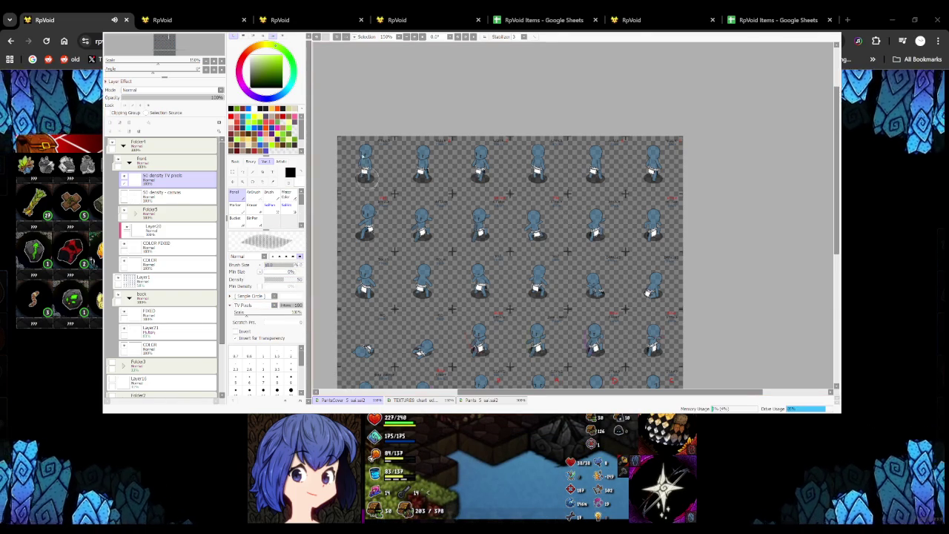
Set the brush size to 1 and bring up the TEXTURES chart
{"action": "scroll", "coordinate": [357, 158], "scroll_direction": "up", "scroll_amount": 5}
{"action": "scroll", "coordinate": [378, 315], "scroll_direction": "down", "scroll_amount": 8}
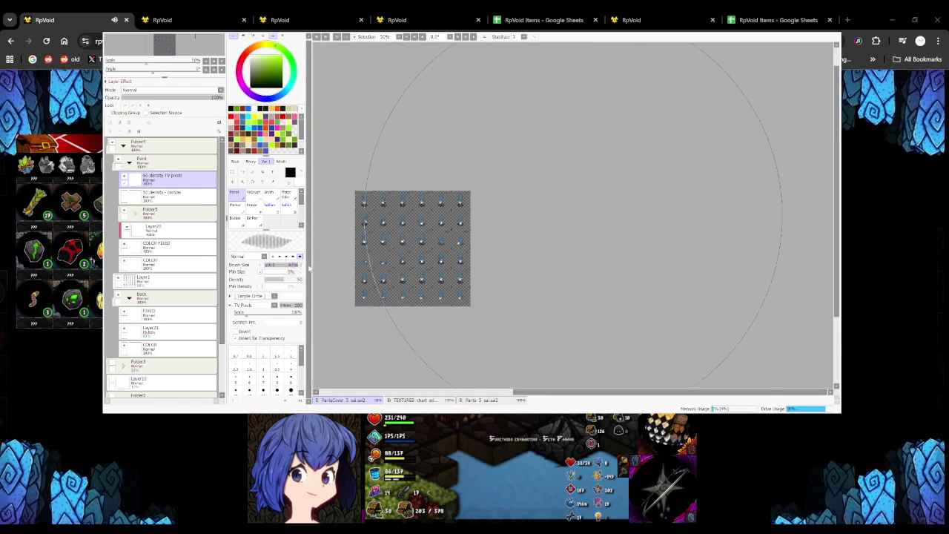
{"action": "scroll", "coordinate": [426, 149], "scroll_direction": "down", "scroll_amount": 2}
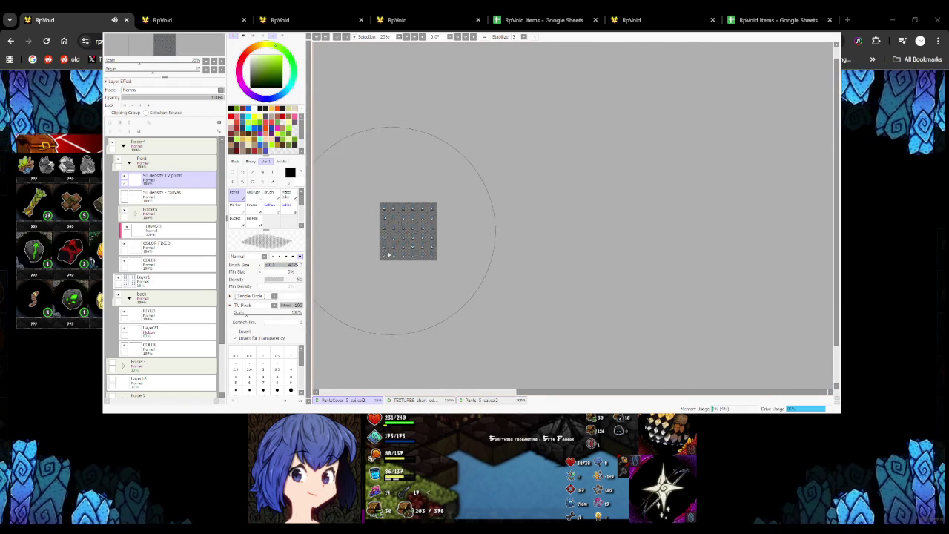
{"action": "scroll", "coordinate": [379, 237], "scroll_direction": "up", "scroll_amount": 4}
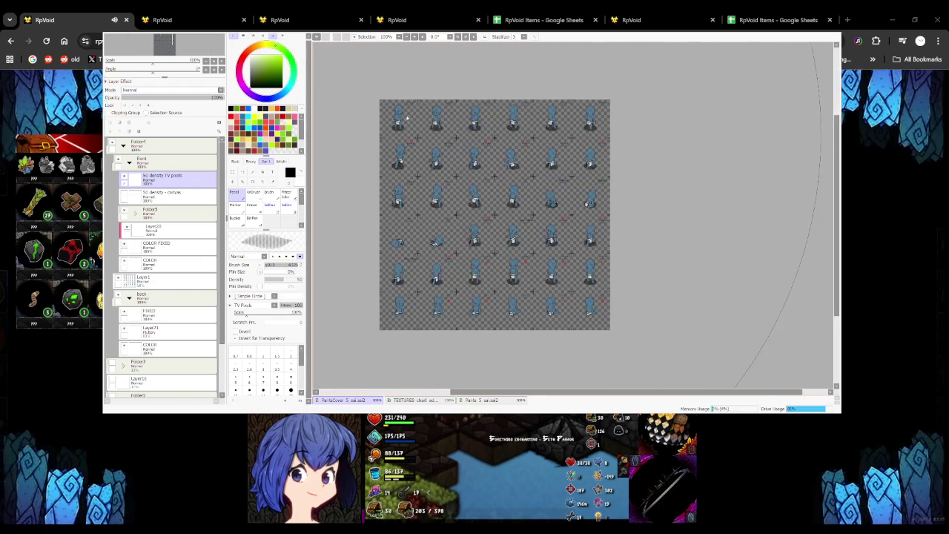
{"action": "scroll", "coordinate": [370, 161], "scroll_direction": "up", "scroll_amount": 4}
{"action": "scroll", "coordinate": [371, 162], "scroll_direction": "down", "scroll_amount": 3}
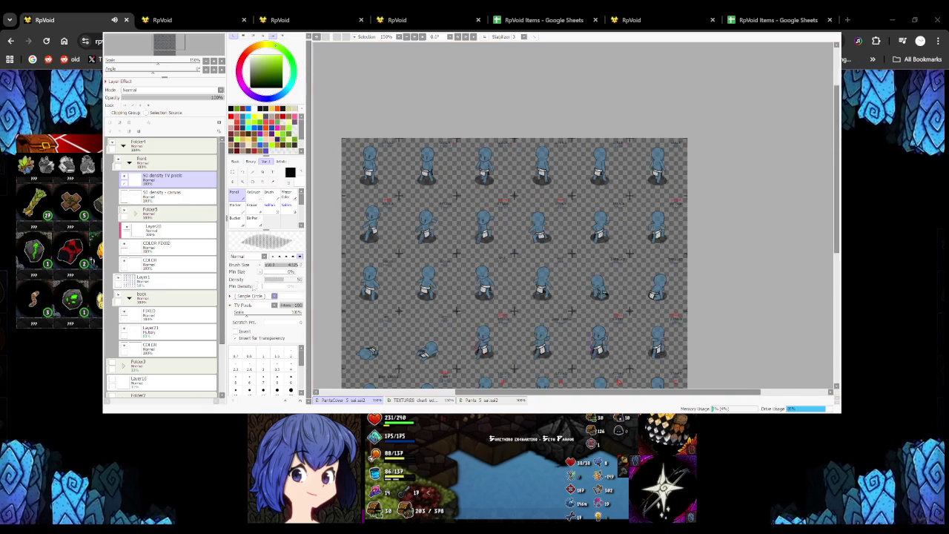
{"action": "type", "text": "1"}
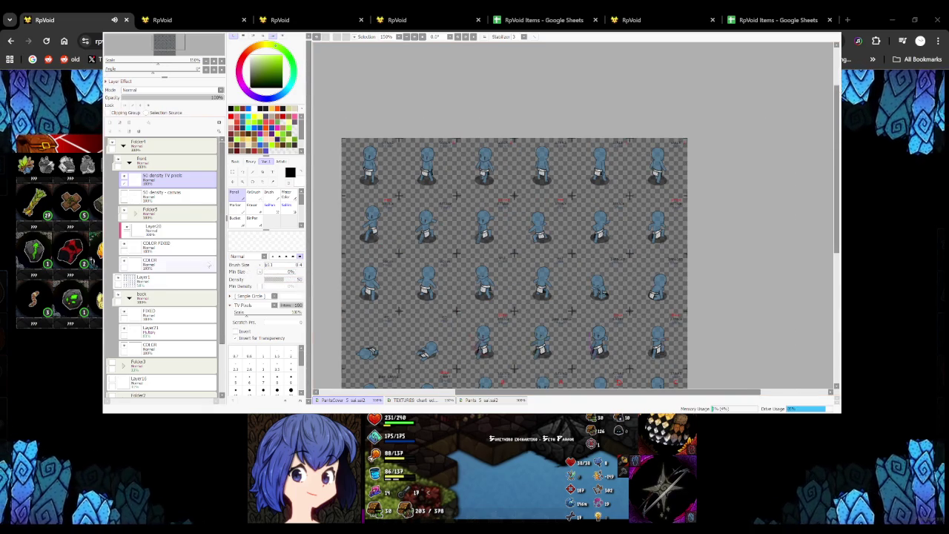
{"action": "left_click", "coordinate": [419, 400]}
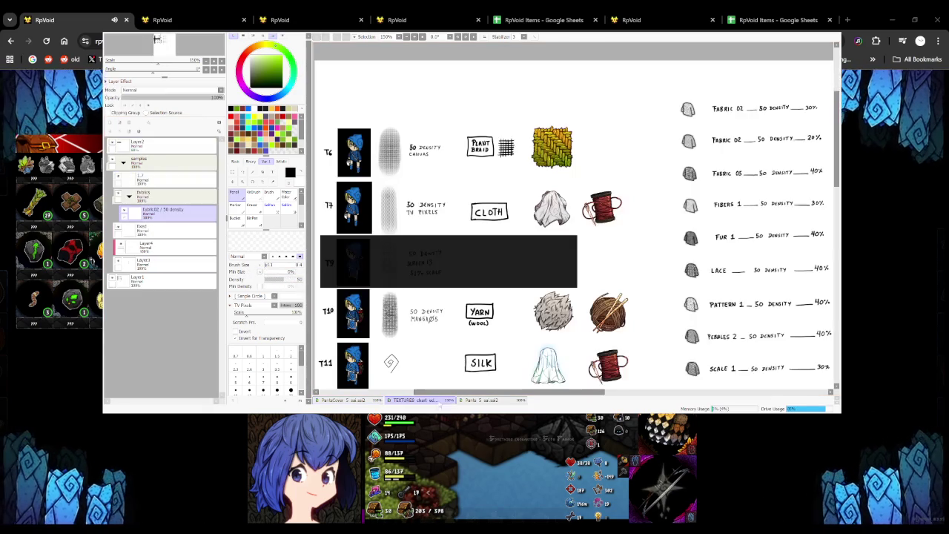
On Parts 5, hide the CLOTH texture and show YARN instead
{"action": "left_click", "coordinate": [474, 400]}
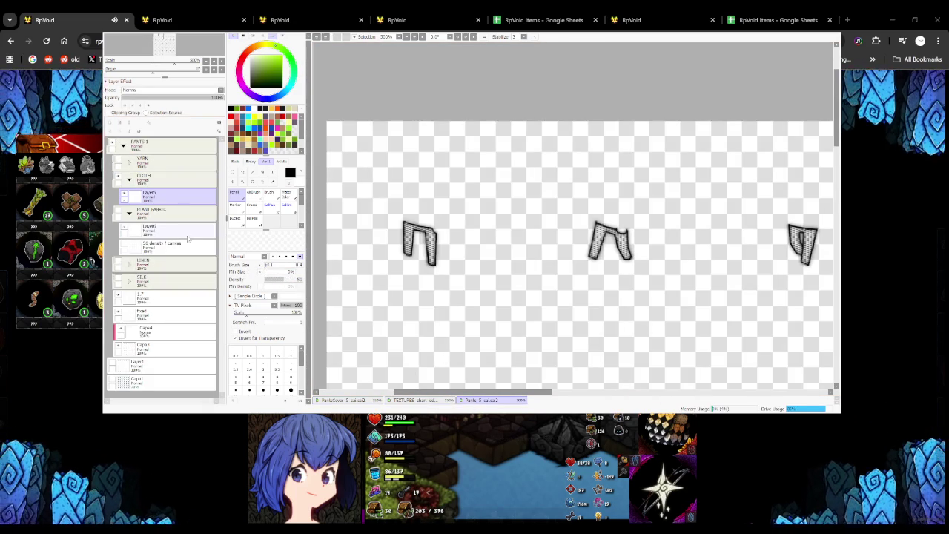
{"action": "left_click", "coordinate": [129, 179]}
{"action": "left_click", "coordinate": [117, 178]}
{"action": "left_click", "coordinate": [117, 159]}
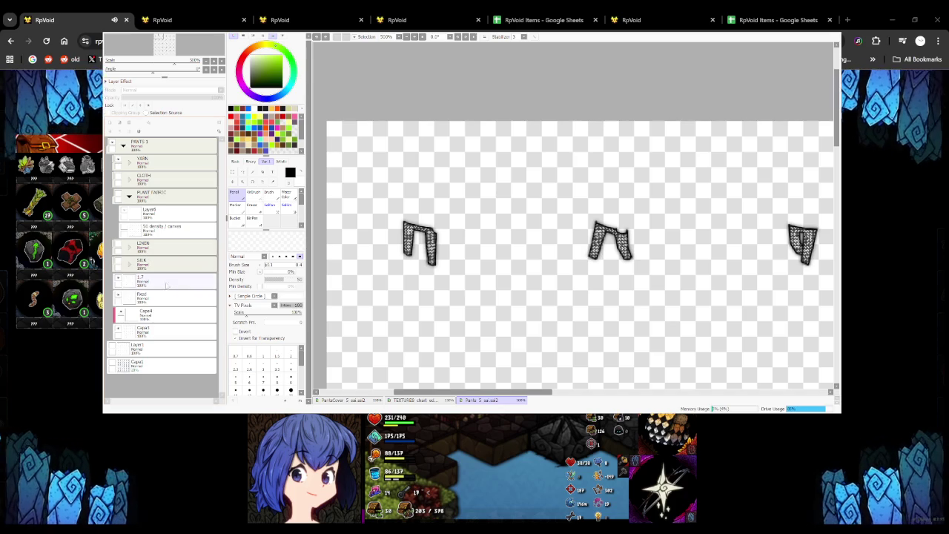
Review the TEXTURES chart's T8 LINEN row, then return to the PartsCover sheet
{"action": "left_click", "coordinate": [441, 399]}
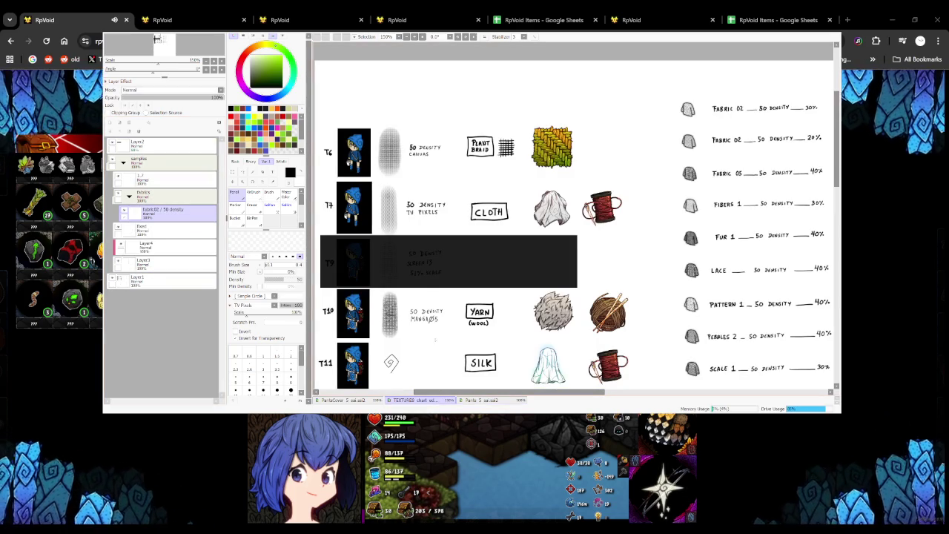
{"action": "left_click_drag", "start_coordinate": [435, 345], "coordinate": [438, 292]}
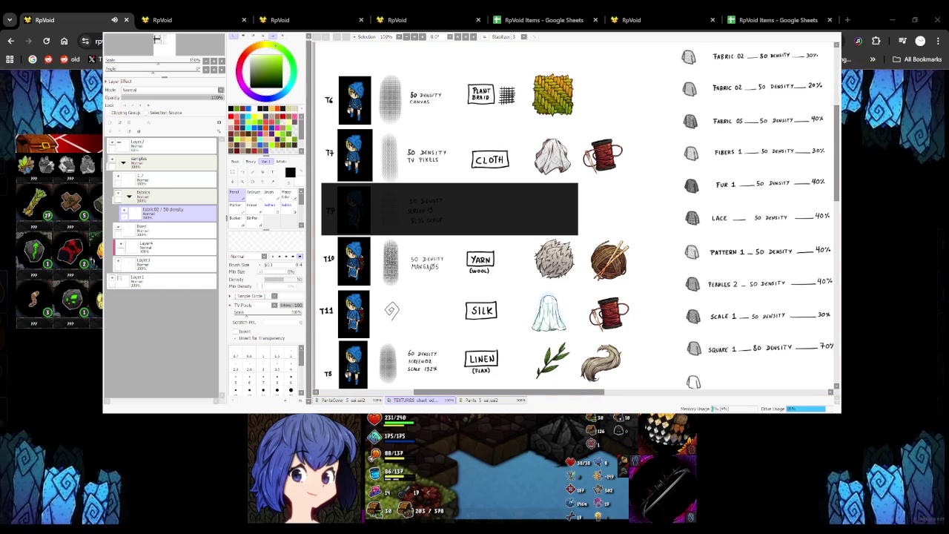
{"action": "left_click", "coordinate": [339, 400]}
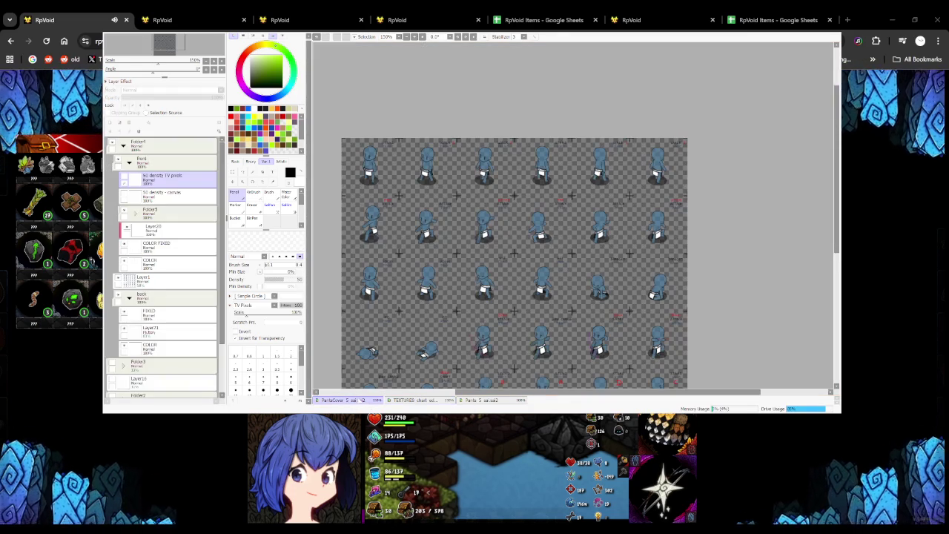
Add a '50 density - manga05' layer and paint manga05 texture over the loincloths at brush size 100
{"action": "left_click", "coordinate": [123, 125]}
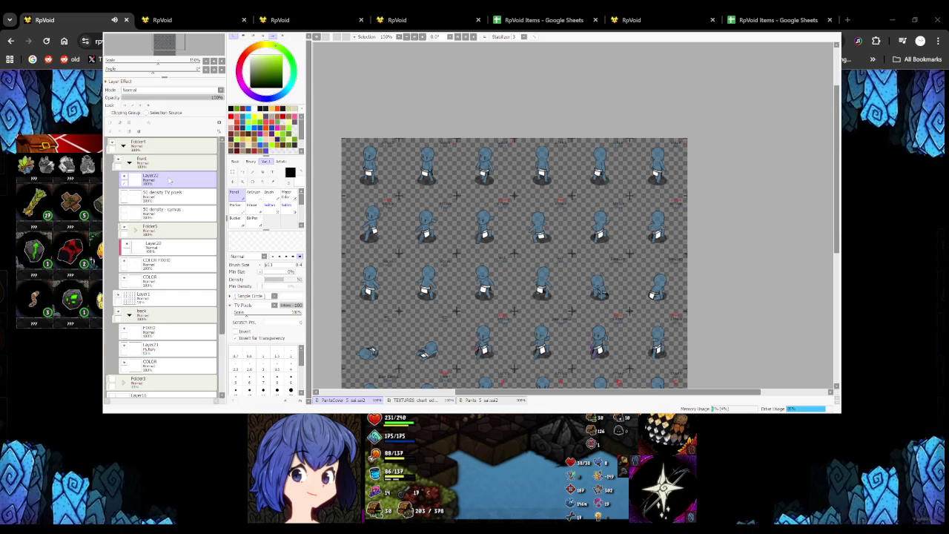
{"action": "type", "text": "50 density - manga25"}
{"action": "key", "text": "Return"}
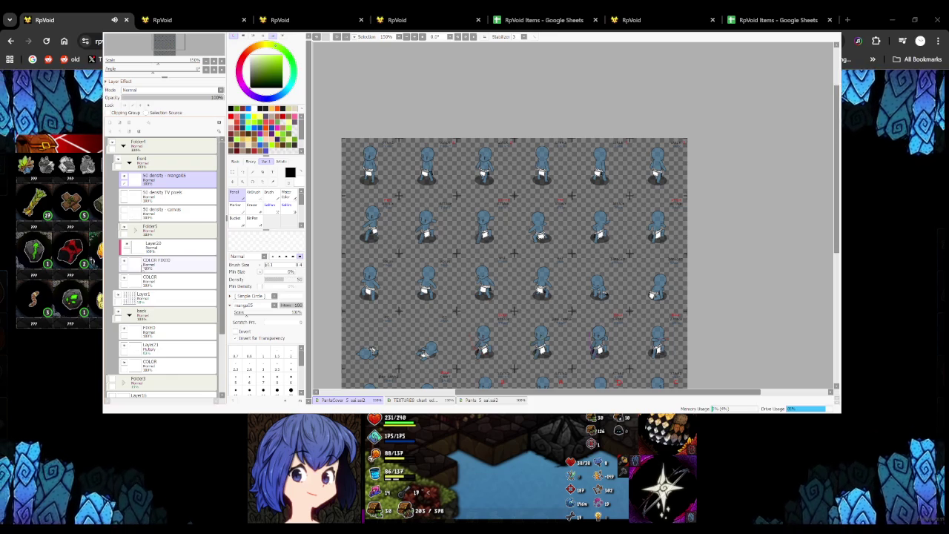
{"action": "key", "text": "minus"}
{"action": "key", "text": "minus"}
{"action": "key", "text": "minus"}
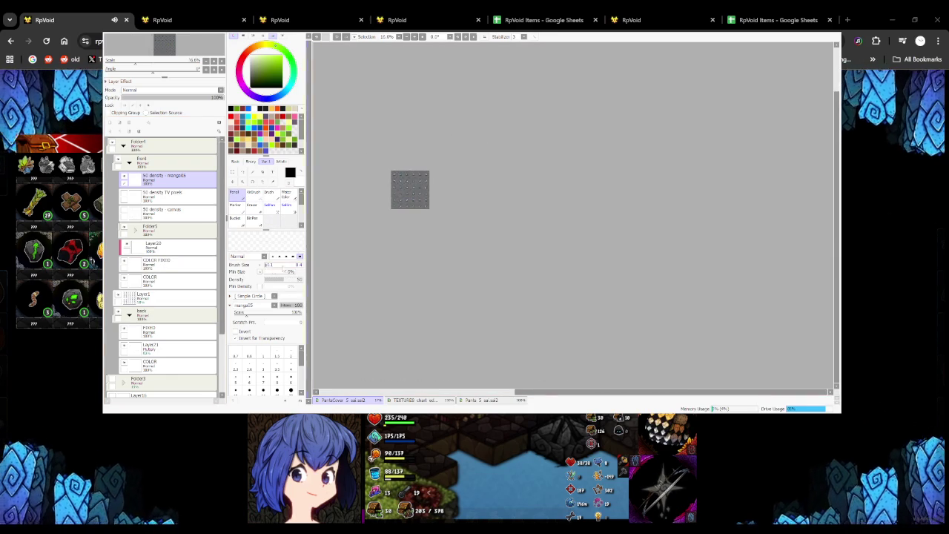
{"action": "key", "text": "bracketright"}
{"action": "key", "text": "bracketright"}
{"action": "key", "text": "bracketright"}
{"action": "key", "text": "bracketright"}
{"action": "key", "text": "bracketright"}
{"action": "key", "text": "bracketright"}
{"action": "key", "text": "bracketright"}
{"action": "key", "text": "bracketright"}
{"action": "key", "text": "bracketright"}
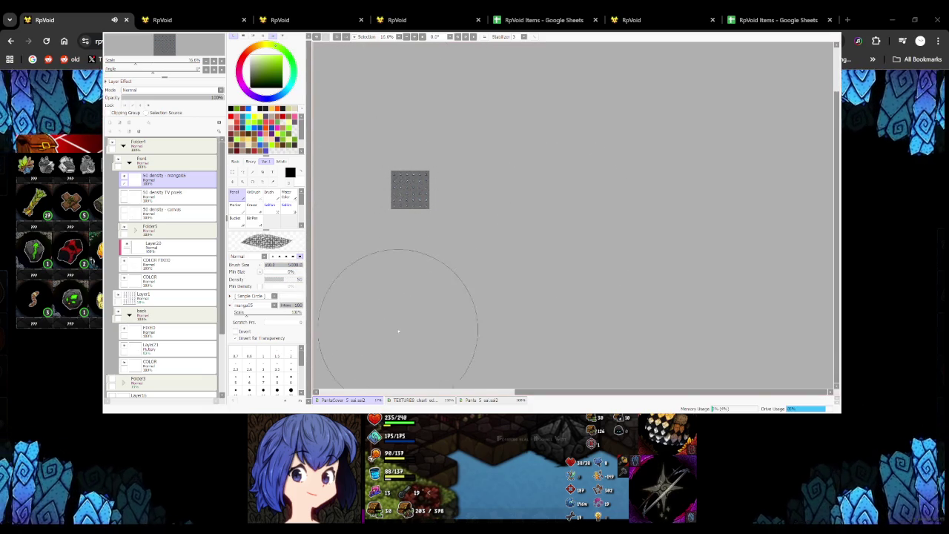
{"action": "scroll", "coordinate": [386, 184], "scroll_direction": "up", "scroll_amount": 8}
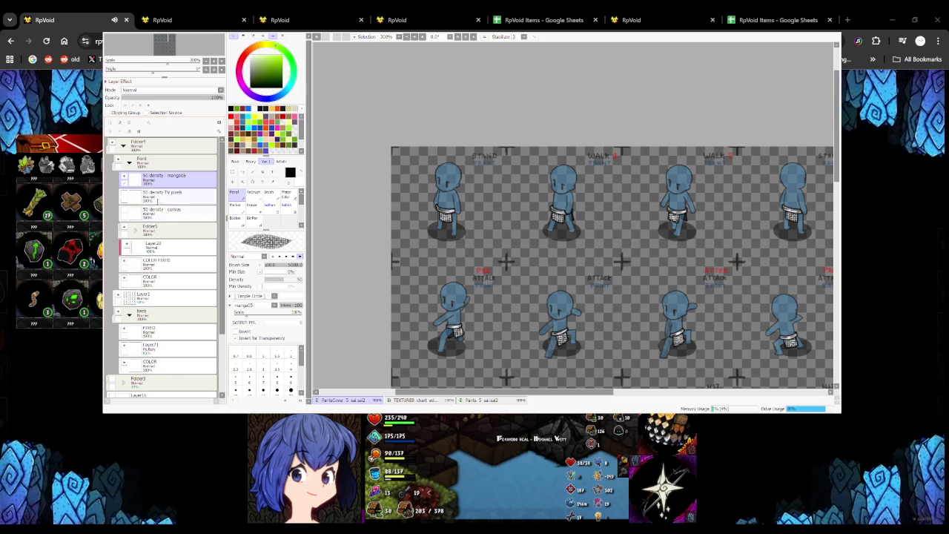
{"action": "left_click", "coordinate": [435, 400]}
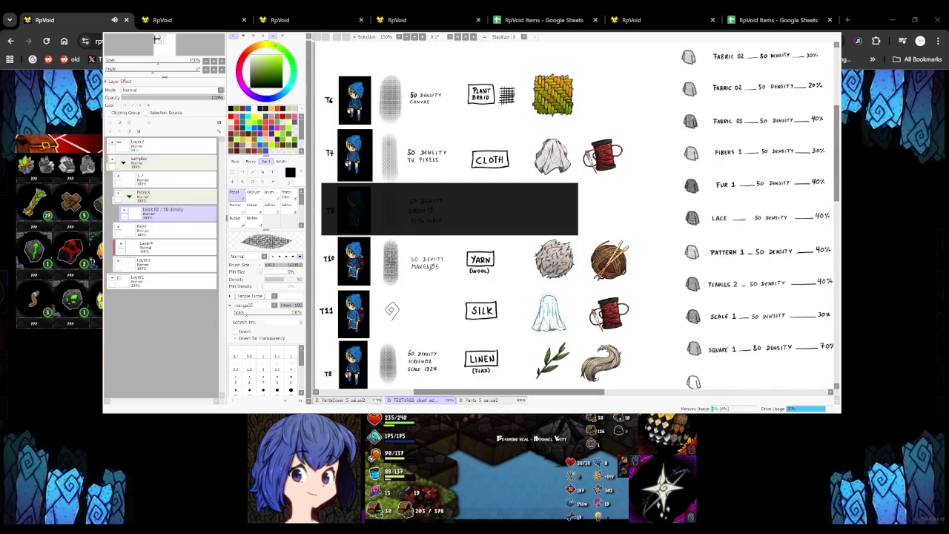
Switch back to PartsCover with Ctrl+Tab and create a new layer atop the Front folder
{"action": "key", "text": "ctrl+Tab"}
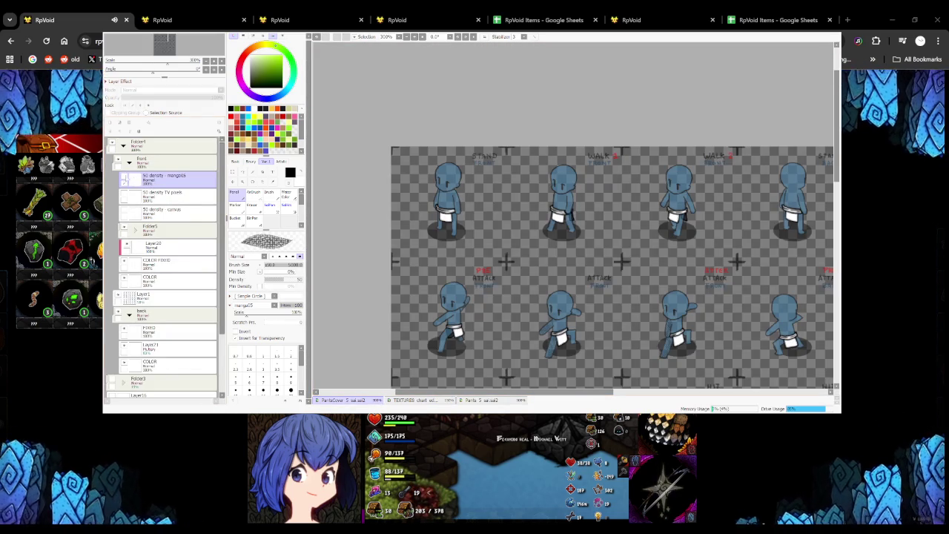
{"action": "key", "text": "ctrl+shift+n"}
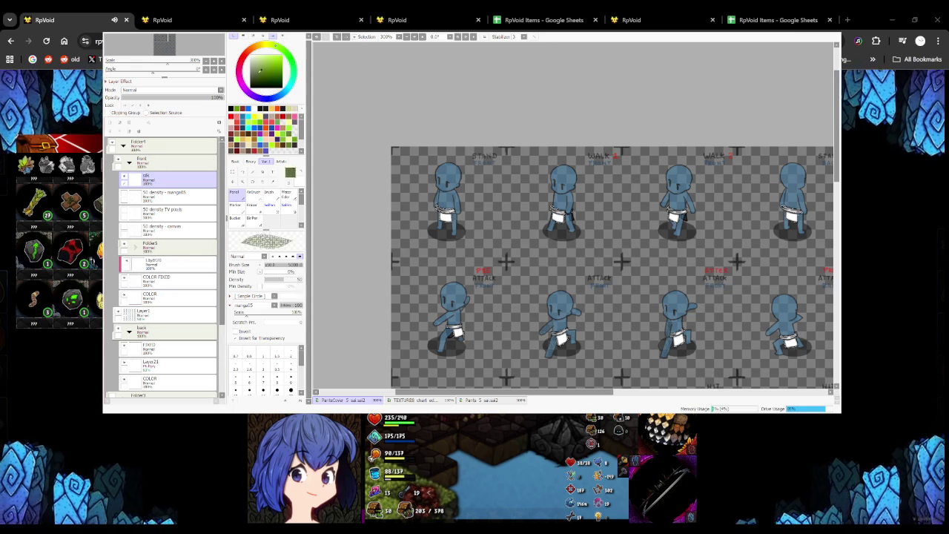
Set an untextured 0.7 brush and zoom in on the loincloths
{"action": "left_click", "coordinate": [276, 355]}
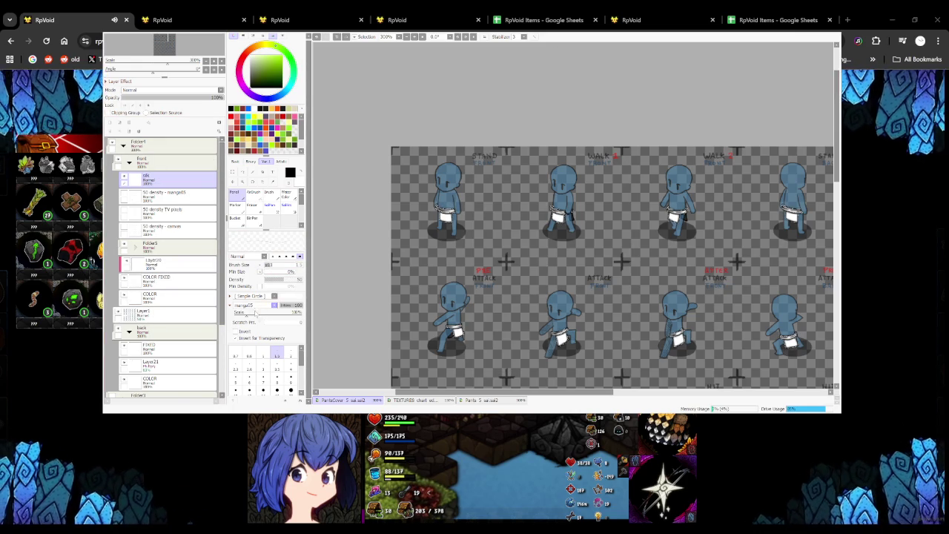
{"action": "left_click", "coordinate": [255, 305]}
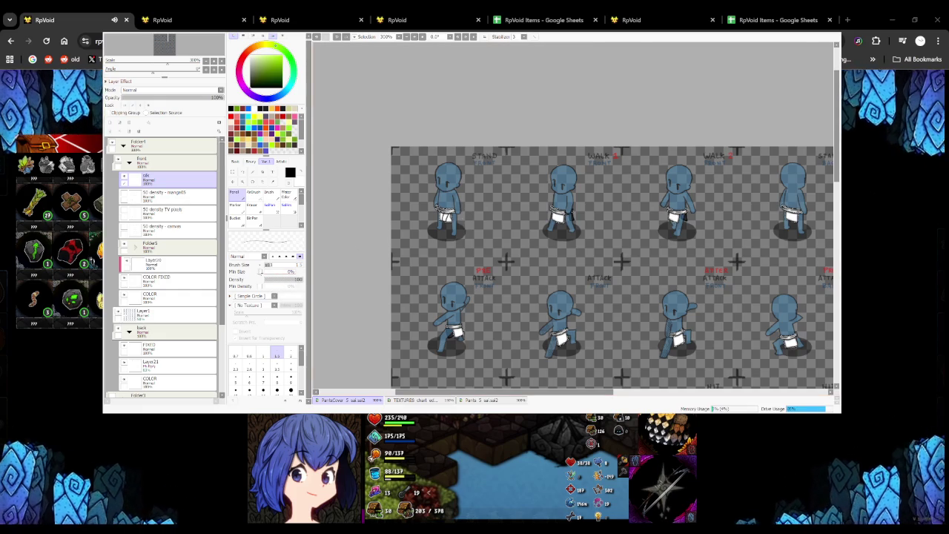
{"action": "scroll", "coordinate": [461, 210], "scroll_direction": "up", "scroll_amount": 5}
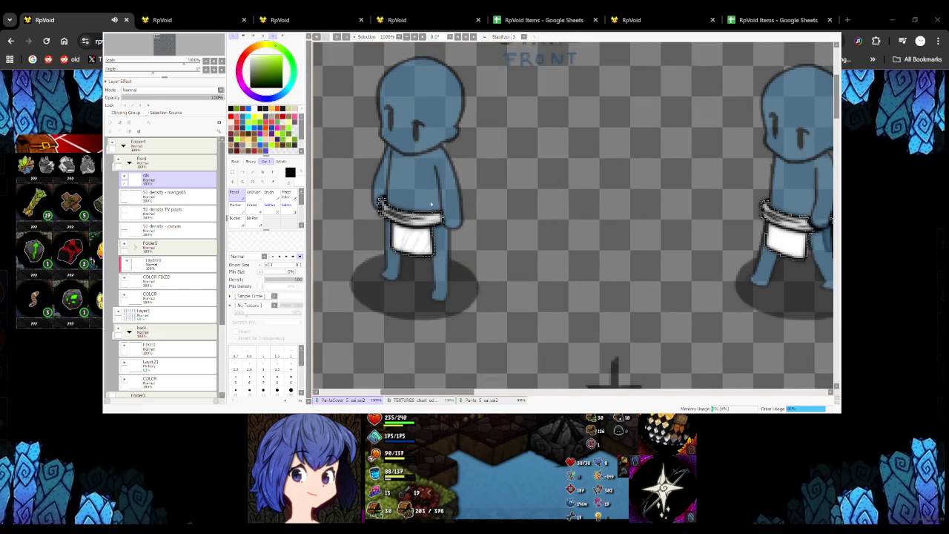
{"action": "left_click", "coordinate": [236, 349]}
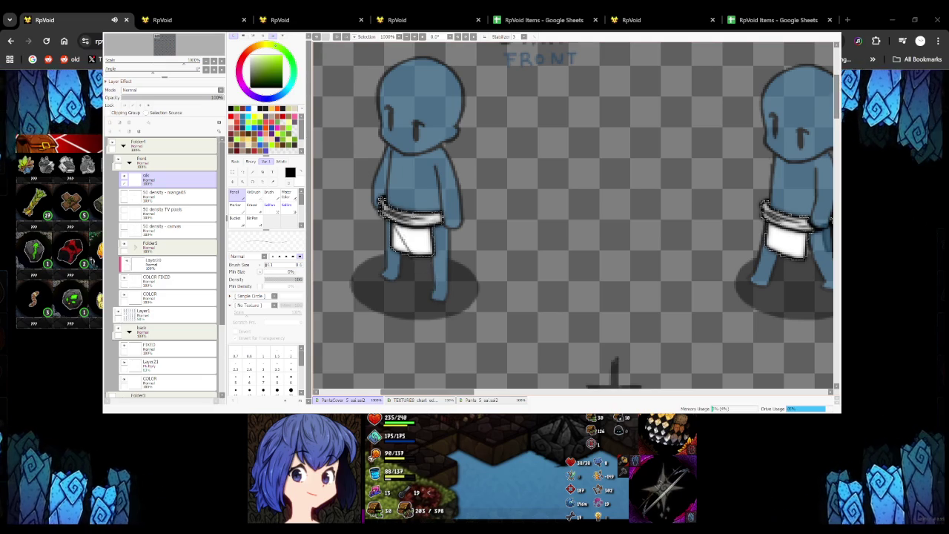
{"action": "scroll", "coordinate": [577, 219], "scroll_direction": "down", "scroll_amount": 3}
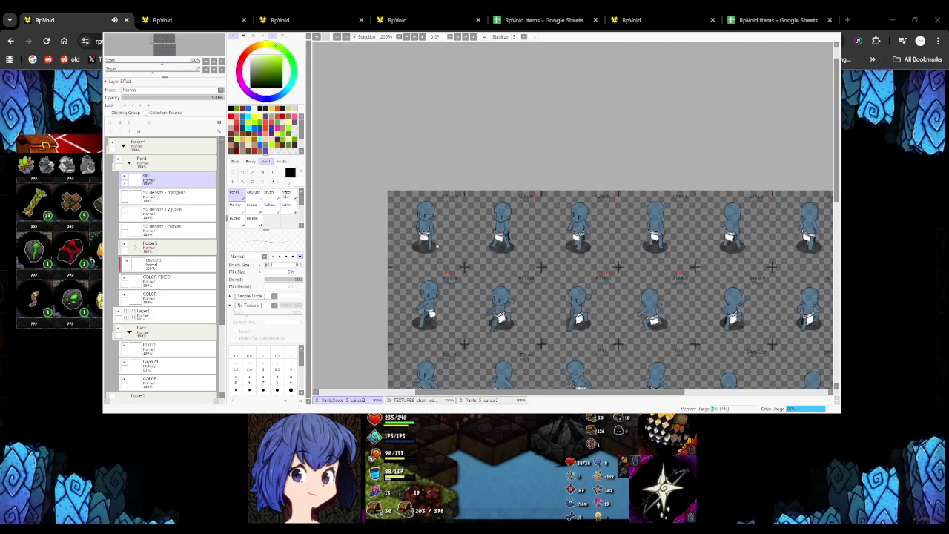
{"action": "scroll", "coordinate": [545, 234], "scroll_direction": "up", "scroll_amount": 3}
{"action": "scroll", "coordinate": [527, 238], "scroll_direction": "down", "scroll_amount": 1}
{"action": "scroll", "coordinate": [512, 241], "scroll_direction": "down", "scroll_amount": 1}
{"action": "scroll", "coordinate": [496, 245], "scroll_direction": "up", "scroll_amount": 1}
{"action": "scroll", "coordinate": [496, 245], "scroll_direction": "up", "scroll_amount": 4}
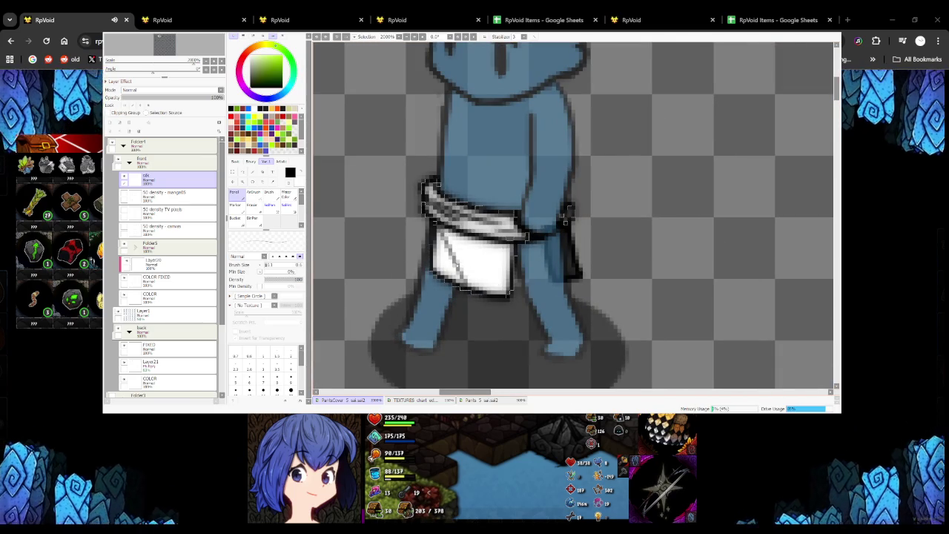
{"action": "scroll", "coordinate": [549, 237], "scroll_direction": "down", "scroll_amount": 3}
{"action": "scroll", "coordinate": [526, 260], "scroll_direction": "down", "scroll_amount": 1}
{"action": "scroll", "coordinate": [507, 278], "scroll_direction": "up", "scroll_amount": 3}
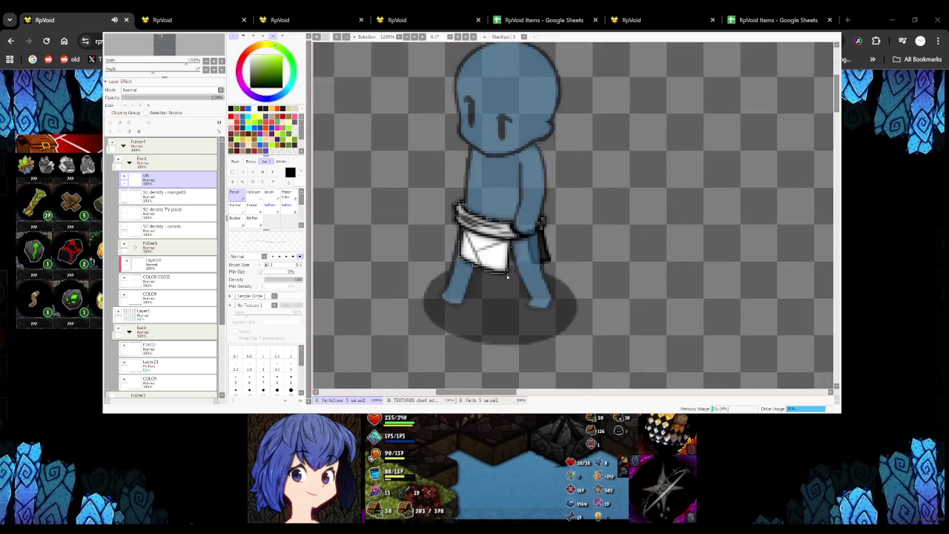
{"action": "scroll", "coordinate": [491, 278], "scroll_direction": "down", "scroll_amount": 3}
{"action": "scroll", "coordinate": [475, 293], "scroll_direction": "up", "scroll_amount": 2}
{"action": "scroll", "coordinate": [464, 304], "scroll_direction": "up", "scroll_amount": 2}
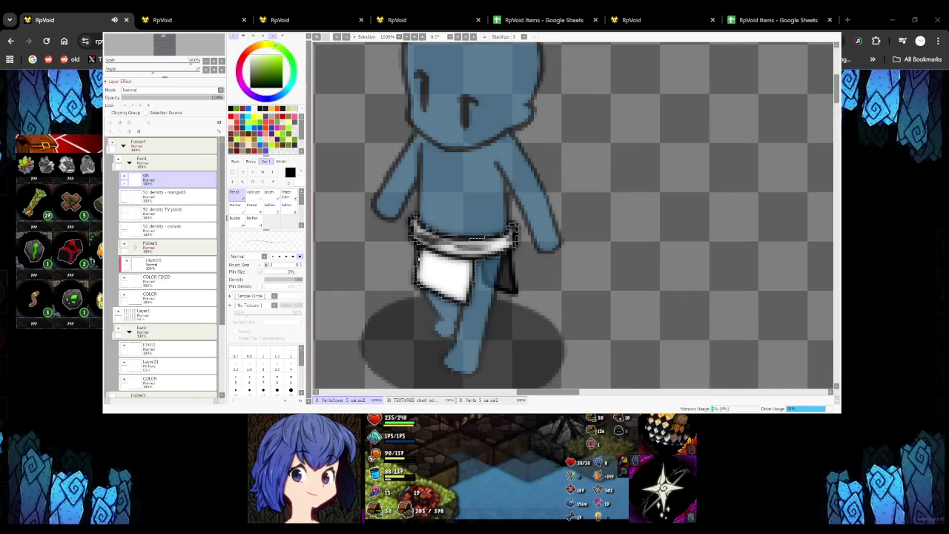
{"action": "scroll", "coordinate": [454, 317], "scroll_direction": "up", "scroll_amount": 1}
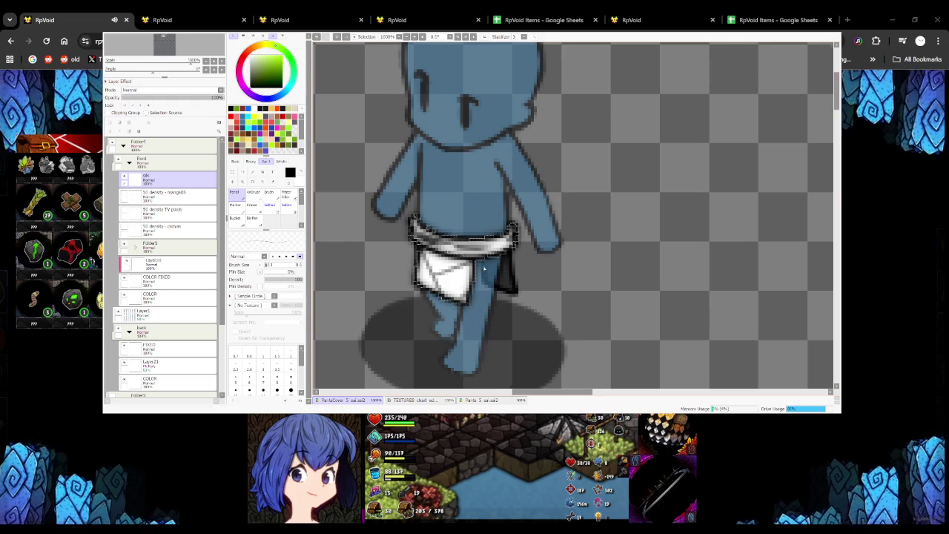
{"action": "scroll", "coordinate": [559, 259], "scroll_direction": "down", "scroll_amount": 5}
{"action": "scroll", "coordinate": [549, 256], "scroll_direction": "up", "scroll_amount": 5}
{"action": "scroll", "coordinate": [519, 248], "scroll_direction": "down", "scroll_amount": 6}
{"action": "scroll", "coordinate": [490, 237], "scroll_direction": "up", "scroll_amount": 5}
{"action": "scroll", "coordinate": [467, 232], "scroll_direction": "up", "scroll_amount": 2}
{"action": "scroll", "coordinate": [477, 221], "scroll_direction": "down", "scroll_amount": 3}
{"action": "scroll", "coordinate": [482, 223], "scroll_direction": "down", "scroll_amount": 2}
{"action": "scroll", "coordinate": [490, 229], "scroll_direction": "up", "scroll_amount": 2}
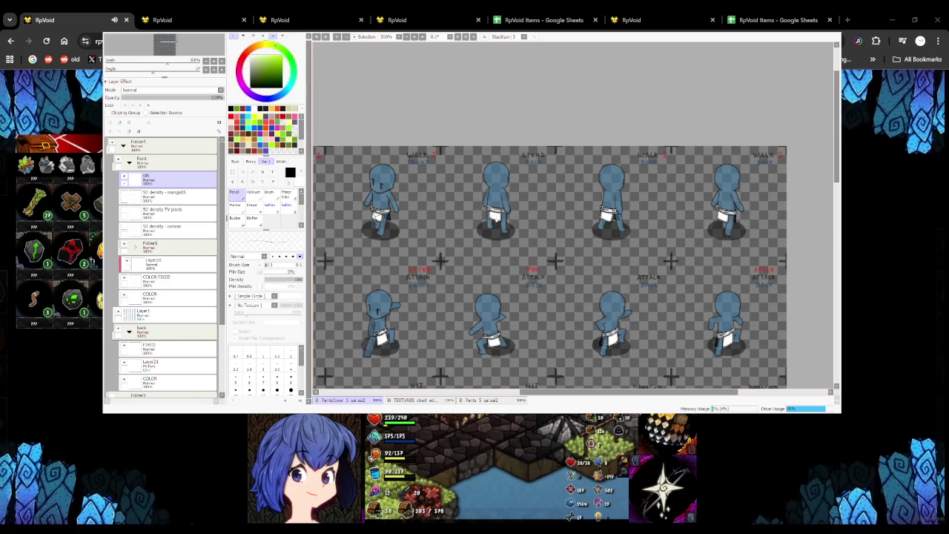
{"action": "scroll", "coordinate": [495, 219], "scroll_direction": "up", "scroll_amount": 4}
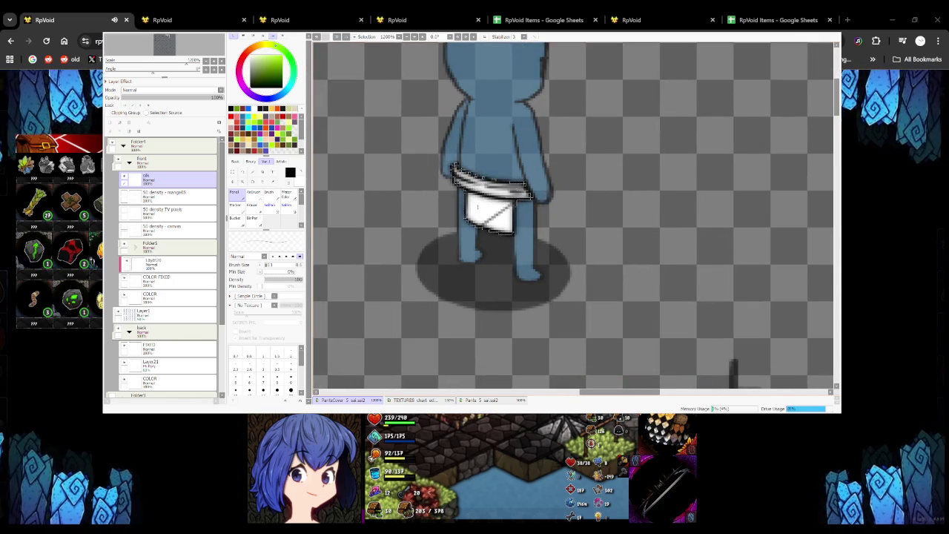
{"action": "scroll", "coordinate": [494, 220], "scroll_direction": "down", "scroll_amount": 4}
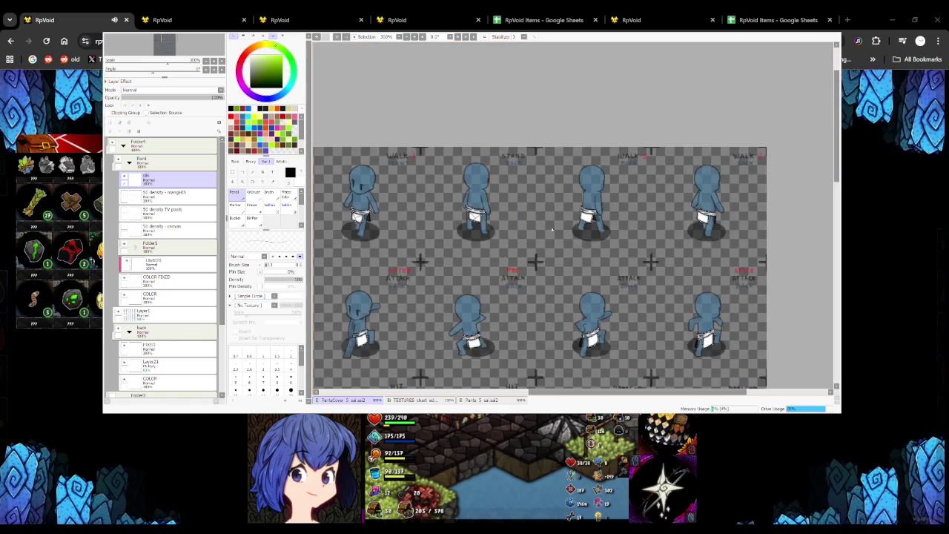
{"action": "scroll", "coordinate": [578, 201], "scroll_direction": "up", "scroll_amount": 5}
Draw a diagonal crease across the first loincloth, comparing it with undo and redo
{"action": "left_click_drag", "start_coordinate": [562, 211], "coordinate": [617, 184]}
{"action": "key", "text": "ctrl+y"}
{"action": "key", "text": "ctrl+z"}
{"action": "key", "text": "ctrl+y"}
{"action": "key", "text": "ctrl+z"}
{"action": "key", "text": "ctrl+y"}
{"action": "scroll", "coordinate": [597, 234], "scroll_direction": "down", "scroll_amount": 3}
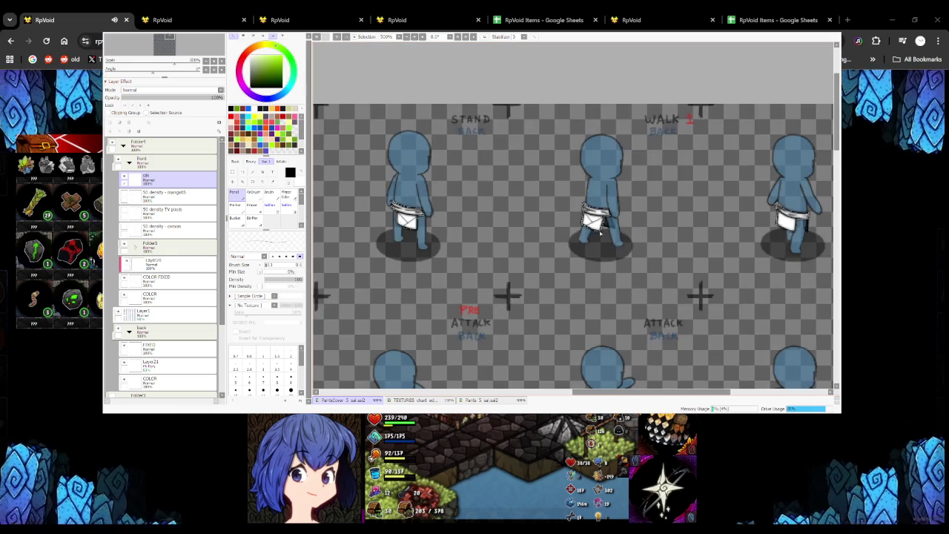
{"action": "scroll", "coordinate": [597, 234], "scroll_direction": "down", "scroll_amount": 2}
{"action": "scroll", "coordinate": [597, 234], "scroll_direction": "up", "scroll_amount": 5}
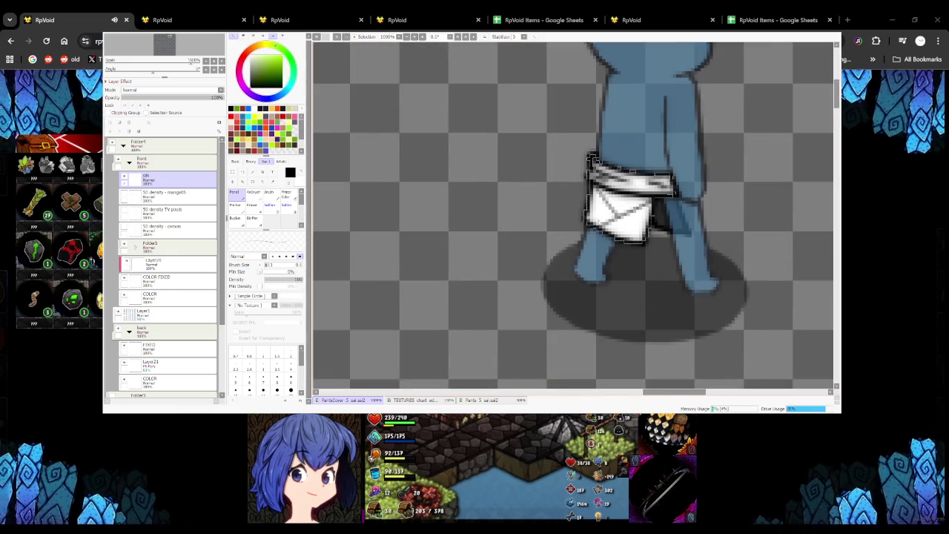
{"action": "scroll", "coordinate": [633, 171], "scroll_direction": "down", "scroll_amount": 3}
{"action": "scroll", "coordinate": [633, 171], "scroll_direction": "down", "scroll_amount": 2}
{"action": "scroll", "coordinate": [445, 245], "scroll_direction": "up", "scroll_amount": 2}
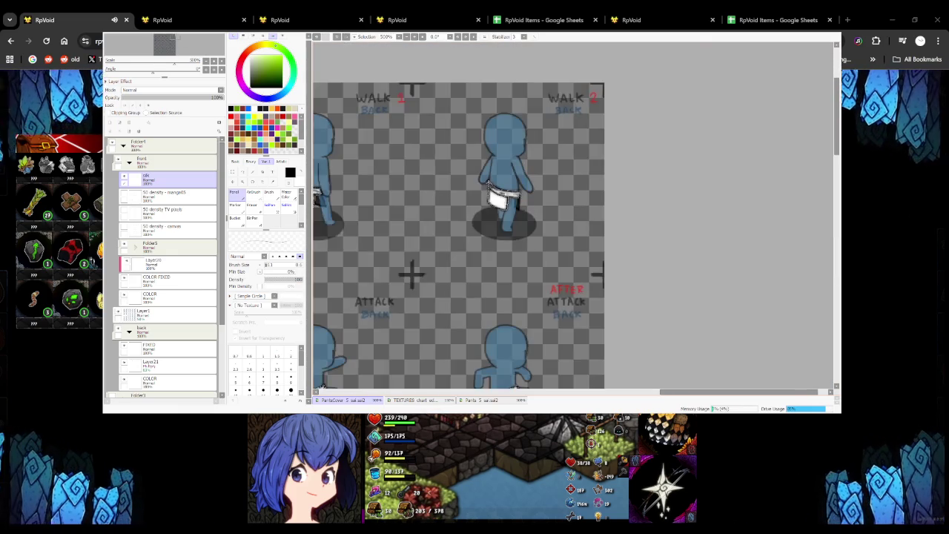
{"action": "scroll", "coordinate": [521, 169], "scroll_direction": "up", "scroll_amount": 3}
Draw a crease on another loincloth and zoom in and out to check the folds
{"action": "mouse_move", "coordinate": [463, 217]}
{"action": "left_mouse_down"}
{"action": "mouse_move", "coordinate": [514, 197]}
{"action": "mouse_move", "coordinate": [464, 169]}
{"action": "left_mouse_up"}
{"action": "scroll", "coordinate": [521, 169], "scroll_direction": "down", "scroll_amount": 5}
{"action": "scroll", "coordinate": [482, 185], "scroll_direction": "up", "scroll_amount": 3}
{"action": "scroll", "coordinate": [482, 186], "scroll_direction": "up", "scroll_amount": 3}
{"action": "scroll", "coordinate": [482, 186], "scroll_direction": "down", "scroll_amount": 1}
{"action": "scroll", "coordinate": [480, 216], "scroll_direction": "down", "scroll_amount": 3}
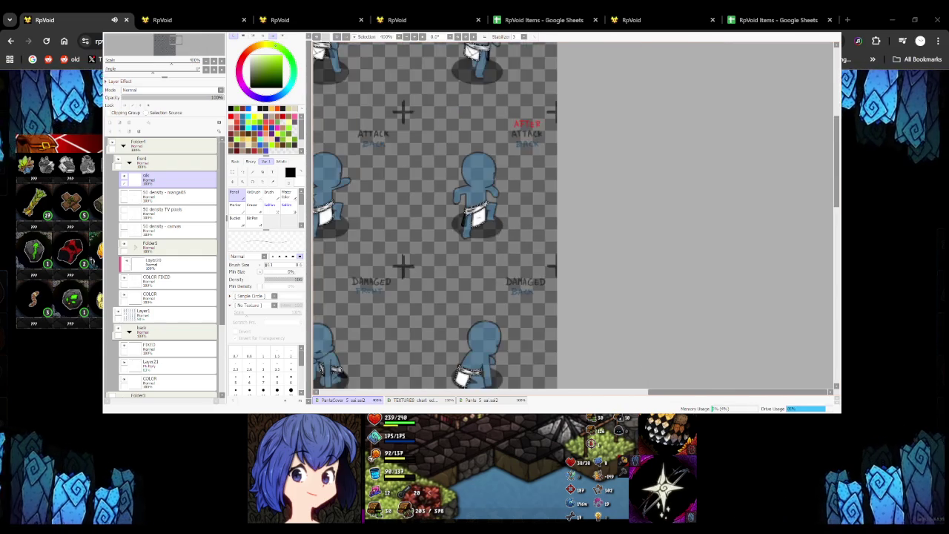
{"action": "scroll", "coordinate": [480, 215], "scroll_direction": "down", "scroll_amount": 2}
{"action": "scroll", "coordinate": [456, 231], "scroll_direction": "down", "scroll_amount": 3}
{"action": "scroll", "coordinate": [400, 196], "scroll_direction": "up", "scroll_amount": 1}
{"action": "scroll", "coordinate": [401, 197], "scroll_direction": "up", "scroll_amount": 1}
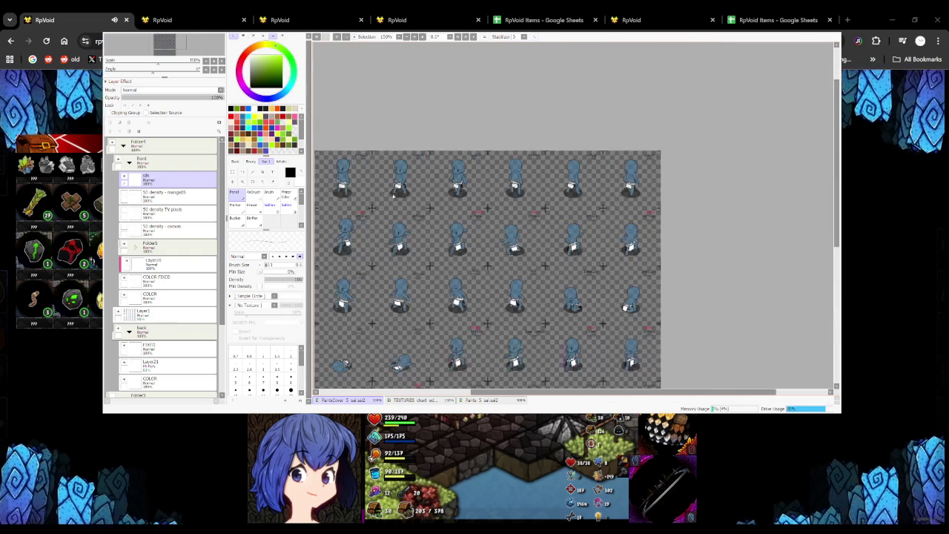
{"action": "scroll", "coordinate": [335, 241], "scroll_direction": "up", "scroll_amount": 1}
{"action": "scroll", "coordinate": [341, 241], "scroll_direction": "up", "scroll_amount": 3}
{"action": "scroll", "coordinate": [341, 241], "scroll_direction": "up", "scroll_amount": 2}
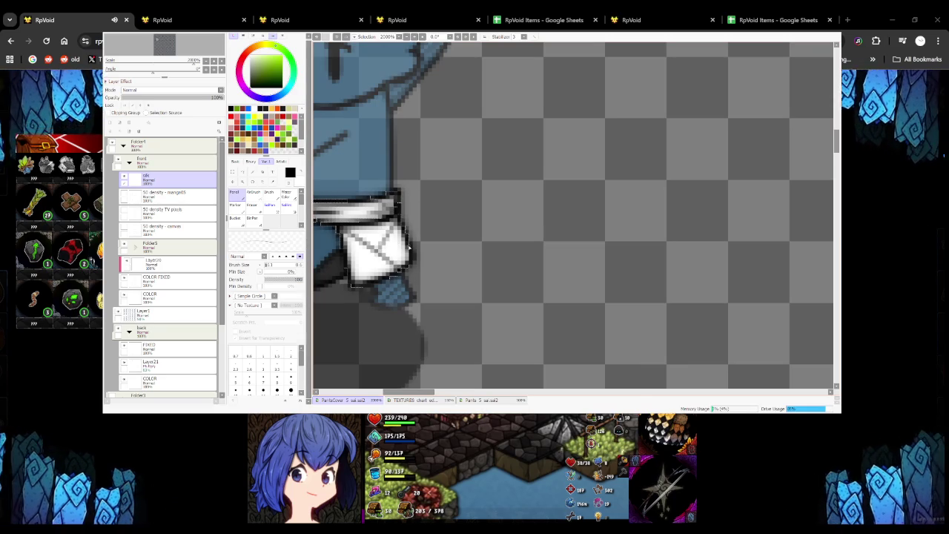
{"action": "scroll", "coordinate": [524, 261], "scroll_direction": "down", "scroll_amount": 3}
{"action": "scroll", "coordinate": [524, 262], "scroll_direction": "down", "scroll_amount": 1}
{"action": "scroll", "coordinate": [524, 262], "scroll_direction": "up", "scroll_amount": 2}
{"action": "scroll", "coordinate": [524, 262], "scroll_direction": "up", "scroll_amount": 2}
{"action": "scroll", "coordinate": [507, 270], "scroll_direction": "down", "scroll_amount": 3}
{"action": "scroll", "coordinate": [507, 271], "scroll_direction": "down", "scroll_amount": 2}
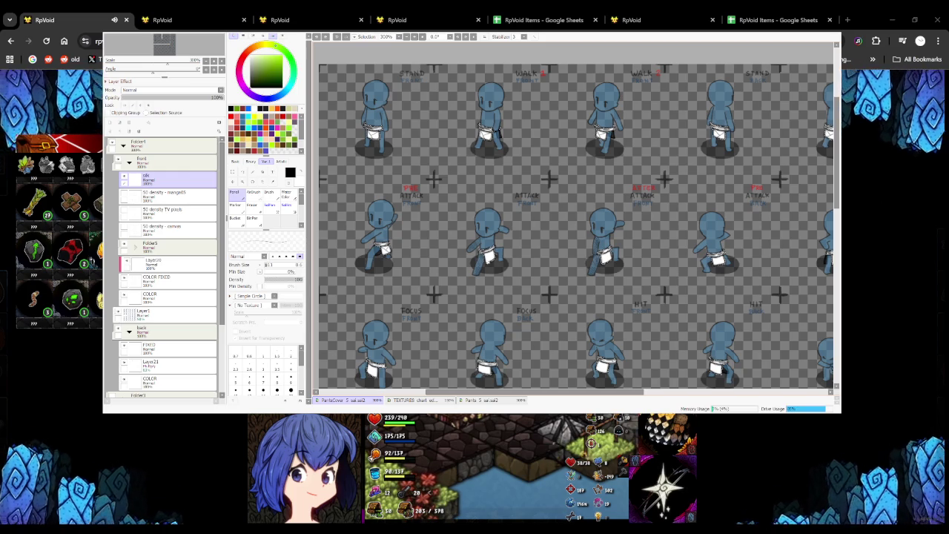
Try an X-shaped crease on a loincloth, then remove it
{"action": "scroll", "coordinate": [592, 386], "scroll_direction": "up", "scroll_amount": 3}
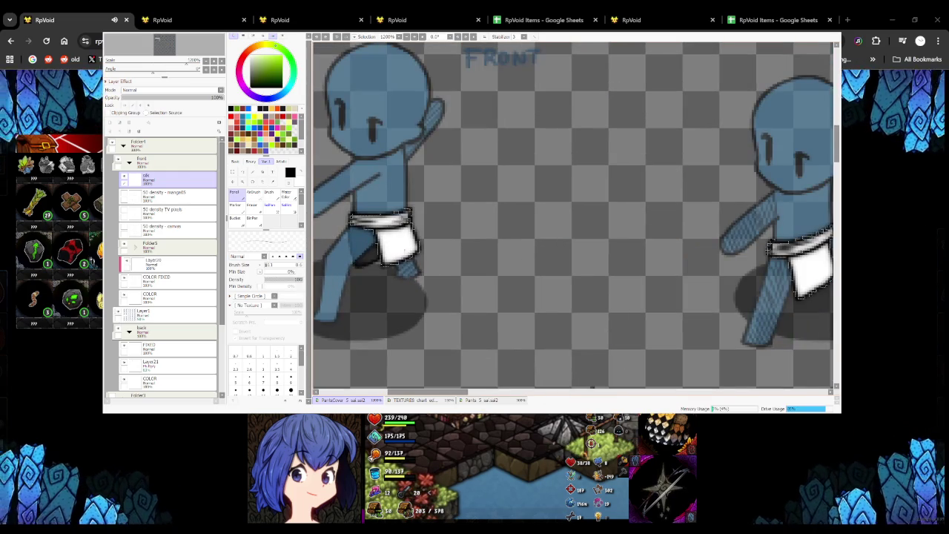
{"action": "scroll", "coordinate": [674, 315], "scroll_direction": "down", "scroll_amount": 5}
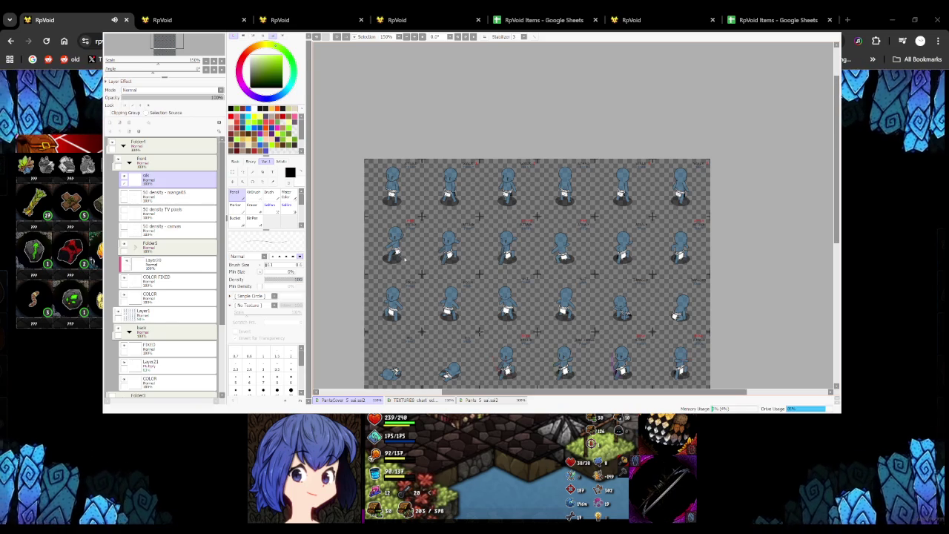
{"action": "scroll", "coordinate": [405, 258], "scroll_direction": "up", "scroll_amount": 6}
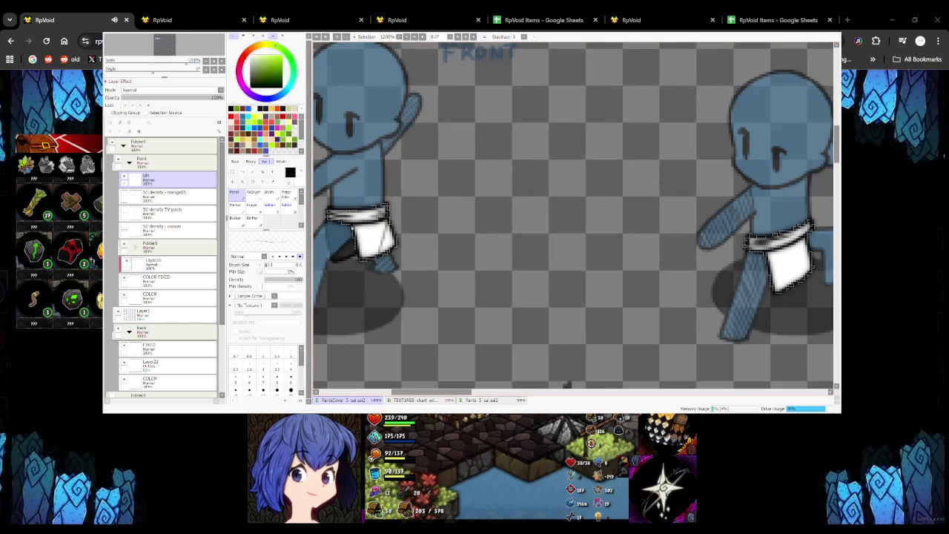
{"action": "scroll", "coordinate": [387, 249], "scroll_direction": "down", "scroll_amount": 5}
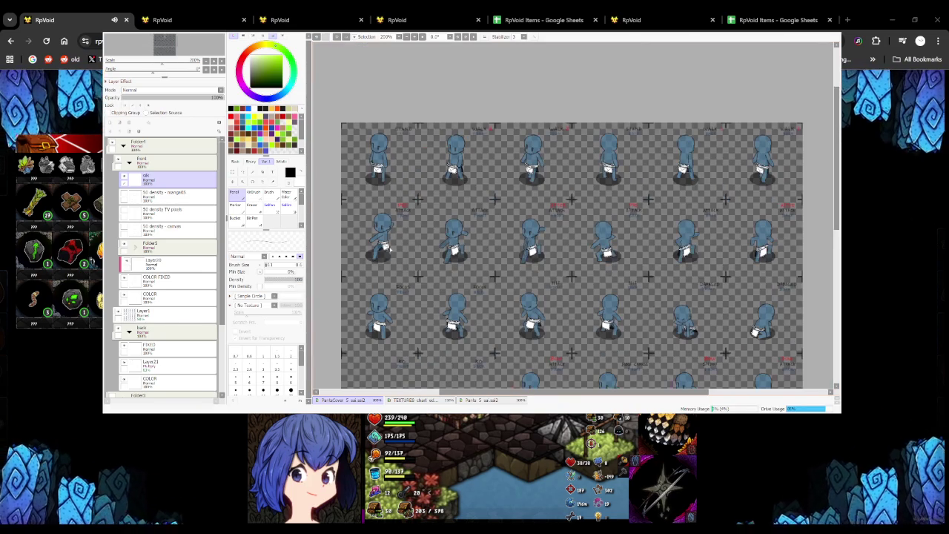
{"action": "scroll", "coordinate": [384, 249], "scroll_direction": "up", "scroll_amount": 3}
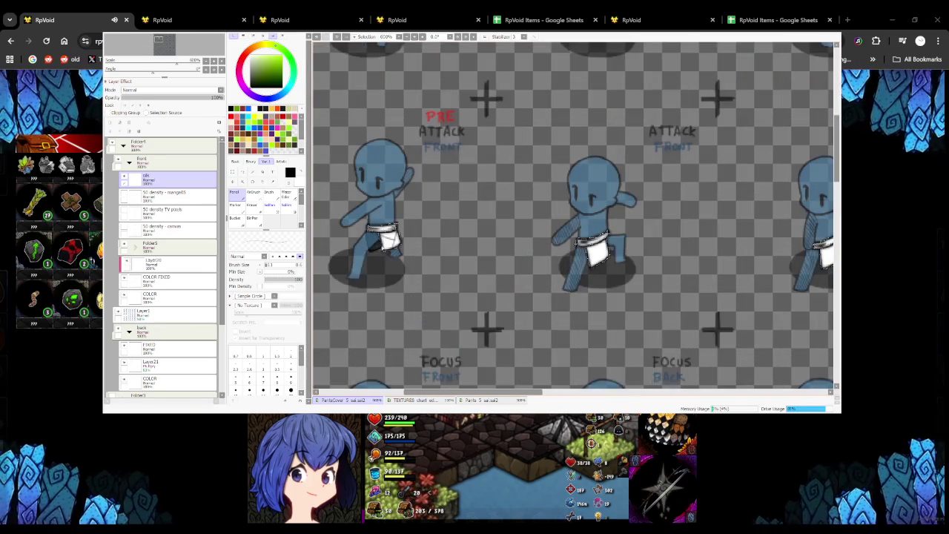
{"action": "scroll", "coordinate": [384, 249], "scroll_direction": "down", "scroll_amount": 3}
{"action": "scroll", "coordinate": [384, 249], "scroll_direction": "up", "scroll_amount": 2}
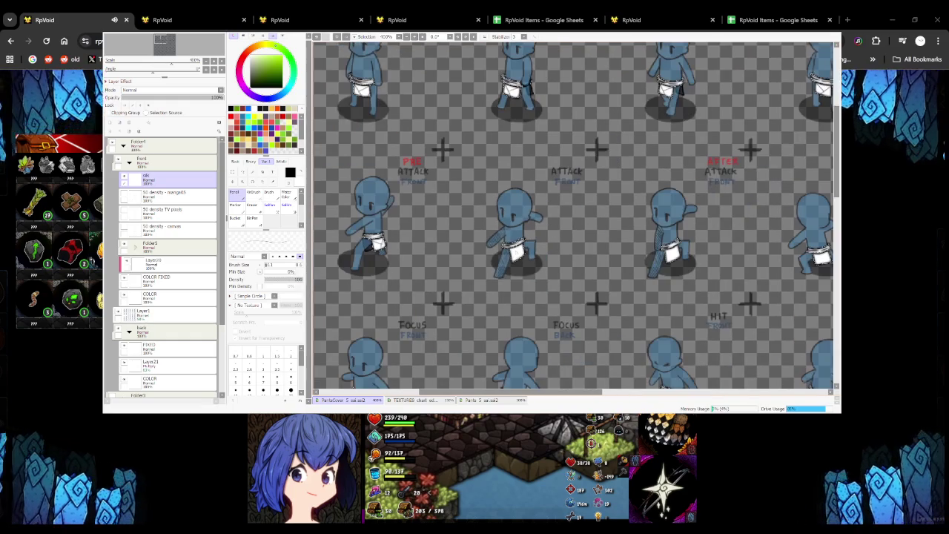
{"action": "scroll", "coordinate": [523, 241], "scroll_direction": "up", "scroll_amount": 3}
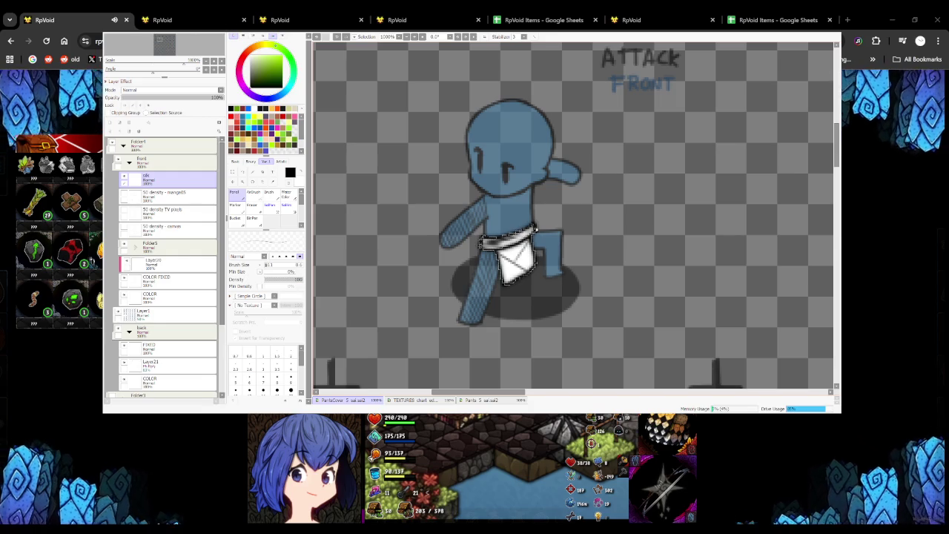
{"action": "scroll", "coordinate": [519, 260], "scroll_direction": "down", "scroll_amount": 3}
{"action": "scroll", "coordinate": [519, 260], "scroll_direction": "up", "scroll_amount": 1}
{"action": "scroll", "coordinate": [524, 263], "scroll_direction": "up", "scroll_amount": 4}
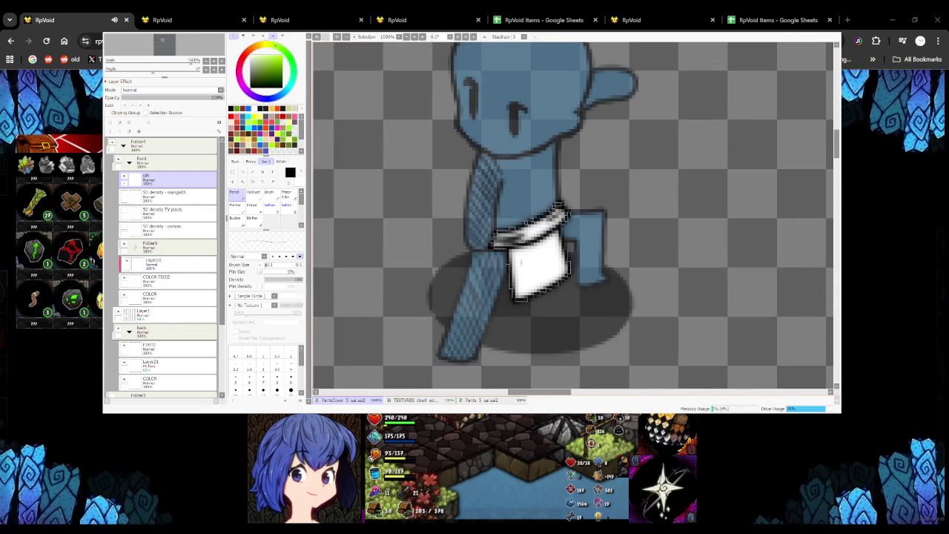
{"action": "scroll", "coordinate": [550, 280], "scroll_direction": "down", "scroll_amount": 2}
{"action": "scroll", "coordinate": [551, 281], "scroll_direction": "down", "scroll_amount": 2}
{"action": "scroll", "coordinate": [526, 207], "scroll_direction": "up", "scroll_amount": 4}
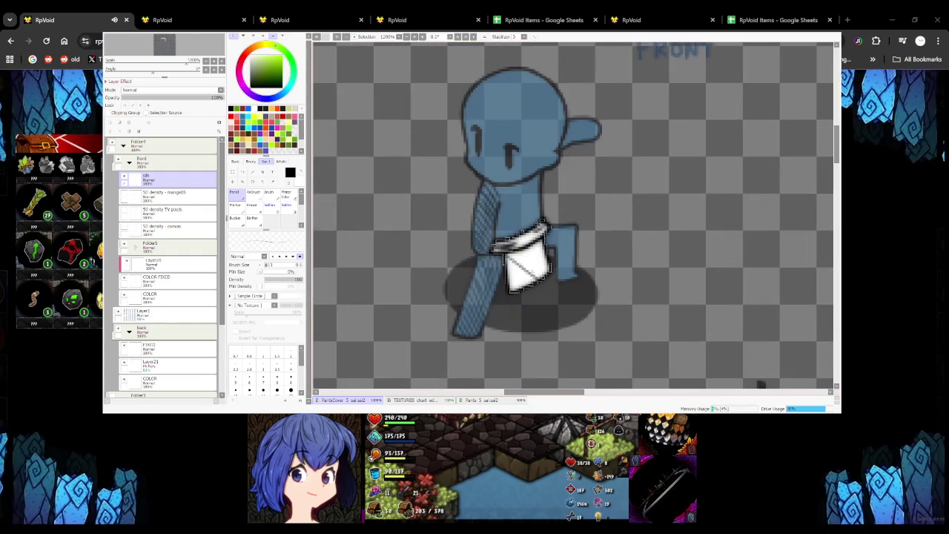
{"action": "scroll", "coordinate": [530, 252], "scroll_direction": "down", "scroll_amount": 3}
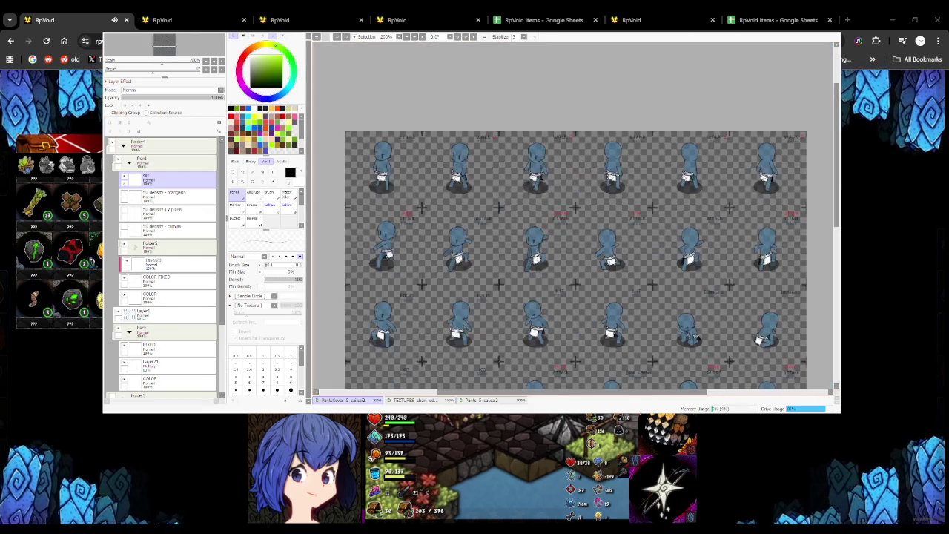
{"action": "scroll", "coordinate": [579, 238], "scroll_direction": "up", "scroll_amount": 4}
{"action": "scroll", "coordinate": [617, 265], "scroll_direction": "down", "scroll_amount": 1}
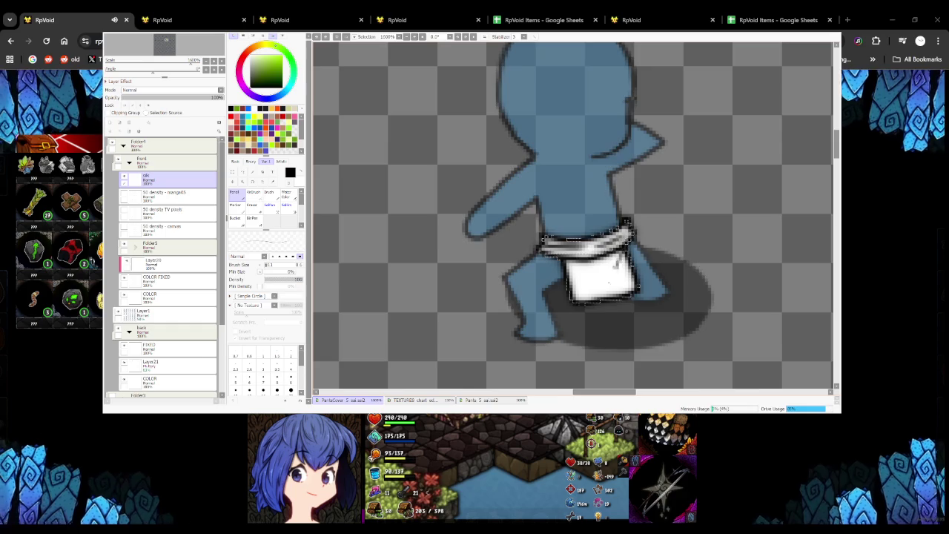
{"action": "scroll", "coordinate": [600, 275], "scroll_direction": "down", "scroll_amount": 2}
{"action": "scroll", "coordinate": [598, 281], "scroll_direction": "down", "scroll_amount": 2}
{"action": "scroll", "coordinate": [604, 281], "scroll_direction": "up", "scroll_amount": 2}
{"action": "scroll", "coordinate": [594, 252], "scroll_direction": "up", "scroll_amount": 3}
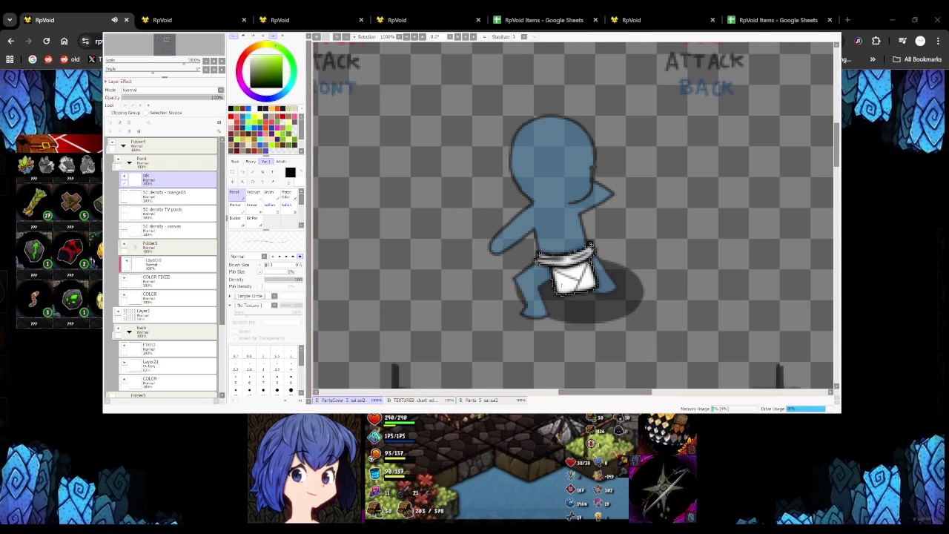
{"action": "scroll", "coordinate": [563, 294], "scroll_direction": "down", "scroll_amount": 5}
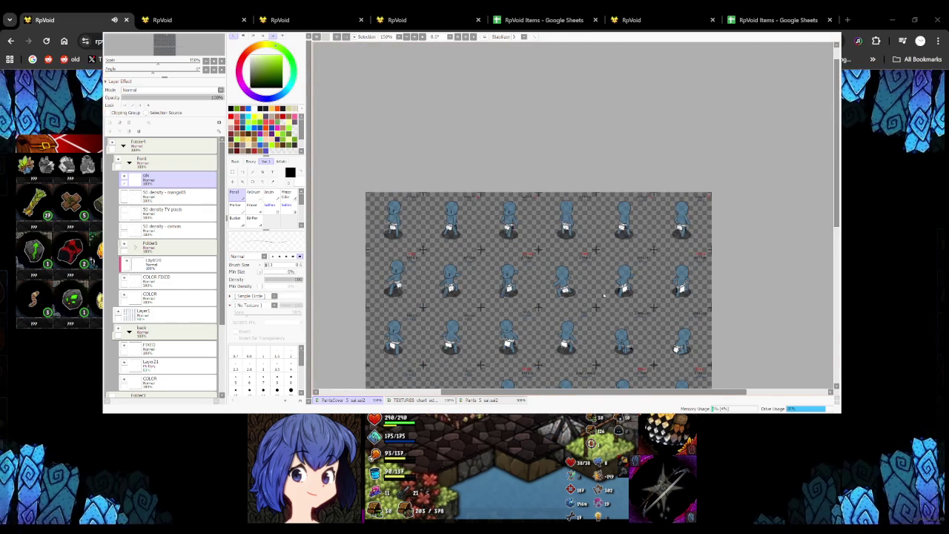
{"action": "scroll", "coordinate": [597, 296], "scroll_direction": "up", "scroll_amount": 3}
{"action": "scroll", "coordinate": [577, 242], "scroll_direction": "up", "scroll_amount": 2}
{"action": "scroll", "coordinate": [548, 264], "scroll_direction": "down", "scroll_amount": 4}
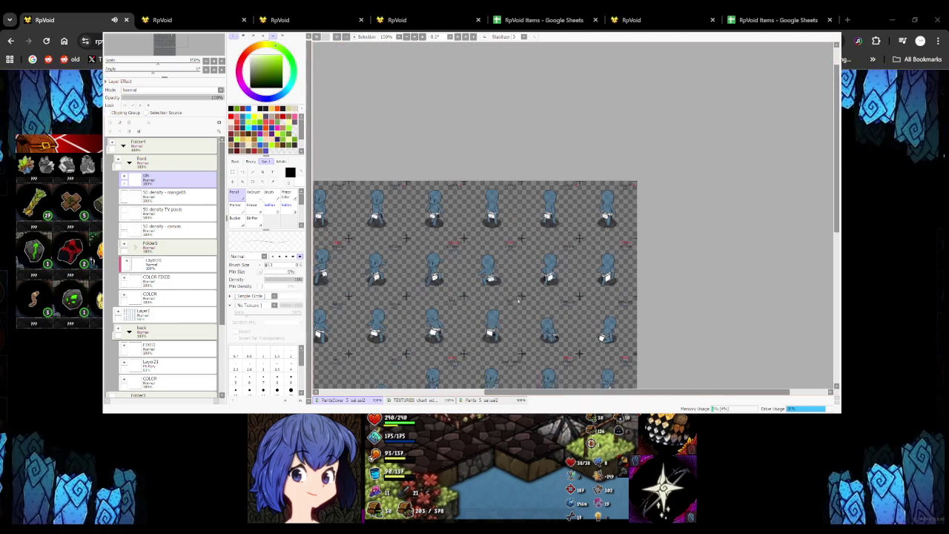
{"action": "scroll", "coordinate": [595, 304], "scroll_direction": "up", "scroll_amount": 2}
{"action": "scroll", "coordinate": [475, 245], "scroll_direction": "up", "scroll_amount": 2}
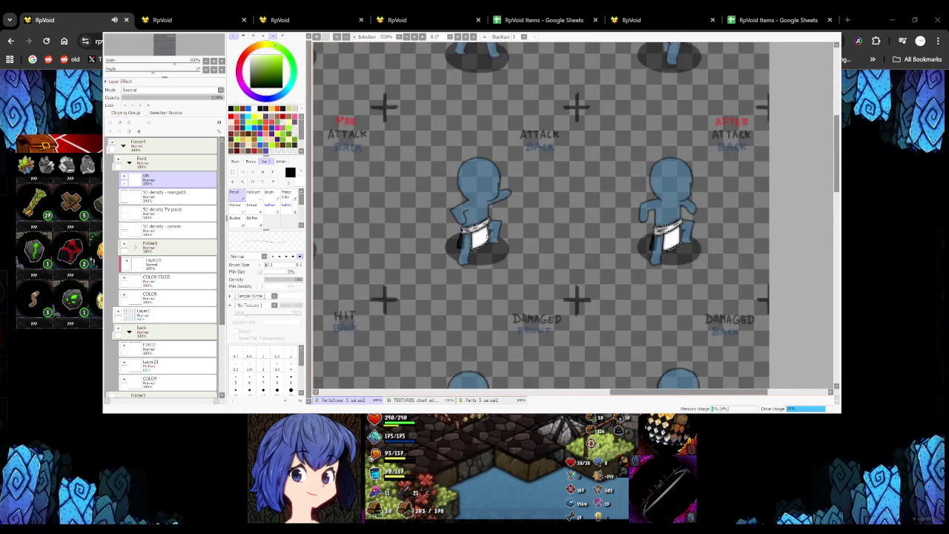
{"action": "scroll", "coordinate": [474, 241], "scroll_direction": "up", "scroll_amount": 2}
{"action": "scroll", "coordinate": [475, 245], "scroll_direction": "down", "scroll_amount": 6}
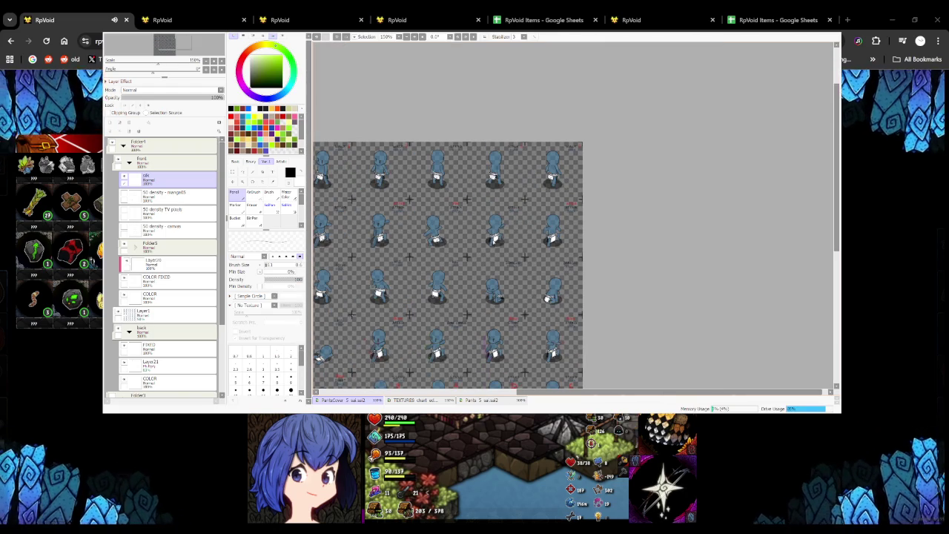
{"action": "scroll", "coordinate": [493, 255], "scroll_direction": "up", "scroll_amount": 1}
{"action": "scroll", "coordinate": [493, 255], "scroll_direction": "up", "scroll_amount": 3}
{"action": "left_click_drag", "start_coordinate": [475, 243], "coordinate": [514, 199]}
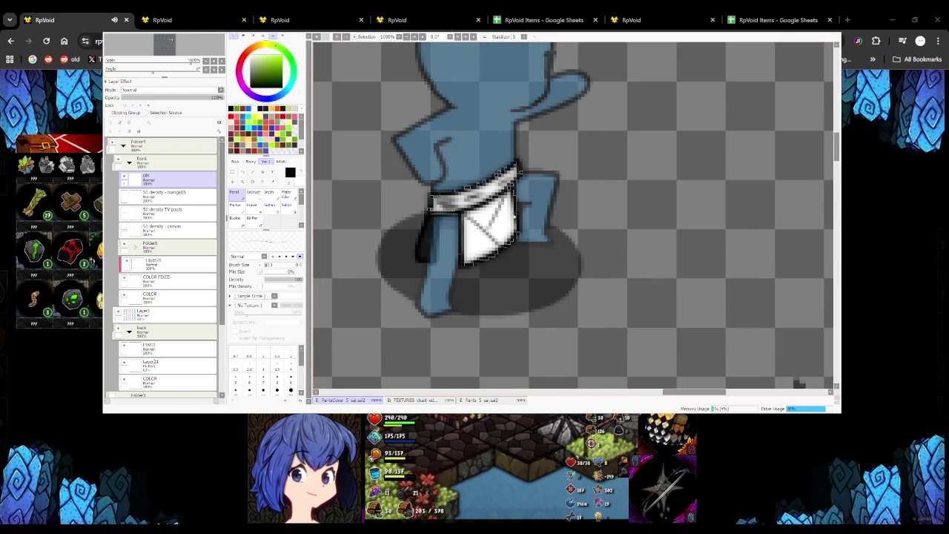
{"action": "scroll", "coordinate": [512, 250], "scroll_direction": "down", "scroll_amount": 5}
{"action": "key", "text": "ctrl+z"}
{"action": "key", "text": "ctrl+z"}
{"action": "scroll", "coordinate": [633, 238], "scroll_direction": "up", "scroll_amount": 6}
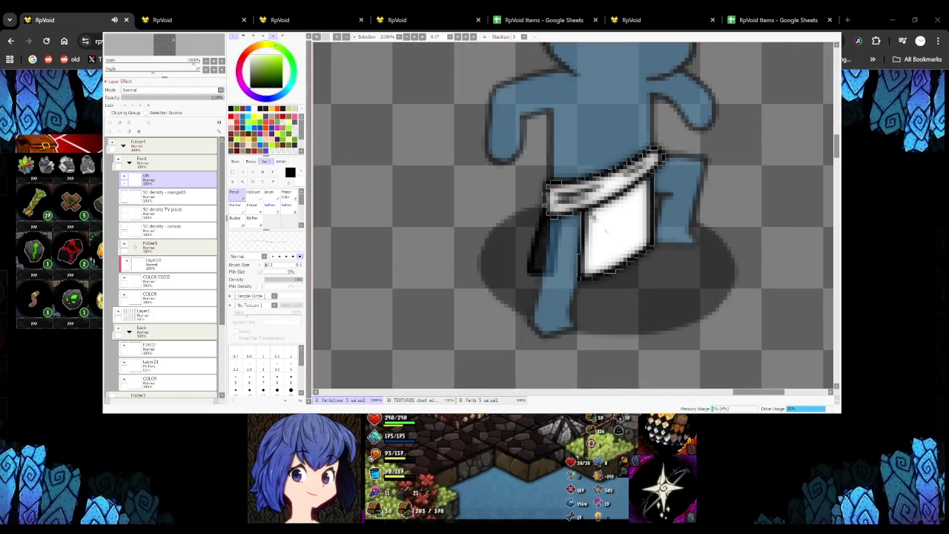
Widen the white area of the front-facing loincloth
{"action": "scroll", "coordinate": [469, 271], "scroll_direction": "down", "scroll_amount": 2}
{"action": "scroll", "coordinate": [469, 271], "scroll_direction": "down", "scroll_amount": 4}
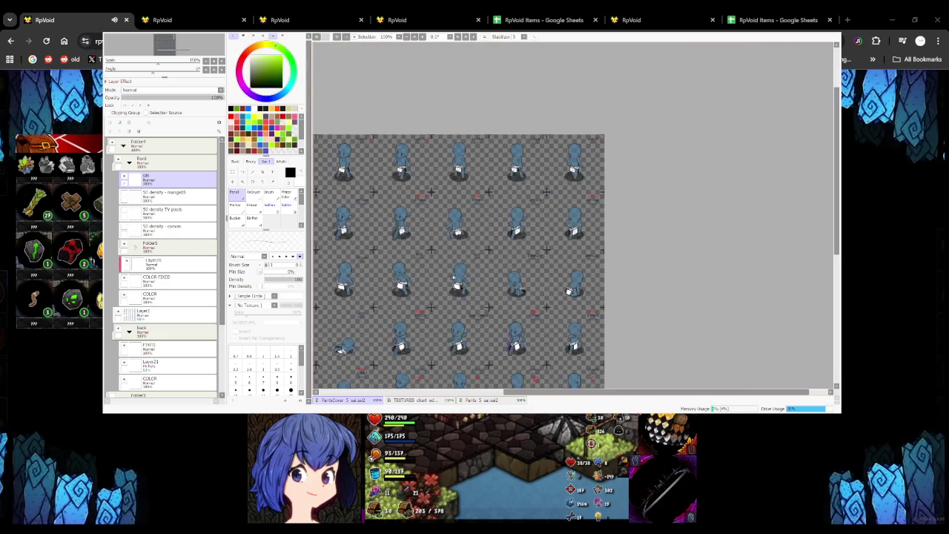
{"action": "scroll", "coordinate": [469, 271], "scroll_direction": "down", "scroll_amount": 1}
{"action": "scroll", "coordinate": [468, 271], "scroll_direction": "up", "scroll_amount": 4}
{"action": "scroll", "coordinate": [519, 259], "scroll_direction": "up", "scroll_amount": 2}
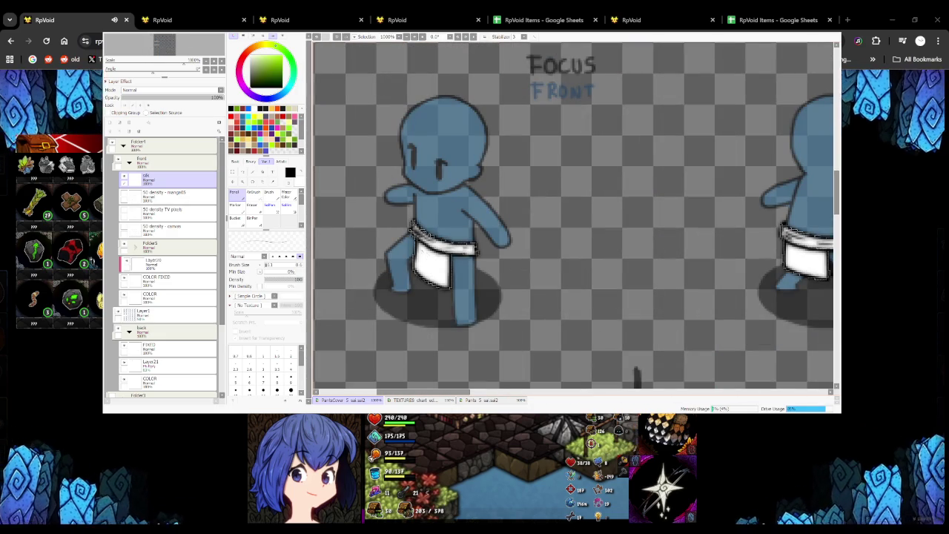
{"action": "left_click_drag", "start_coordinate": [441, 288], "coordinate": [420, 239]}
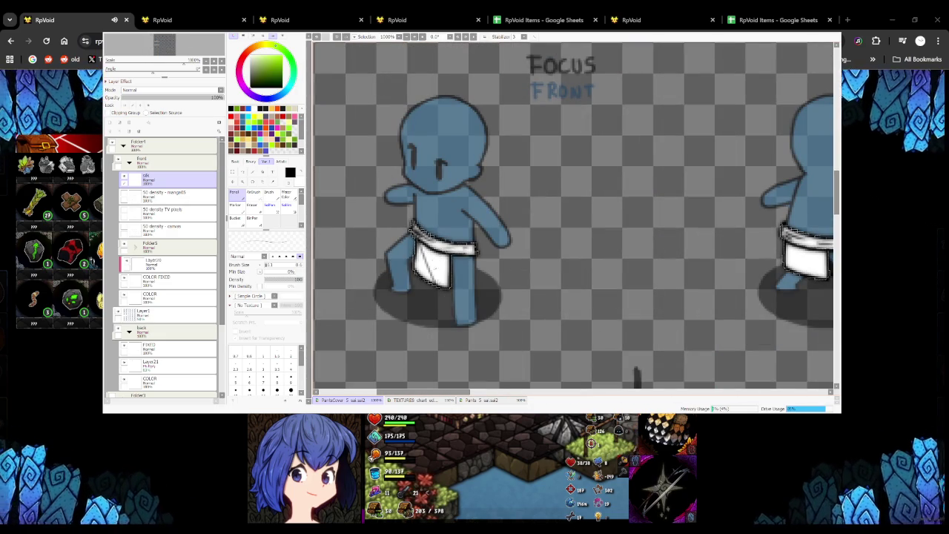
Replace a vertical crease with a diagonal crease toward the upper right of the loincloth
{"action": "scroll", "coordinate": [447, 288], "scroll_direction": "down", "scroll_amount": 4}
{"action": "scroll", "coordinate": [493, 279], "scroll_direction": "down", "scroll_amount": 1}
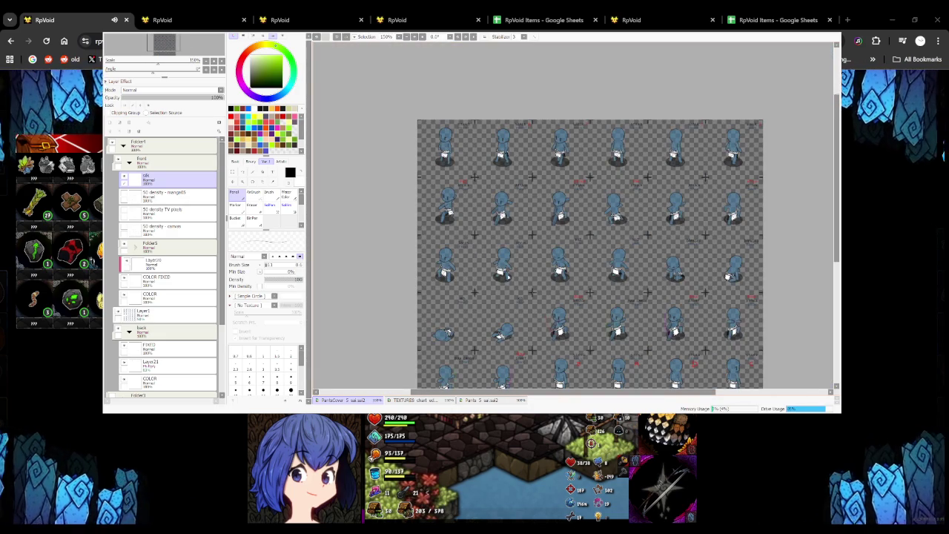
{"action": "scroll", "coordinate": [689, 384], "scroll_direction": "up", "scroll_amount": 3}
{"action": "scroll", "coordinate": [689, 384], "scroll_direction": "up", "scroll_amount": 3}
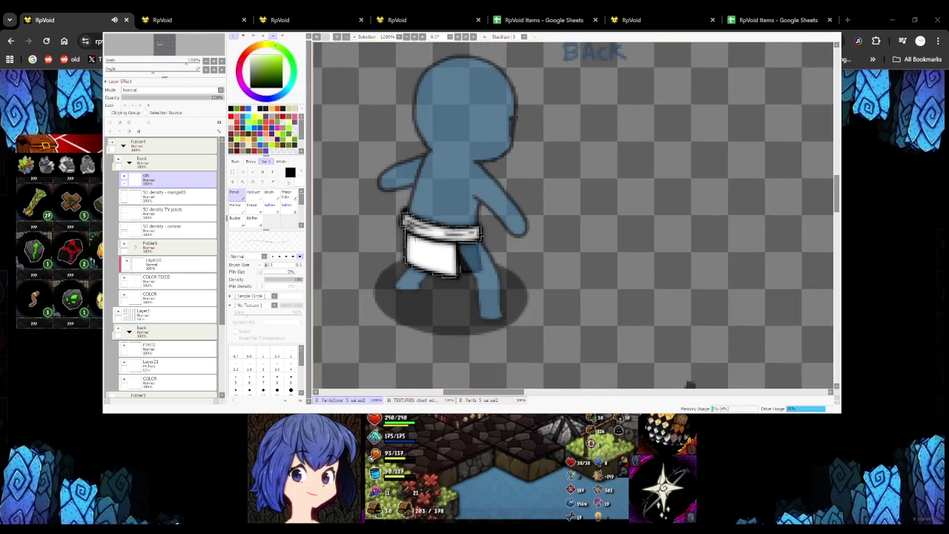
{"action": "scroll", "coordinate": [690, 384], "scroll_direction": "down", "scroll_amount": 4}
{"action": "scroll", "coordinate": [687, 384], "scroll_direction": "up", "scroll_amount": 2}
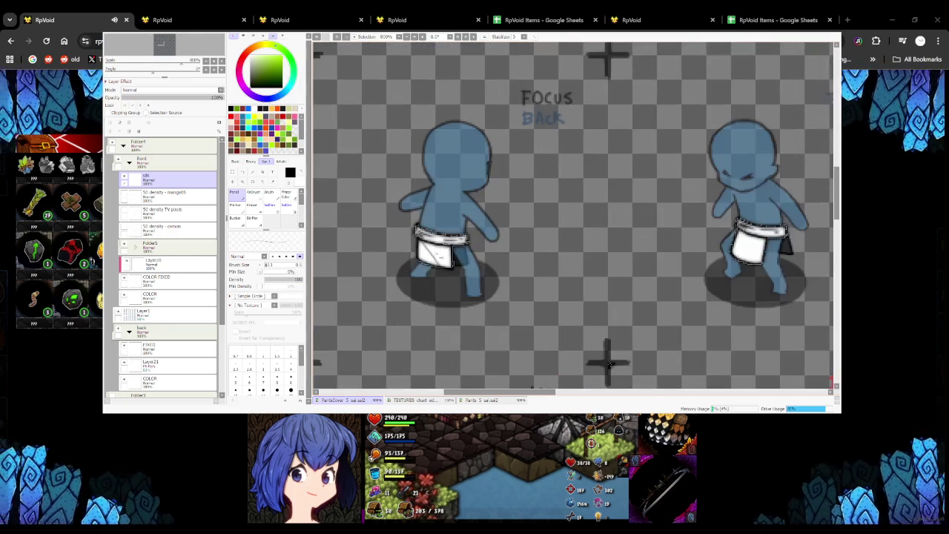
{"action": "scroll", "coordinate": [684, 383], "scroll_direction": "up", "scroll_amount": 2}
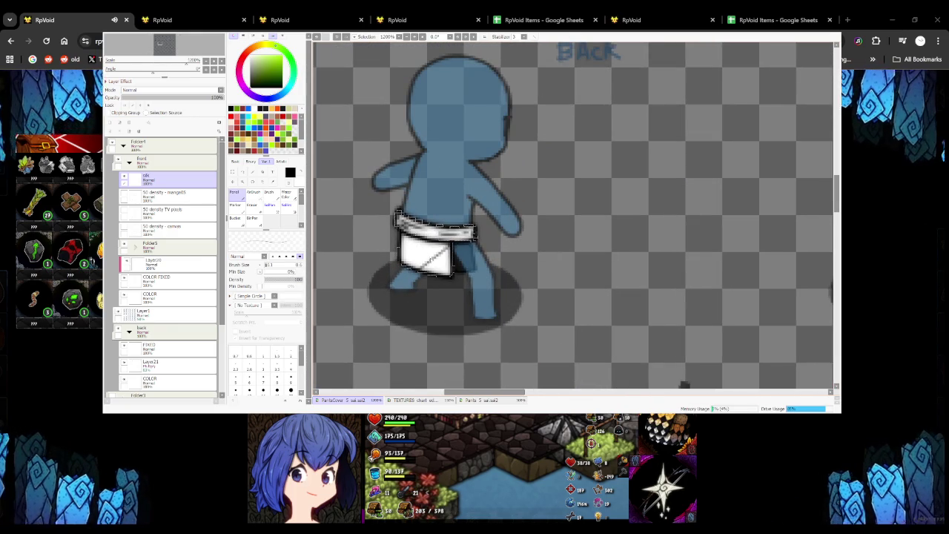
{"action": "scroll", "coordinate": [571, 272], "scroll_direction": "down", "scroll_amount": 2}
{"action": "scroll", "coordinate": [571, 272], "scroll_direction": "down", "scroll_amount": 2}
{"action": "scroll", "coordinate": [572, 271], "scroll_direction": "up", "scroll_amount": 4}
{"action": "left_click_drag", "start_coordinate": [528, 222], "coordinate": [519, 301]}
{"action": "key", "text": "ctrl+z"}
{"action": "mouse_move", "coordinate": [531, 224]}
{"action": "left_mouse_down"}
{"action": "mouse_move", "coordinate": [520, 298]}
{"action": "mouse_move", "coordinate": [581, 245]}
{"action": "left_mouse_up"}
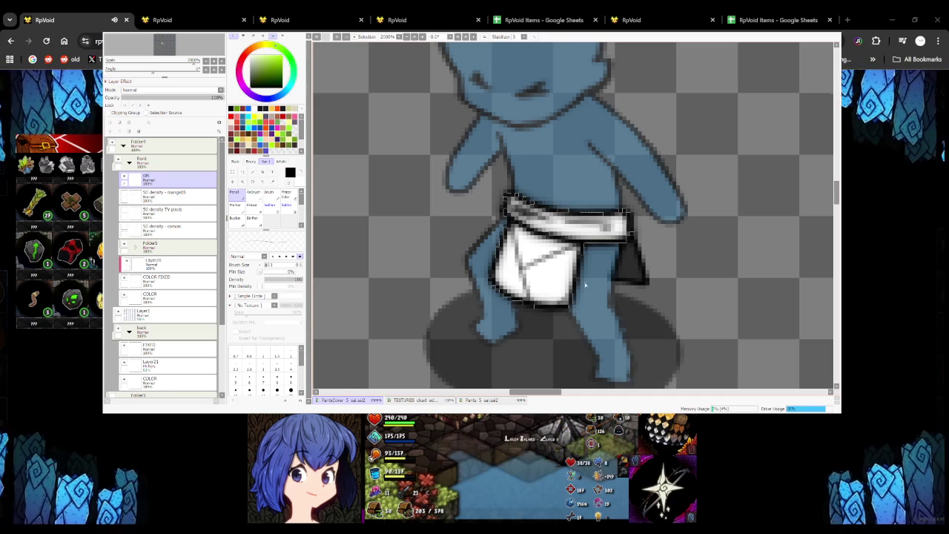
Add two crossing diagonal crease lines to the next loincloth
{"action": "scroll", "coordinate": [583, 243], "scroll_direction": "down", "scroll_amount": 4}
{"action": "scroll", "coordinate": [583, 242], "scroll_direction": "up", "scroll_amount": 3}
{"action": "scroll", "coordinate": [583, 242], "scroll_direction": "up", "scroll_amount": 1}
{"action": "left_click_drag", "start_coordinate": [512, 300], "coordinate": [571, 258]}
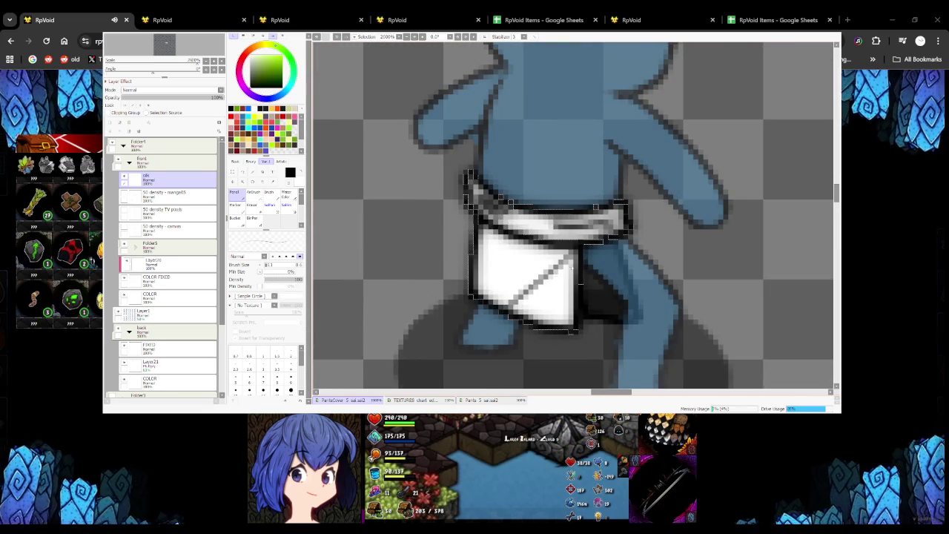
{"action": "left_click_drag", "start_coordinate": [481, 227], "coordinate": [528, 291]}
Add a thin diagonal fold to a lower charge-row loincloth, comparing it with and without
{"action": "scroll", "coordinate": [471, 285], "scroll_direction": "down", "scroll_amount": 5}
{"action": "scroll", "coordinate": [490, 259], "scroll_direction": "up", "scroll_amount": 2}
{"action": "scroll", "coordinate": [497, 260], "scroll_direction": "up", "scroll_amount": 2}
{"action": "scroll", "coordinate": [502, 258], "scroll_direction": "down", "scroll_amount": 2}
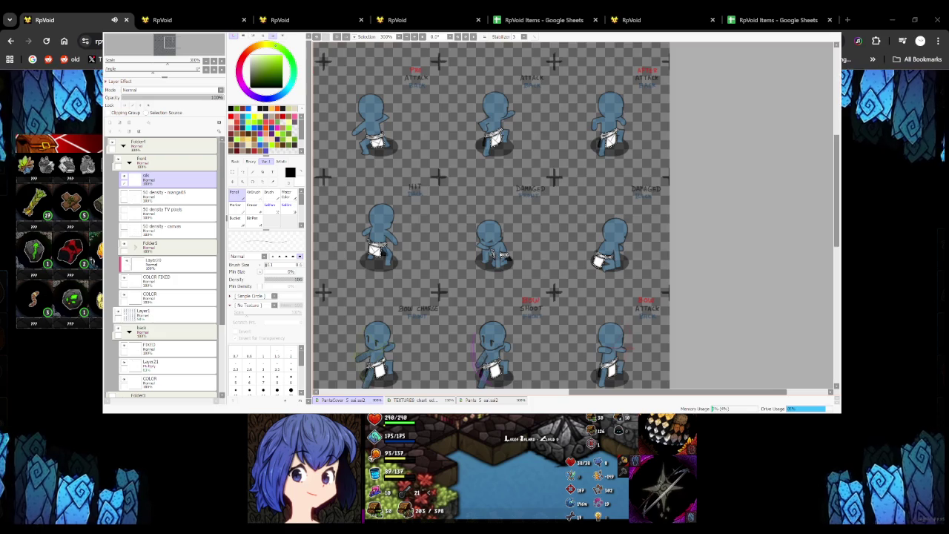
{"action": "scroll", "coordinate": [501, 258], "scroll_direction": "up", "scroll_amount": 1}
{"action": "scroll", "coordinate": [501, 257], "scroll_direction": "up", "scroll_amount": 3}
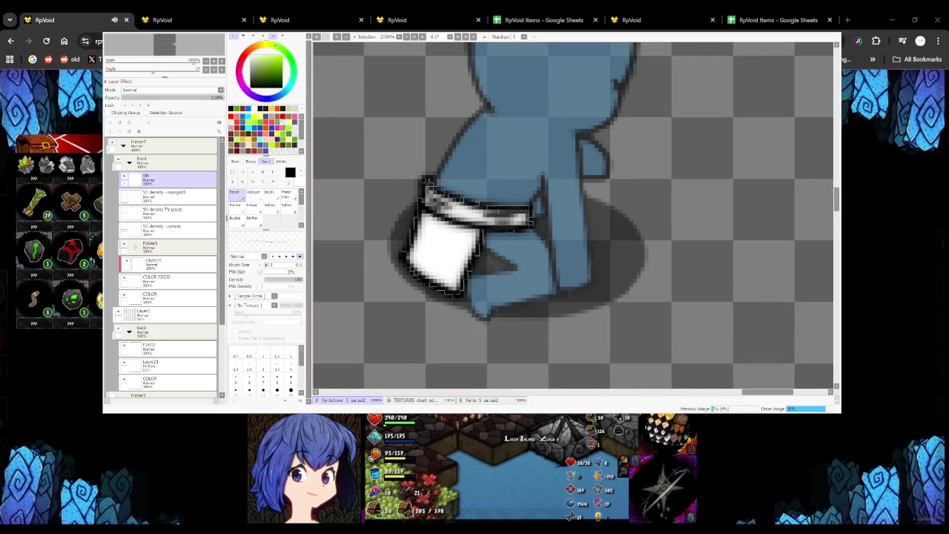
{"action": "scroll", "coordinate": [475, 222], "scroll_direction": "down", "scroll_amount": 3}
{"action": "scroll", "coordinate": [469, 224], "scroll_direction": "down", "scroll_amount": 2}
{"action": "scroll", "coordinate": [469, 236], "scroll_direction": "up", "scroll_amount": 5}
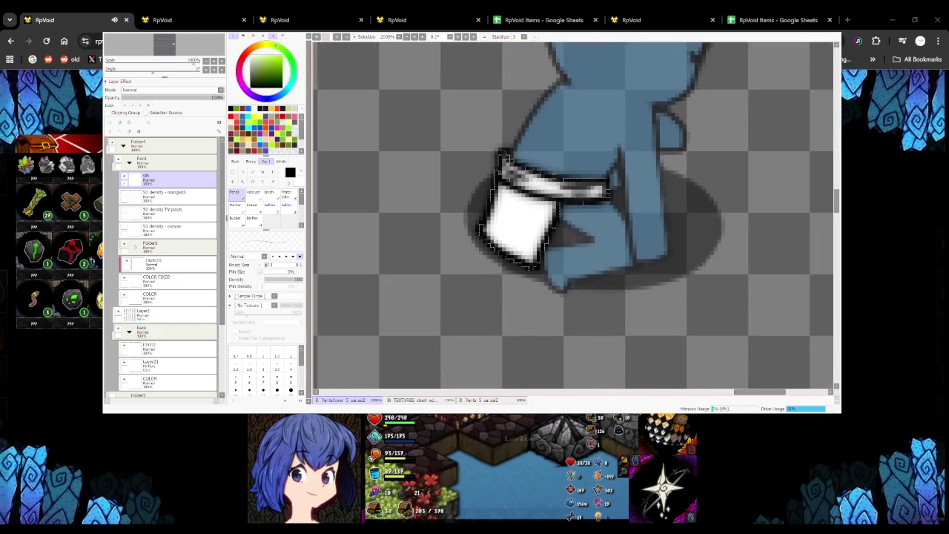
{"action": "left_click_drag", "start_coordinate": [556, 201], "coordinate": [523, 232]}
{"action": "key", "text": "ctrl+z"}
{"action": "key", "text": "ctrl+y"}
{"action": "key", "text": "ctrl+z"}
{"action": "key", "text": "ctrl+z"}
{"action": "key", "text": "ctrl+y"}
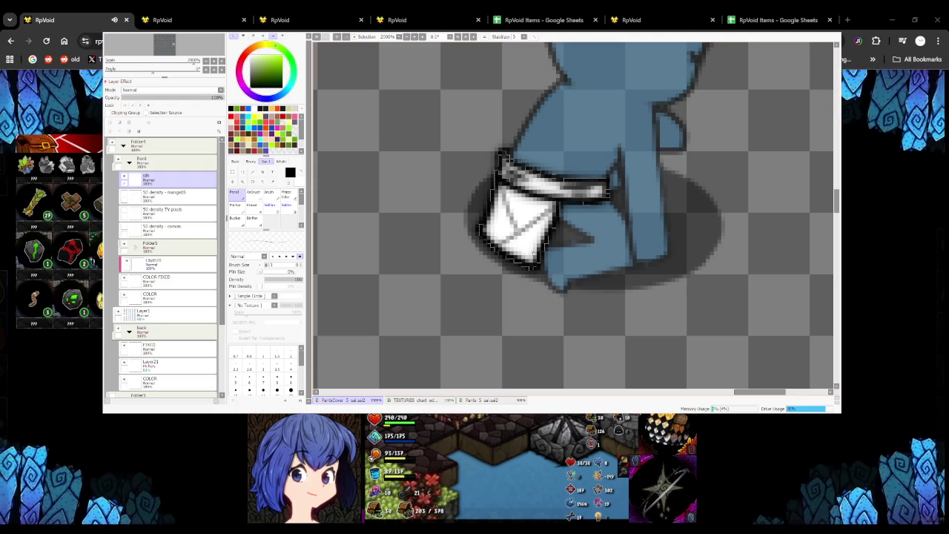
{"action": "scroll", "coordinate": [545, 250], "scroll_direction": "down", "scroll_amount": 3}
{"action": "scroll", "coordinate": [544, 250], "scroll_direction": "up", "scroll_amount": 1}
{"action": "scroll", "coordinate": [545, 250], "scroll_direction": "down", "scroll_amount": 4}
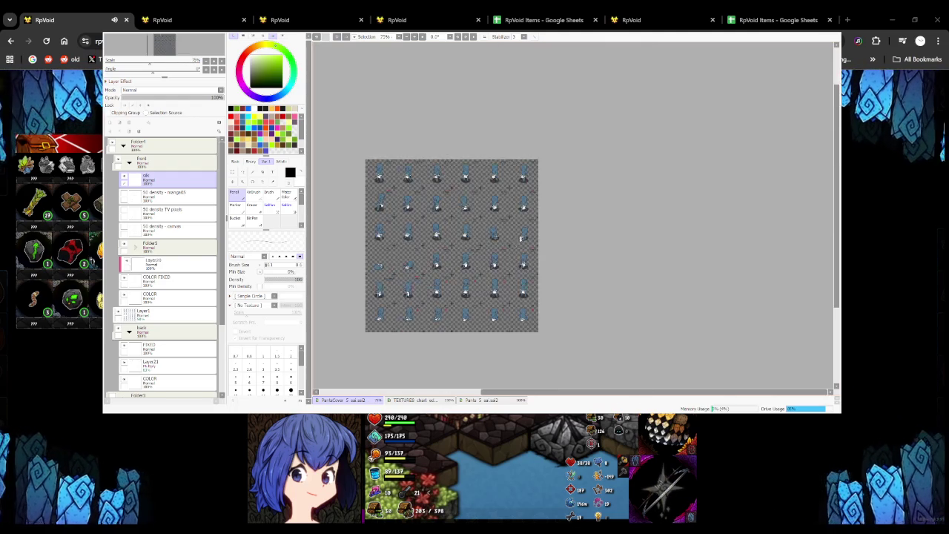
Paint over a stray dark stroke on a loincloth with white
{"action": "scroll", "coordinate": [544, 250], "scroll_direction": "up", "scroll_amount": 4}
{"action": "scroll", "coordinate": [544, 250], "scroll_direction": "up", "scroll_amount": 3}
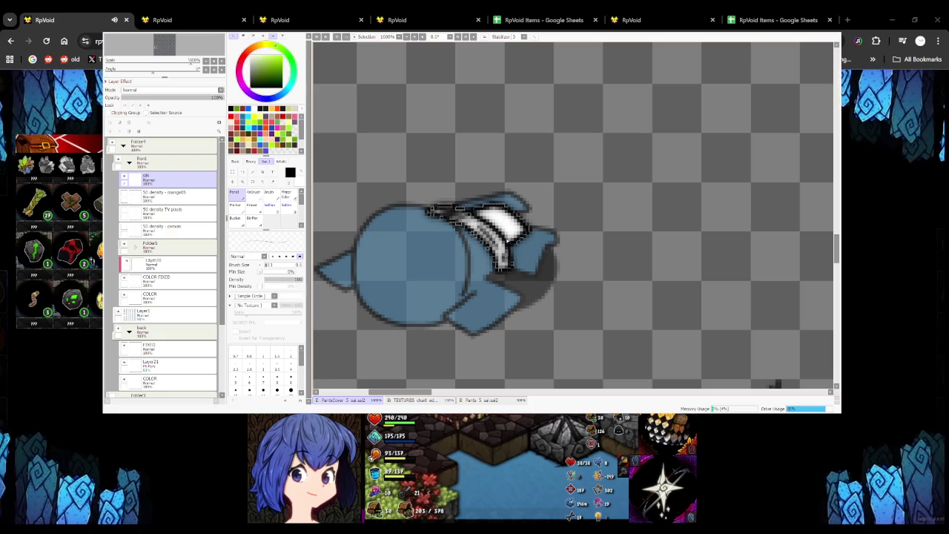
{"action": "scroll", "coordinate": [572, 239], "scroll_direction": "down", "scroll_amount": 2}
{"action": "scroll", "coordinate": [572, 239], "scroll_direction": "down", "scroll_amount": 5}
{"action": "scroll", "coordinate": [523, 232], "scroll_direction": "up", "scroll_amount": 3}
{"action": "scroll", "coordinate": [523, 233], "scroll_direction": "up", "scroll_amount": 2}
{"action": "scroll", "coordinate": [523, 233], "scroll_direction": "down", "scroll_amount": 3}
{"action": "scroll", "coordinate": [472, 216], "scroll_direction": "down", "scroll_amount": 3}
{"action": "scroll", "coordinate": [472, 217], "scroll_direction": "down", "scroll_amount": 2}
{"action": "scroll", "coordinate": [471, 217], "scroll_direction": "up", "scroll_amount": 3}
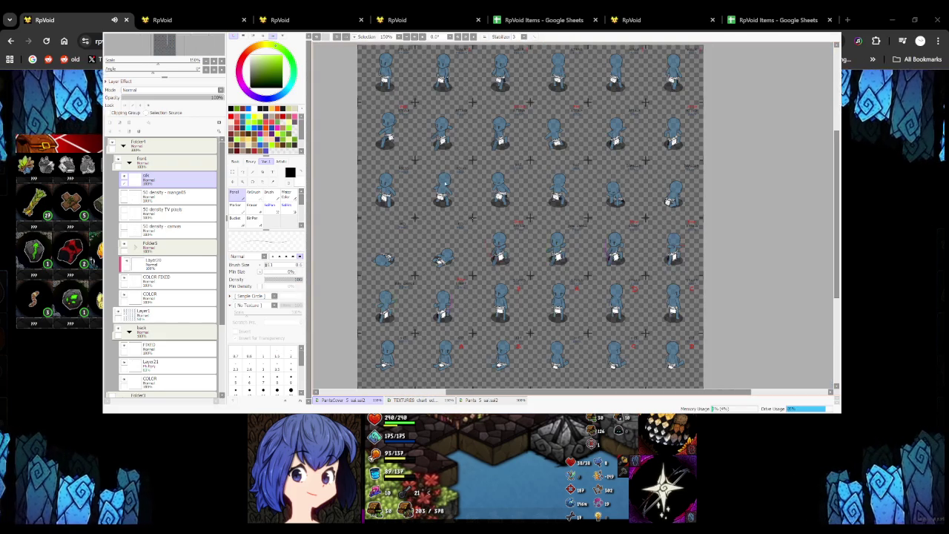
{"action": "scroll", "coordinate": [437, 264], "scroll_direction": "up", "scroll_amount": 3}
{"action": "scroll", "coordinate": [438, 263], "scroll_direction": "up", "scroll_amount": 2}
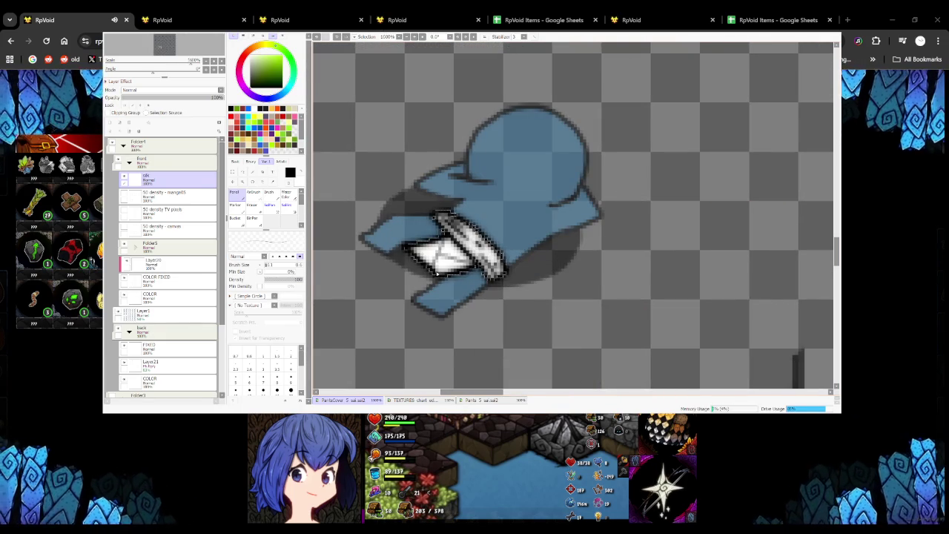
{"action": "scroll", "coordinate": [437, 272], "scroll_direction": "down", "scroll_amount": 3}
{"action": "scroll", "coordinate": [445, 253], "scroll_direction": "down", "scroll_amount": 2}
{"action": "scroll", "coordinate": [448, 237], "scroll_direction": "up", "scroll_amount": 2}
{"action": "scroll", "coordinate": [449, 234], "scroll_direction": "down", "scroll_amount": 1}
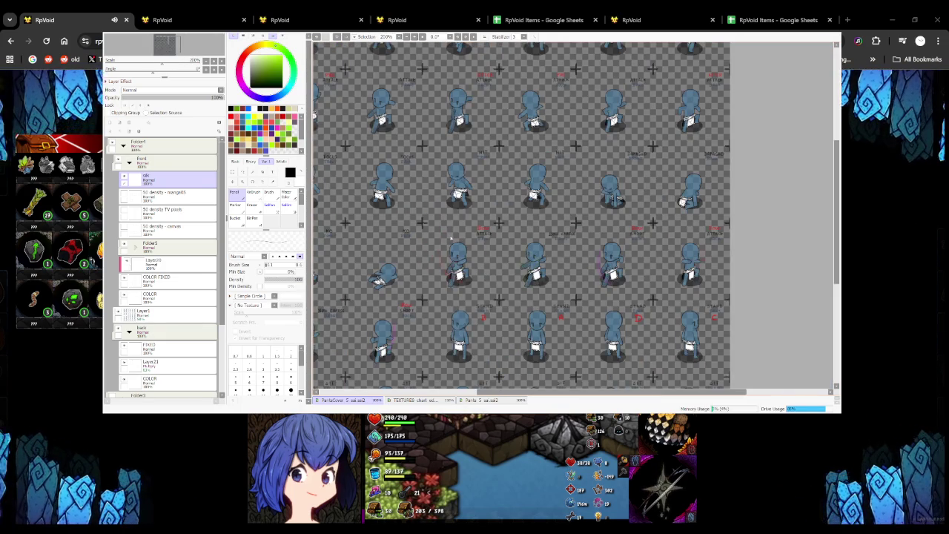
{"action": "scroll", "coordinate": [468, 282], "scroll_direction": "up", "scroll_amount": 3}
{"action": "scroll", "coordinate": [445, 245], "scroll_direction": "up", "scroll_amount": 1}
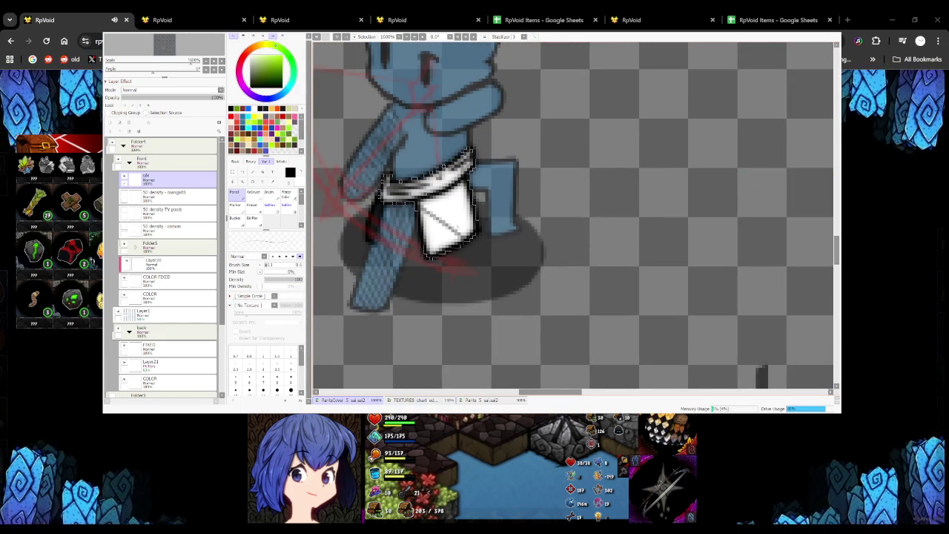
{"action": "left_click_drag", "start_coordinate": [451, 194], "coordinate": [458, 211]}
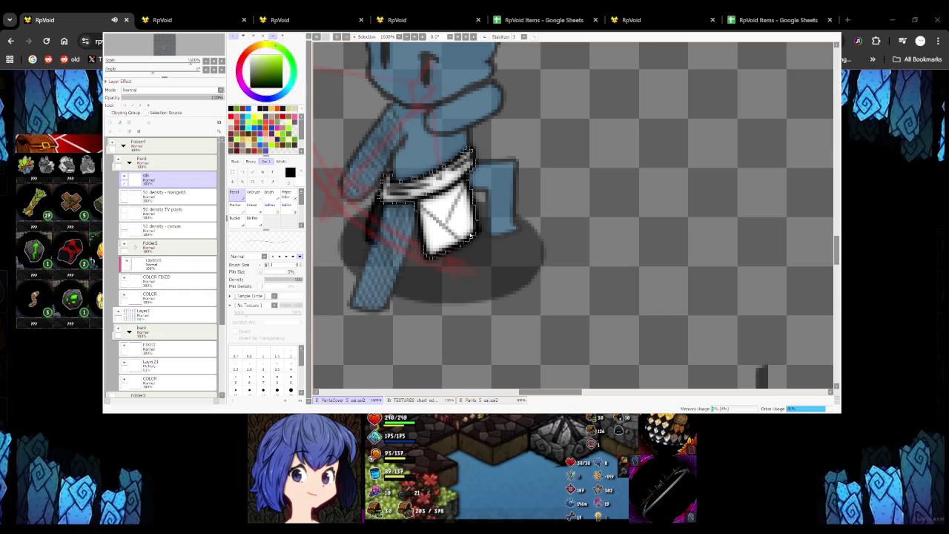
Draw two crossing diagonal fold lines on the loincloth
{"action": "scroll", "coordinate": [490, 201], "scroll_direction": "down", "scroll_amount": 2}
{"action": "scroll", "coordinate": [507, 208], "scroll_direction": "down", "scroll_amount": 2}
{"action": "scroll", "coordinate": [507, 208], "scroll_direction": "up", "scroll_amount": 3}
{"action": "scroll", "coordinate": [508, 207], "scroll_direction": "up", "scroll_amount": 2}
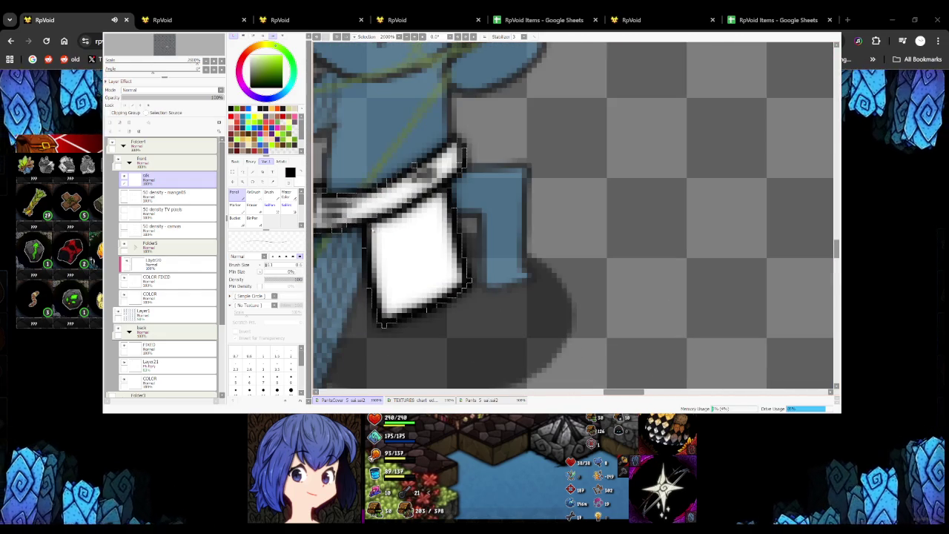
{"action": "left_click_drag", "start_coordinate": [371, 225], "coordinate": [445, 301]}
{"action": "left_click_drag", "start_coordinate": [445, 193], "coordinate": [412, 267]}
Draw a diagonal fold on the next loincloth, redrawn once at a new angle
{"action": "scroll", "coordinate": [457, 306], "scroll_direction": "down", "scroll_amount": 5}
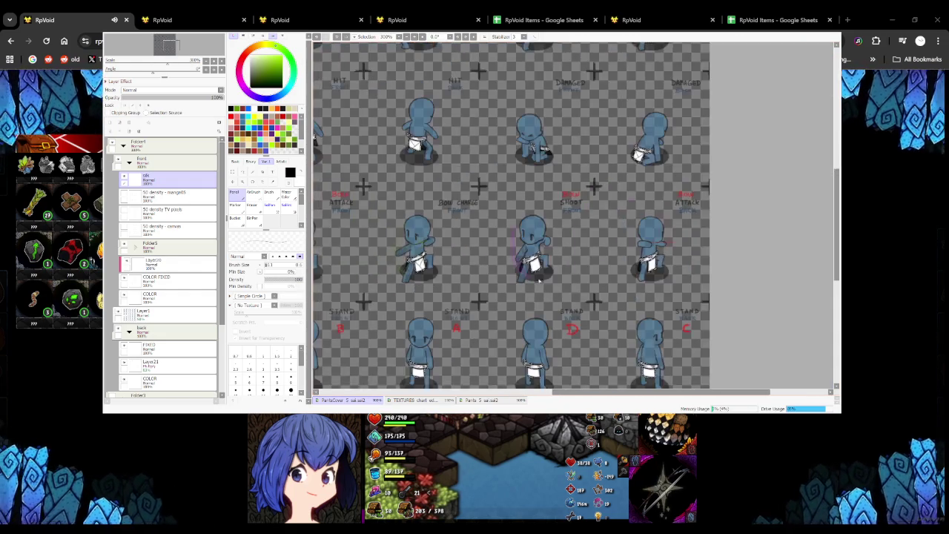
{"action": "scroll", "coordinate": [540, 195], "scroll_direction": "up", "scroll_amount": 5}
{"action": "left_click_drag", "start_coordinate": [478, 271], "coordinate": [536, 312]}
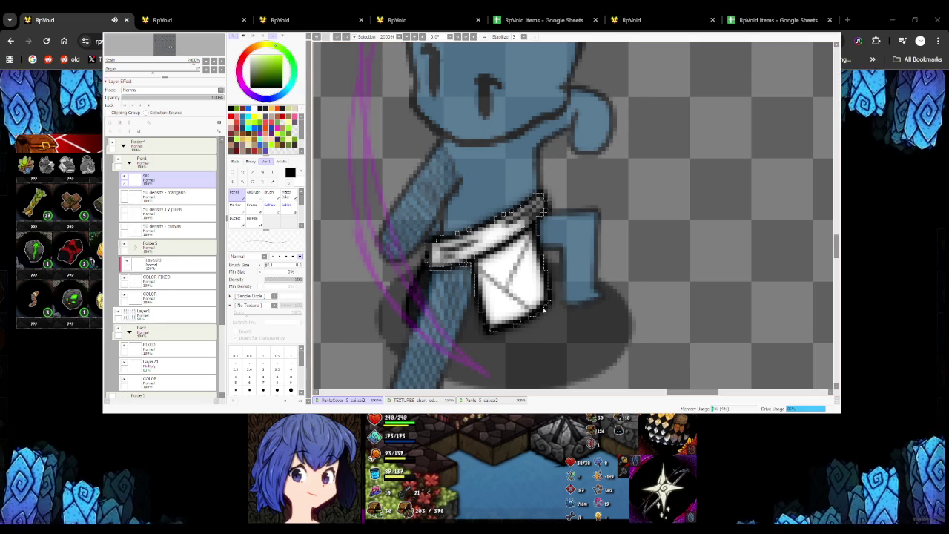
{"action": "scroll", "coordinate": [542, 197], "scroll_direction": "down", "scroll_amount": 5}
{"action": "scroll", "coordinate": [584, 269], "scroll_direction": "up", "scroll_amount": 2}
{"action": "scroll", "coordinate": [585, 268], "scroll_direction": "up", "scroll_amount": 1}
{"action": "scroll", "coordinate": [585, 289], "scroll_direction": "up", "scroll_amount": 2}
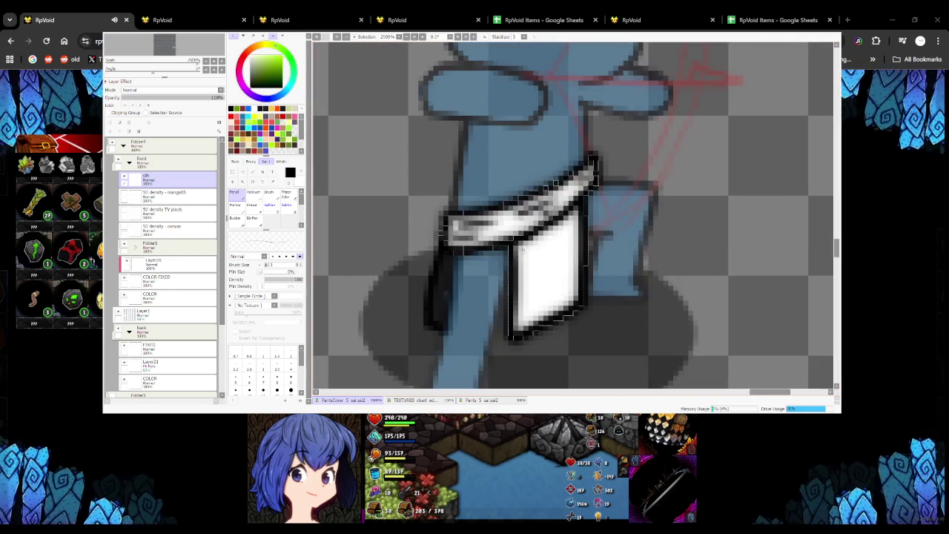
{"action": "key", "text": "ctrl+z"}
{"action": "left_click_drag", "start_coordinate": [519, 255], "coordinate": [562, 315]}
{"action": "left_click_drag", "start_coordinate": [577, 208], "coordinate": [537, 285]}
{"action": "key", "text": "ctrl+z"}
Replace crossed fold strokes with a single new diagonal fold on another loincloth
{"action": "scroll", "coordinate": [553, 286], "scroll_direction": "down", "scroll_amount": 1}
{"action": "scroll", "coordinate": [552, 286], "scroll_direction": "down", "scroll_amount": 3}
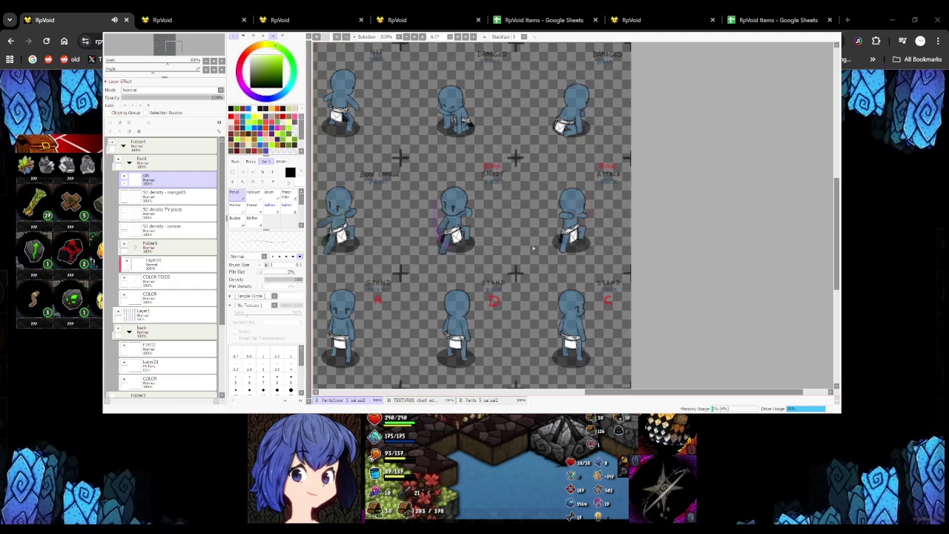
{"action": "scroll", "coordinate": [552, 285], "scroll_direction": "down", "scroll_amount": 1}
{"action": "scroll", "coordinate": [428, 222], "scroll_direction": "down", "scroll_amount": 1}
{"action": "scroll", "coordinate": [438, 215], "scroll_direction": "up", "scroll_amount": 3}
{"action": "scroll", "coordinate": [438, 215], "scroll_direction": "up", "scroll_amount": 3}
{"action": "mouse_move", "coordinate": [419, 200]}
{"action": "left_mouse_down"}
{"action": "mouse_move", "coordinate": [460, 248]}
{"action": "mouse_move", "coordinate": [471, 194]}
{"action": "left_mouse_up"}
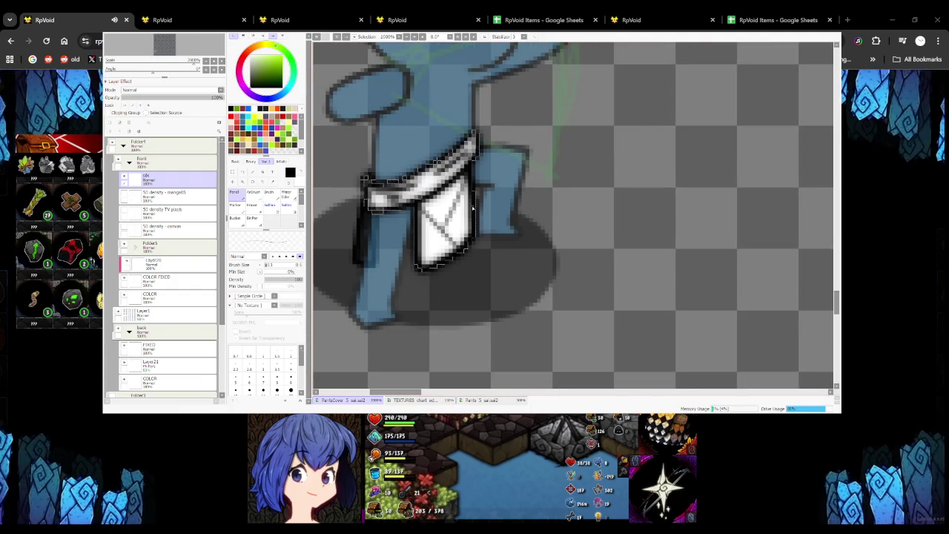
{"action": "scroll", "coordinate": [474, 206], "scroll_direction": "down", "scroll_amount": 3}
{"action": "scroll", "coordinate": [475, 206], "scroll_direction": "up", "scroll_amount": 4}
{"action": "key", "text": "ctrl+z"}
{"action": "key", "text": "ctrl+z"}
{"action": "mouse_move", "coordinate": [412, 244]}
{"action": "left_mouse_down"}
{"action": "mouse_move", "coordinate": [454, 293]}
{"action": "mouse_move", "coordinate": [472, 197]}
{"action": "left_mouse_up"}
{"action": "scroll", "coordinate": [476, 252], "scroll_direction": "down", "scroll_amount": 5}
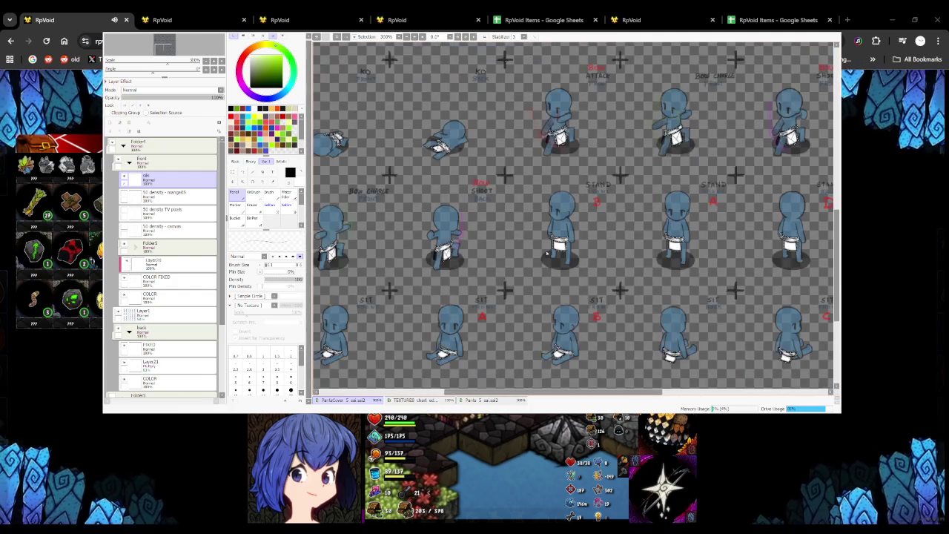
{"action": "scroll", "coordinate": [478, 248], "scroll_direction": "up", "scroll_amount": 3}
{"action": "scroll", "coordinate": [483, 241], "scroll_direction": "down", "scroll_amount": 4}
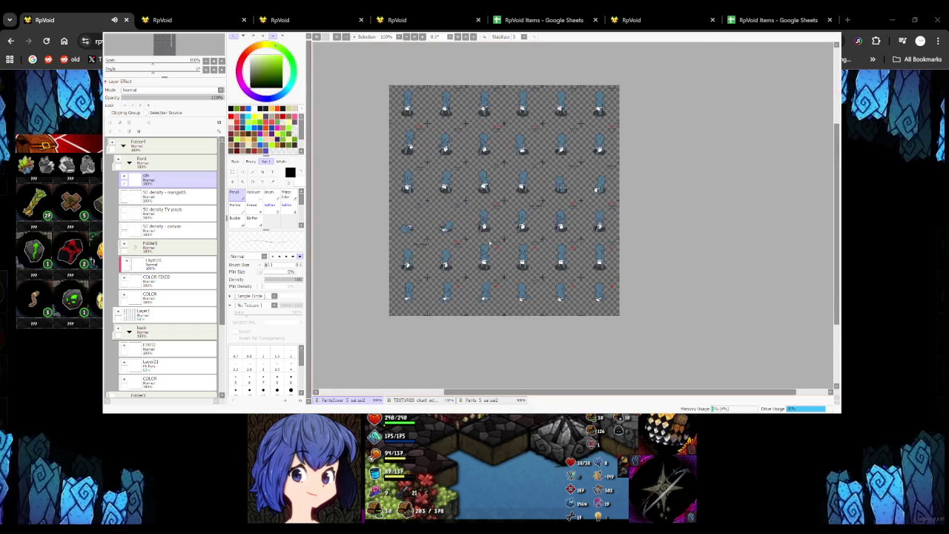
Draw a grey V-shaped fold on the first mannequin's loincloth
{"action": "scroll", "coordinate": [496, 264], "scroll_direction": "up", "scroll_amount": 4}
{"action": "scroll", "coordinate": [445, 267], "scroll_direction": "up", "scroll_amount": 2}
{"action": "left_click_drag", "start_coordinate": [367, 222], "coordinate": [404, 271]}
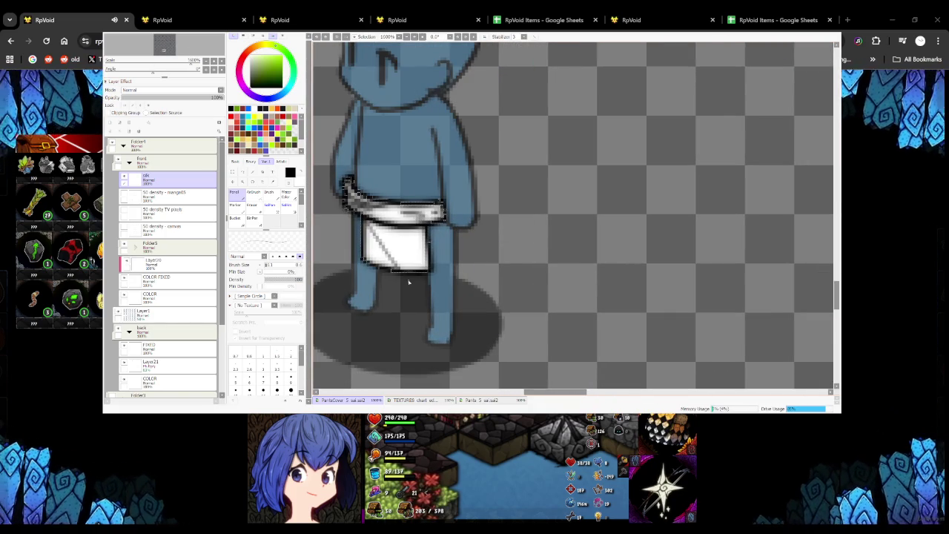
{"action": "scroll", "coordinate": [419, 273], "scroll_direction": "down", "scroll_amount": 4}
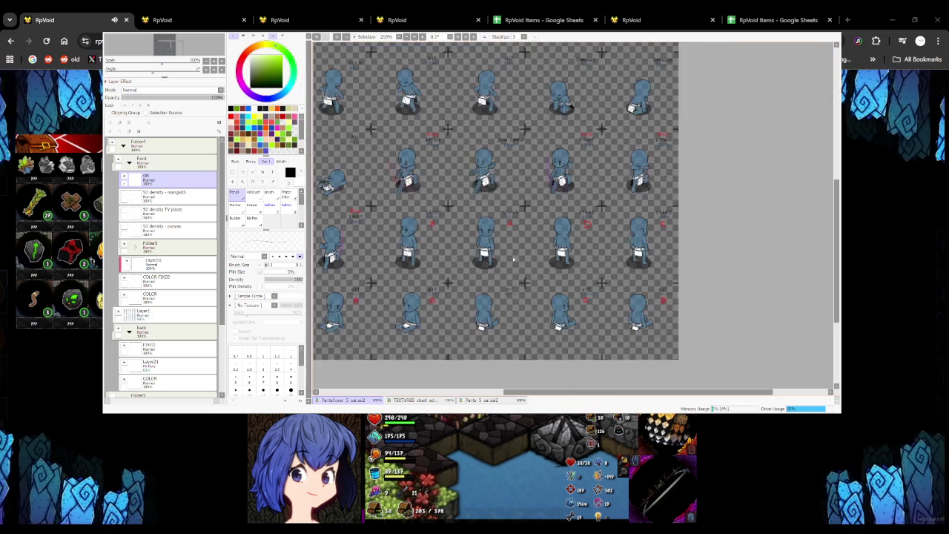
{"action": "scroll", "coordinate": [445, 223], "scroll_direction": "up", "scroll_amount": 4}
{"action": "scroll", "coordinate": [482, 245], "scroll_direction": "down", "scroll_amount": 4}
{"action": "scroll", "coordinate": [445, 222], "scroll_direction": "up", "scroll_amount": 4}
{"action": "scroll", "coordinate": [385, 235], "scroll_direction": "up", "scroll_amount": 2}
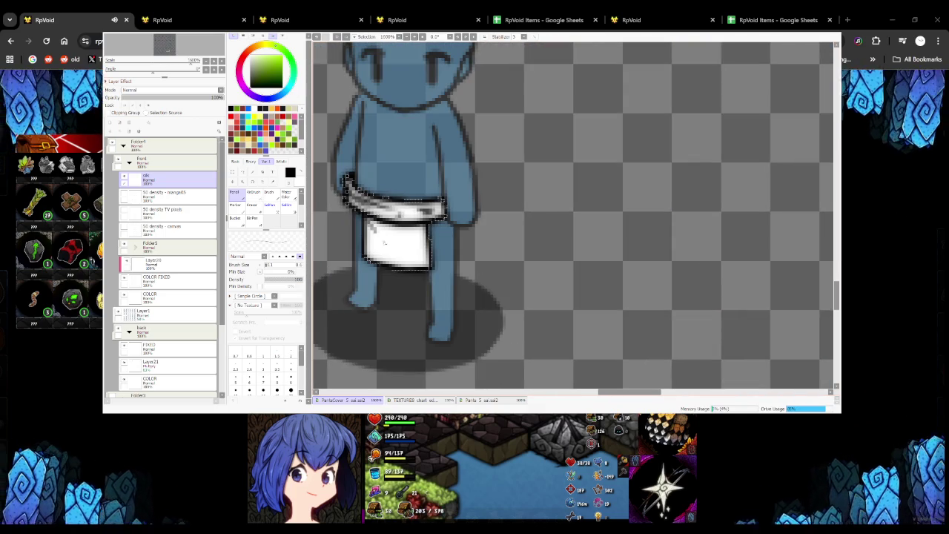
{"action": "left_click_drag", "start_coordinate": [428, 226], "coordinate": [388, 251]}
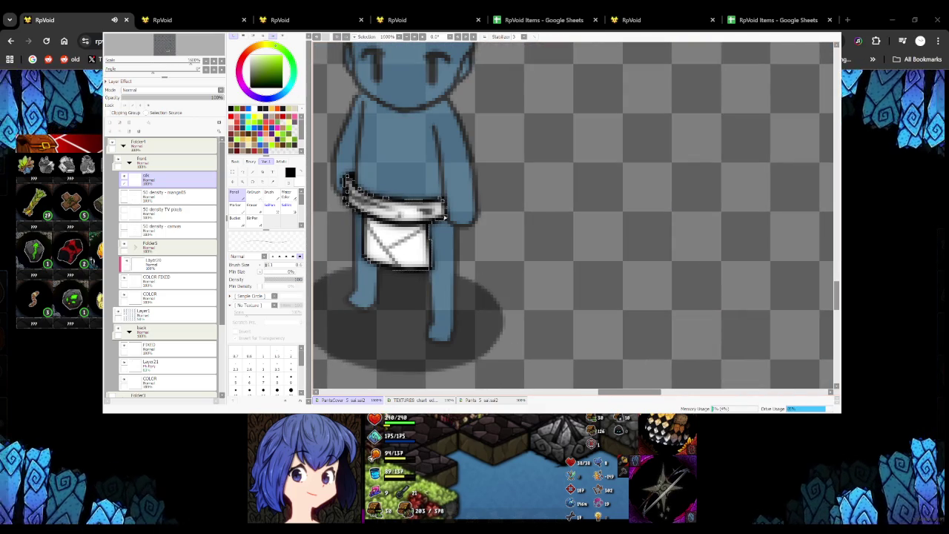
Replace the next loincloth's single diagonal fold with a V-shaped fold
{"action": "scroll", "coordinate": [427, 263], "scroll_direction": "down", "scroll_amount": 2}
{"action": "scroll", "coordinate": [427, 264], "scroll_direction": "down", "scroll_amount": 2}
{"action": "scroll", "coordinate": [412, 196], "scroll_direction": "up", "scroll_amount": 3}
{"action": "scroll", "coordinate": [413, 195], "scroll_direction": "up", "scroll_amount": 1}
{"action": "mouse_move", "coordinate": [446, 191]}
{"action": "left_mouse_down"}
{"action": "mouse_move", "coordinate": [407, 232]}
{"action": "mouse_move", "coordinate": [381, 184]}
{"action": "left_mouse_up"}
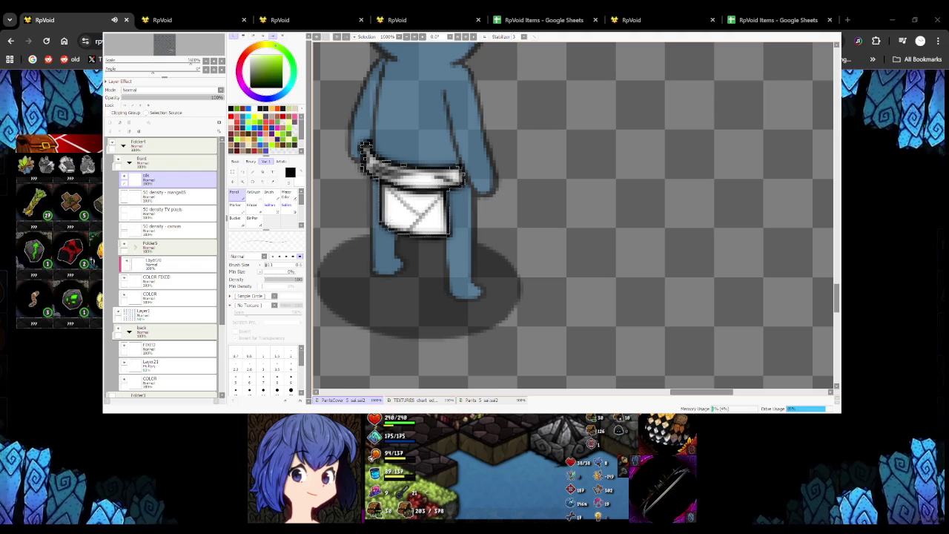
{"action": "scroll", "coordinate": [366, 146], "scroll_direction": "down", "scroll_amount": 1}
{"action": "scroll", "coordinate": [366, 147], "scroll_direction": "down", "scroll_amount": 1}
{"action": "scroll", "coordinate": [515, 259], "scroll_direction": "up", "scroll_amount": 2}
{"action": "scroll", "coordinate": [515, 259], "scroll_direction": "up", "scroll_amount": 1}
{"action": "key", "text": "ctrl+z"}
{"action": "left_click_drag", "start_coordinate": [556, 215], "coordinate": [522, 249]}
{"action": "left_click_drag", "start_coordinate": [494, 206], "coordinate": [528, 239]}
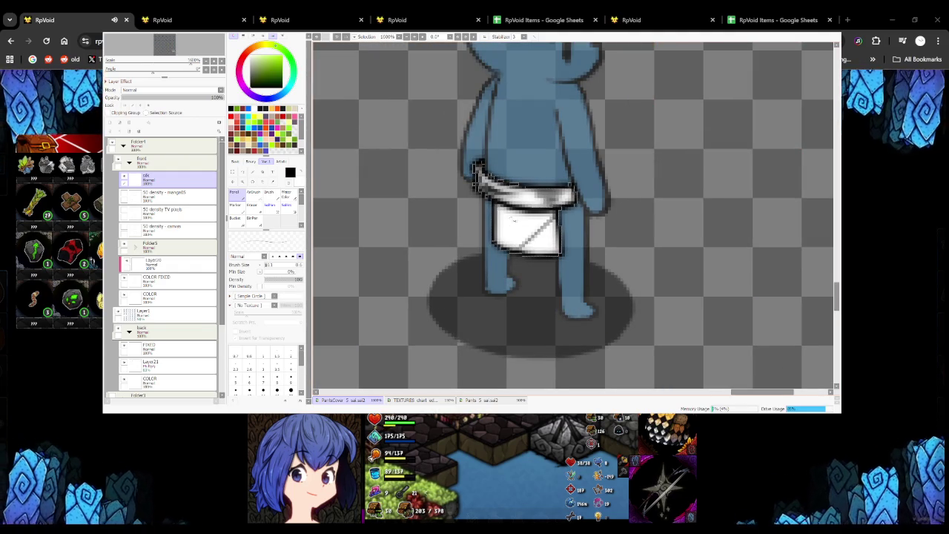
Shade across a white loincloth patch and add a dark grey fold line
{"action": "scroll", "coordinate": [479, 167], "scroll_direction": "down", "scroll_amount": 5}
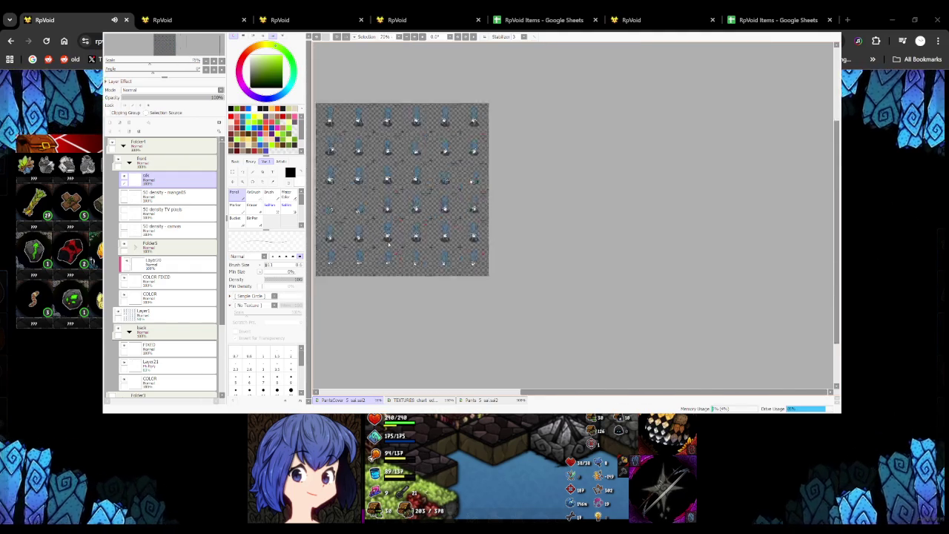
{"action": "scroll", "coordinate": [445, 160], "scroll_direction": "up", "scroll_amount": 3}
{"action": "scroll", "coordinate": [445, 160], "scroll_direction": "up", "scroll_amount": 3}
{"action": "scroll", "coordinate": [445, 160], "scroll_direction": "up", "scroll_amount": 4}
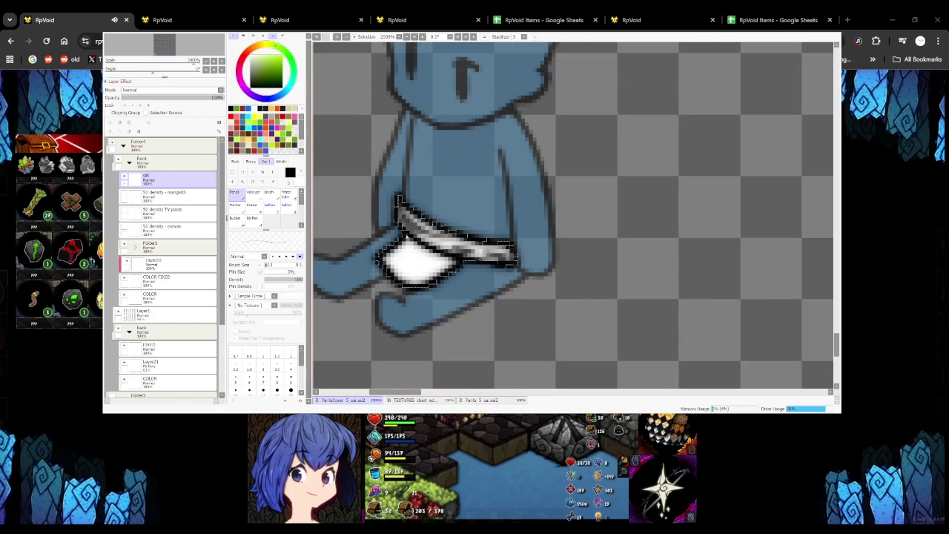
{"action": "left_click_drag", "start_coordinate": [404, 265], "coordinate": [459, 261]}
{"action": "left_click_drag", "start_coordinate": [409, 286], "coordinate": [440, 275]}
{"action": "scroll", "coordinate": [440, 275], "scroll_direction": "down", "scroll_amount": 5}
{"action": "scroll", "coordinate": [522, 255], "scroll_direction": "up", "scroll_amount": 6}
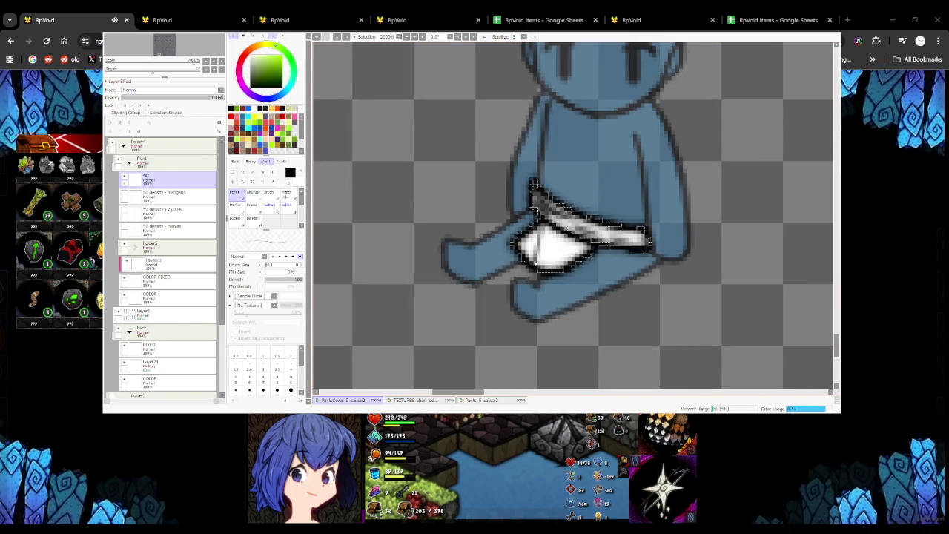
{"action": "scroll", "coordinate": [545, 270], "scroll_direction": "down", "scroll_amount": 5}
{"action": "scroll", "coordinate": [464, 263], "scroll_direction": "up", "scroll_amount": 3}
{"action": "scroll", "coordinate": [475, 193], "scroll_direction": "up", "scroll_amount": 2}
{"action": "scroll", "coordinate": [482, 141], "scroll_direction": "up", "scroll_amount": 1}
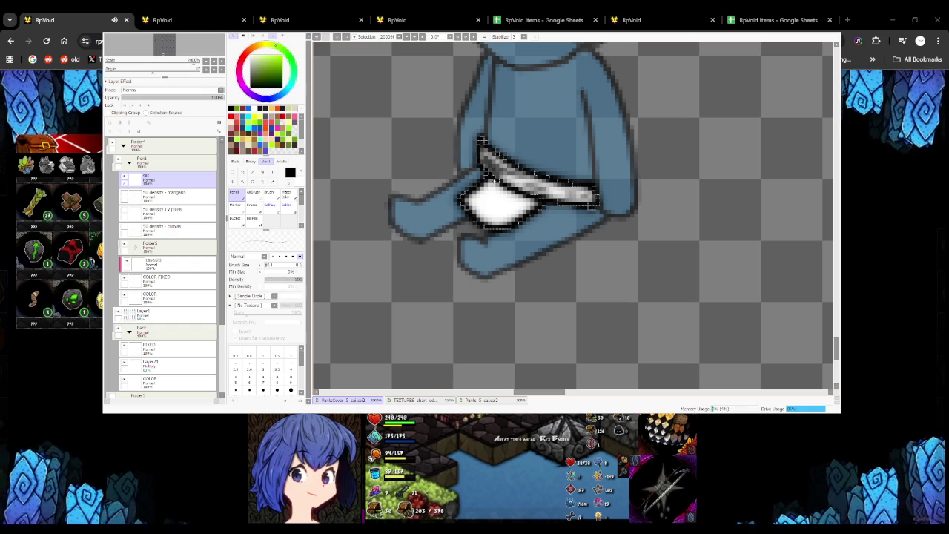
{"action": "left_click_drag", "start_coordinate": [486, 199], "coordinate": [540, 210]}
Redraw fold lines on another figure's loincloth and shade the white cloth on the next sprite
{"action": "scroll", "coordinate": [482, 139], "scroll_direction": "down", "scroll_amount": 5}
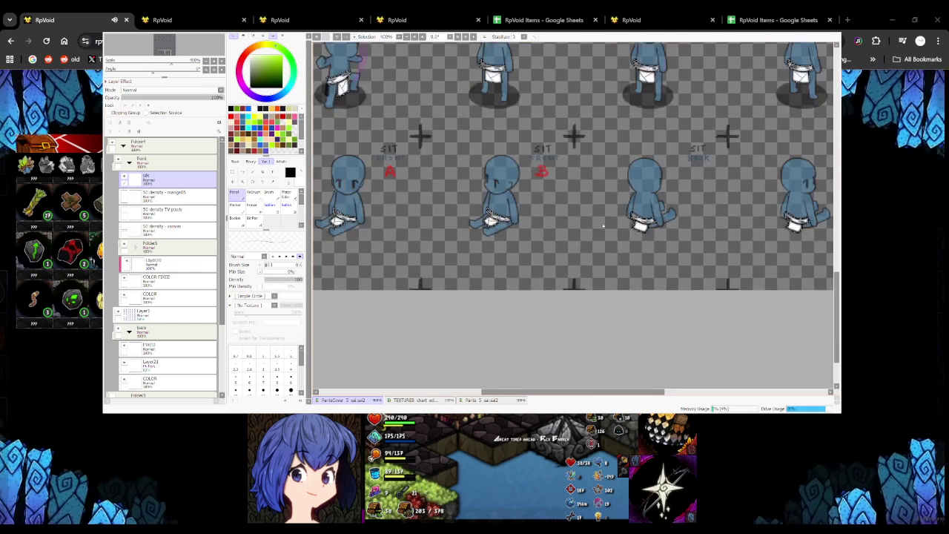
{"action": "scroll", "coordinate": [519, 185], "scroll_direction": "up", "scroll_amount": 4}
{"action": "scroll", "coordinate": [520, 186], "scroll_direction": "down", "scroll_amount": 4}
{"action": "scroll", "coordinate": [545, 164], "scroll_direction": "up", "scroll_amount": 5}
{"action": "left_click_drag", "start_coordinate": [557, 242], "coordinate": [620, 224]}
{"action": "key", "text": "ctrl+z"}
{"action": "left_click_drag", "start_coordinate": [570, 247], "coordinate": [620, 225]}
{"action": "scroll", "coordinate": [547, 206], "scroll_direction": "down", "scroll_amount": 1}
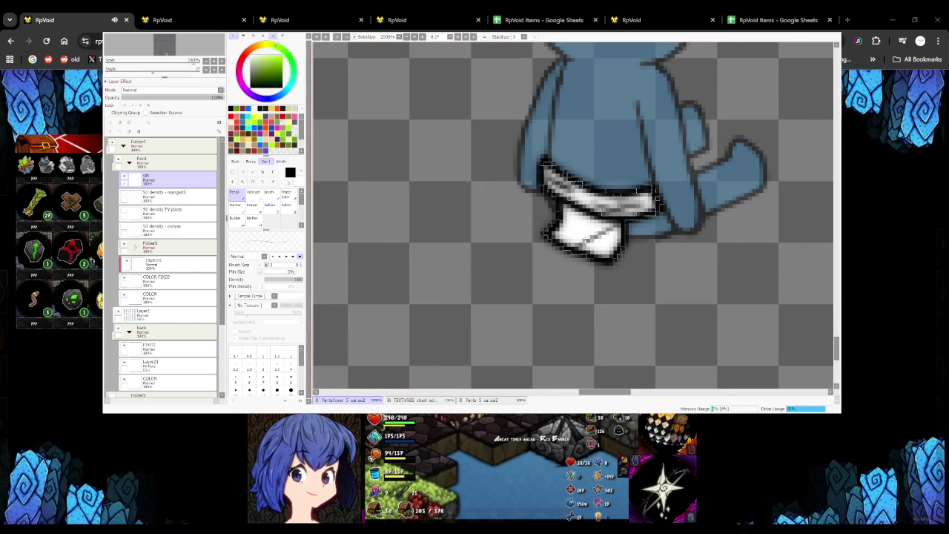
{"action": "scroll", "coordinate": [502, 230], "scroll_direction": "down", "scroll_amount": 3}
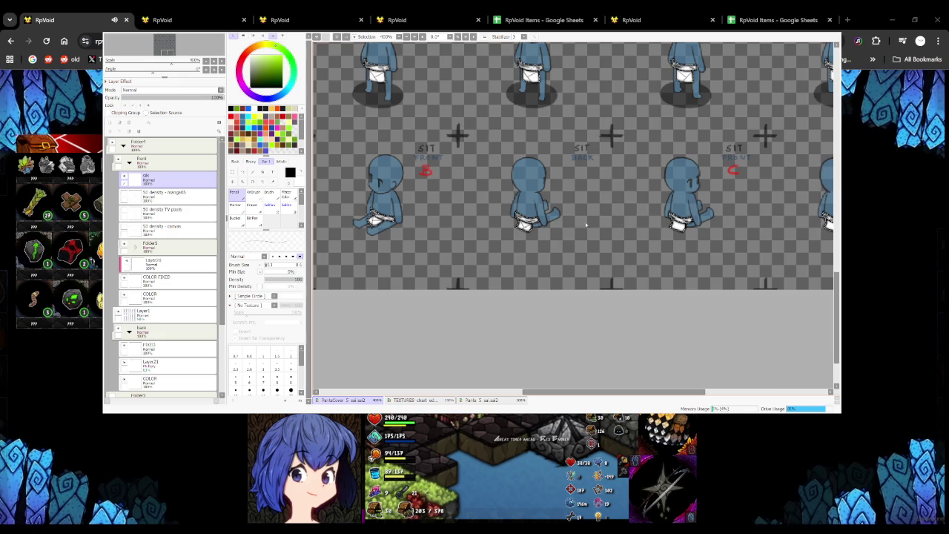
{"action": "scroll", "coordinate": [608, 225], "scroll_direction": "down", "scroll_amount": 2}
{"action": "scroll", "coordinate": [519, 237], "scroll_direction": "down", "scroll_amount": 2}
{"action": "scroll", "coordinate": [460, 252], "scroll_direction": "up", "scroll_amount": 3}
{"action": "scroll", "coordinate": [401, 275], "scroll_direction": "down", "scroll_amount": 2}
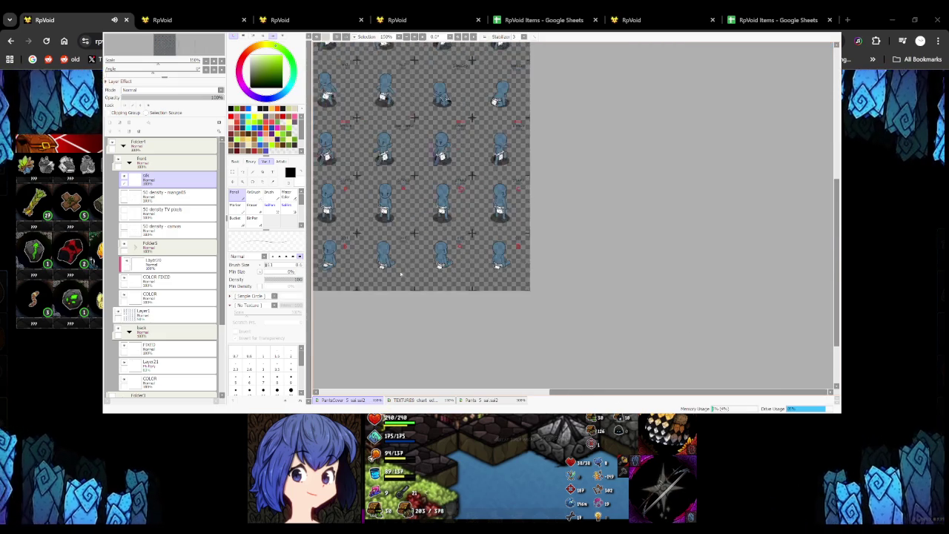
{"action": "scroll", "coordinate": [402, 274], "scroll_direction": "up", "scroll_amount": 3}
{"action": "scroll", "coordinate": [475, 278], "scroll_direction": "up", "scroll_amount": 3}
{"action": "left_click_drag", "start_coordinate": [483, 268], "coordinate": [527, 253]}
Bring up the TEXTURES chart document
{"action": "scroll", "coordinate": [472, 240], "scroll_direction": "down", "scroll_amount": 3}
{"action": "scroll", "coordinate": [507, 242], "scroll_direction": "up", "scroll_amount": 4}
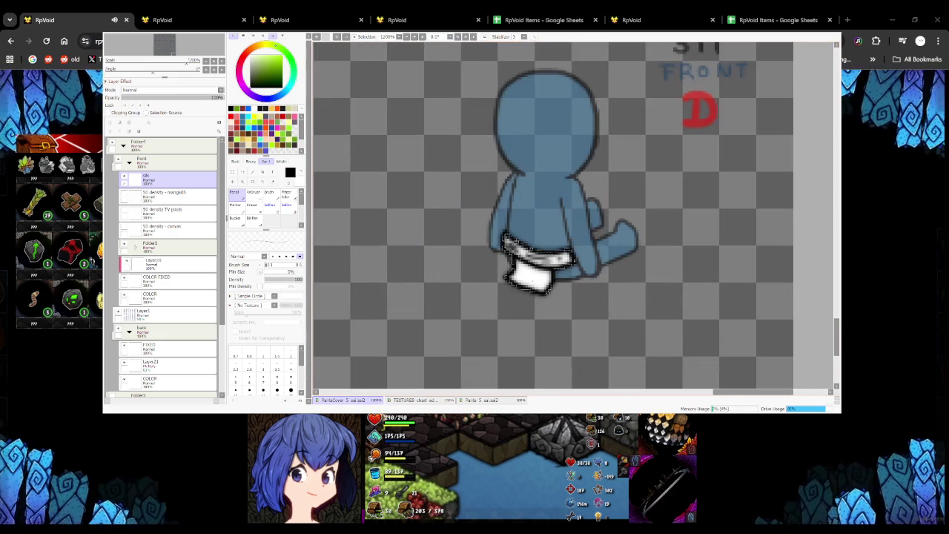
{"action": "scroll", "coordinate": [505, 241], "scroll_direction": "down", "scroll_amount": 2}
{"action": "scroll", "coordinate": [445, 207], "scroll_direction": "down", "scroll_amount": 3}
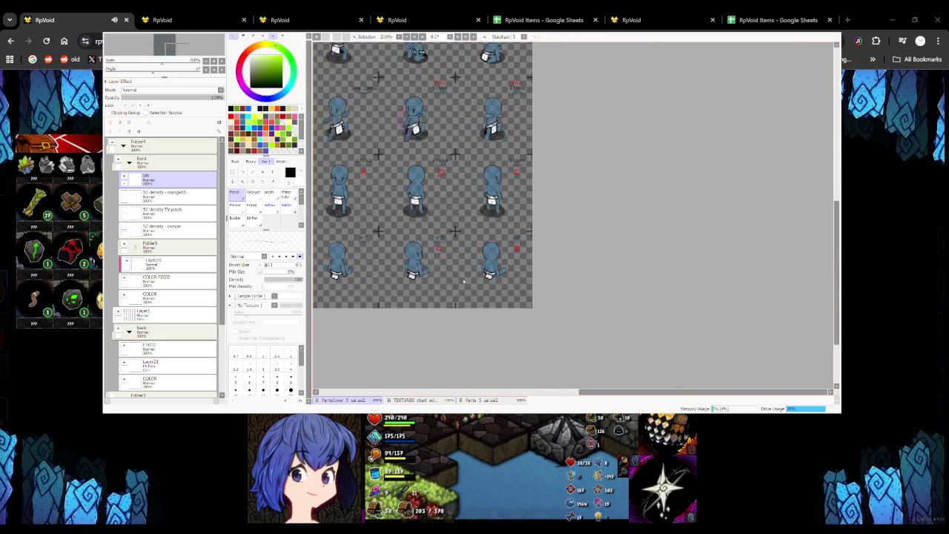
{"action": "scroll", "coordinate": [361, 149], "scroll_direction": "down", "scroll_amount": 2}
{"action": "scroll", "coordinate": [360, 149], "scroll_direction": "up", "scroll_amount": 1}
{"action": "scroll", "coordinate": [323, 142], "scroll_direction": "up", "scroll_amount": 2}
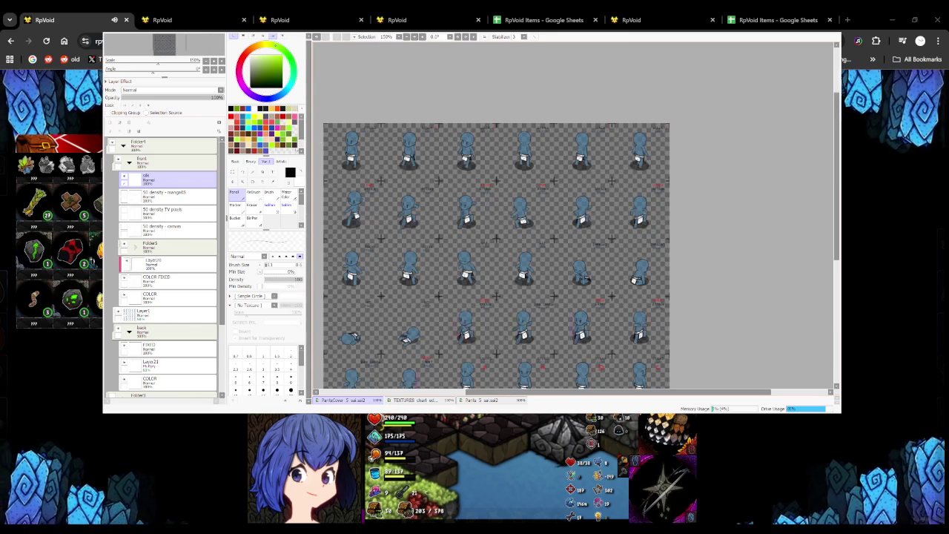
{"action": "left_click", "coordinate": [445, 401]}
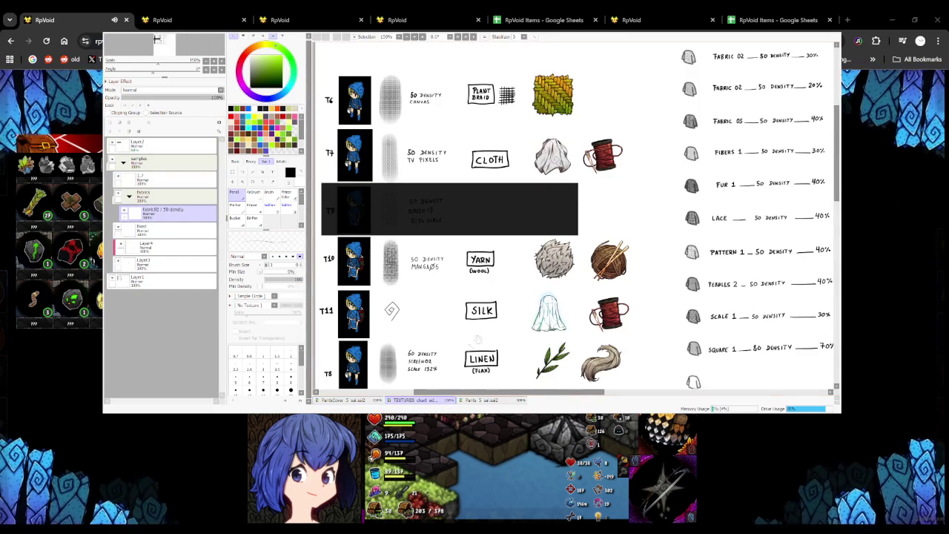
Add a new layer in the sprite sheet's Front folder, checking it against the textures chart
{"action": "scroll", "coordinate": [470, 343], "scroll_direction": "down", "scroll_amount": 1}
{"action": "scroll", "coordinate": [474, 326], "scroll_direction": "down", "scroll_amount": 1}
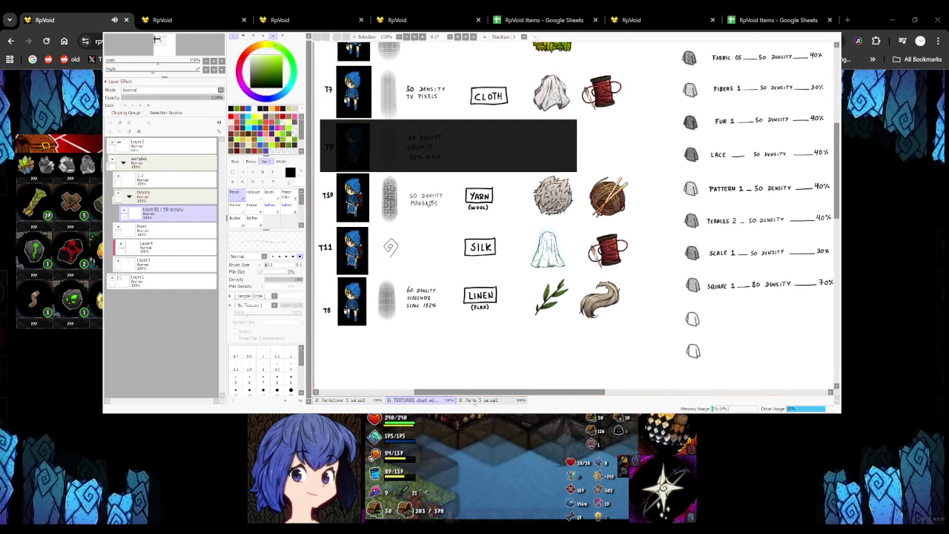
{"action": "key", "text": "ctrl+Tab"}
{"action": "key", "text": "ctrl+Tab"}
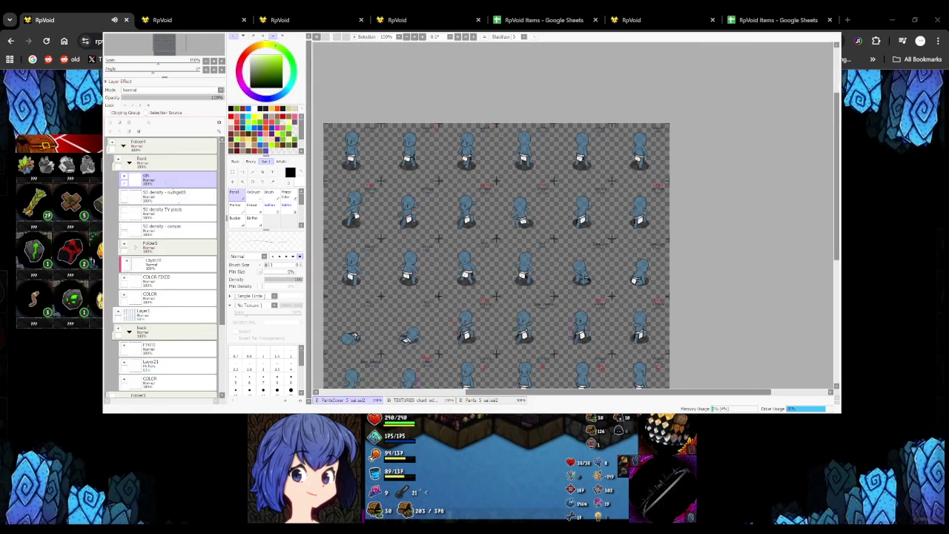
{"action": "left_click", "coordinate": [122, 122]}
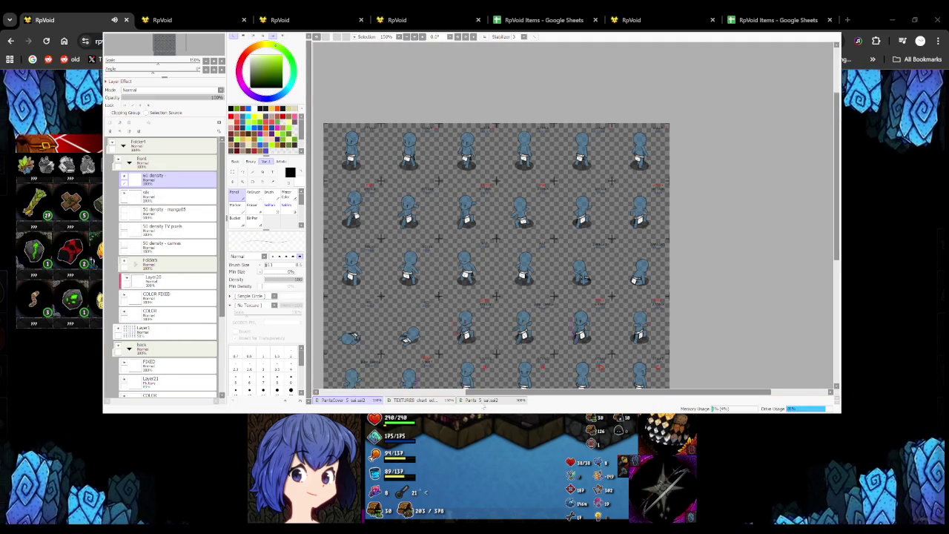
{"action": "left_click", "coordinate": [472, 400]}
{"action": "left_click", "coordinate": [413, 399]}
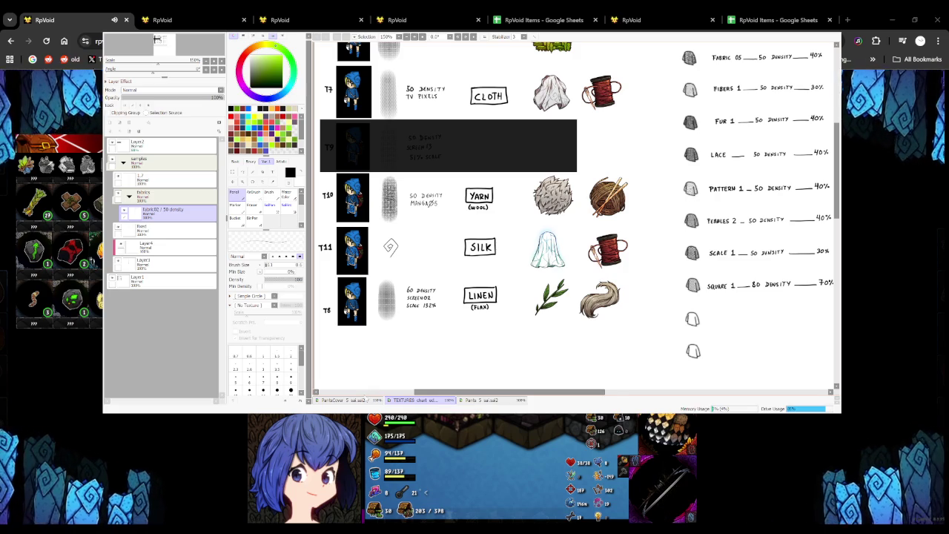
{"action": "left_click", "coordinate": [365, 400]}
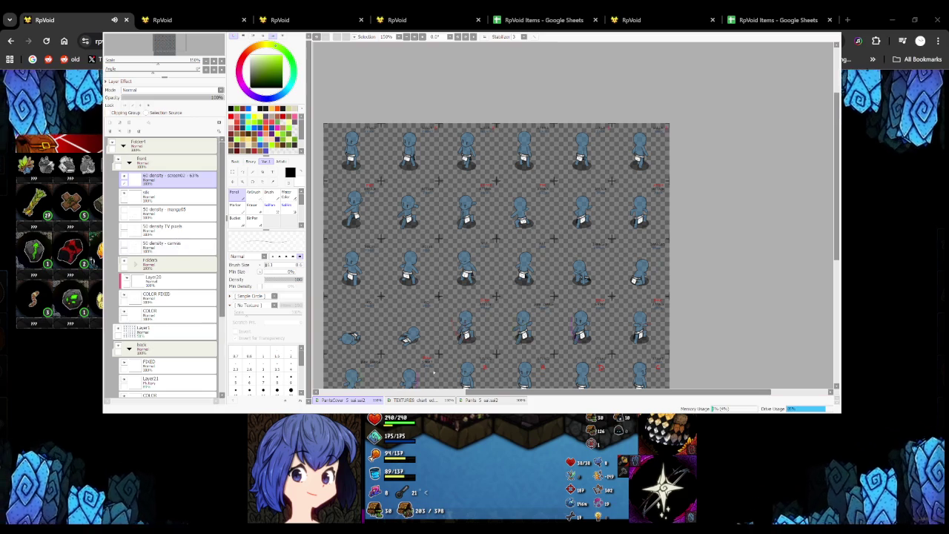
{"action": "left_click", "coordinate": [470, 399]}
{"action": "left_click", "coordinate": [393, 400]}
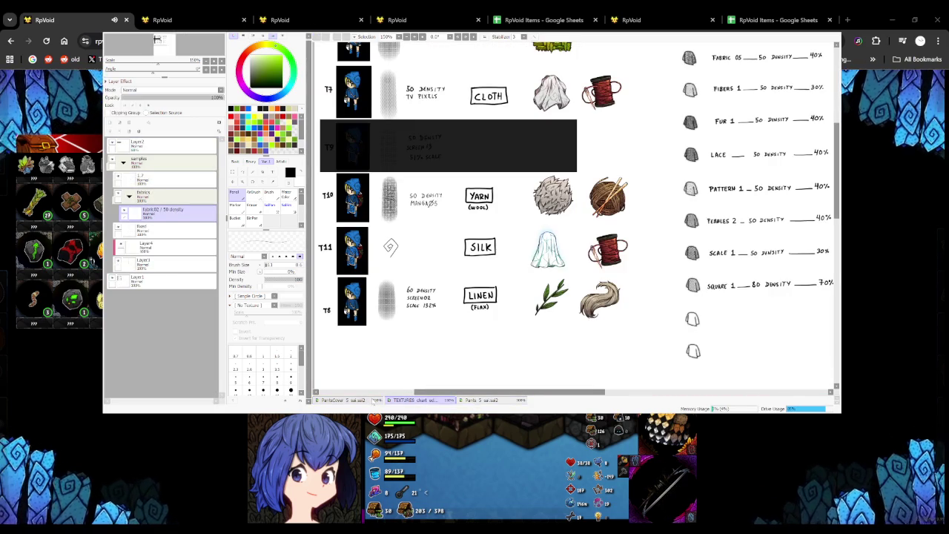
{"action": "left_click", "coordinate": [367, 400]}
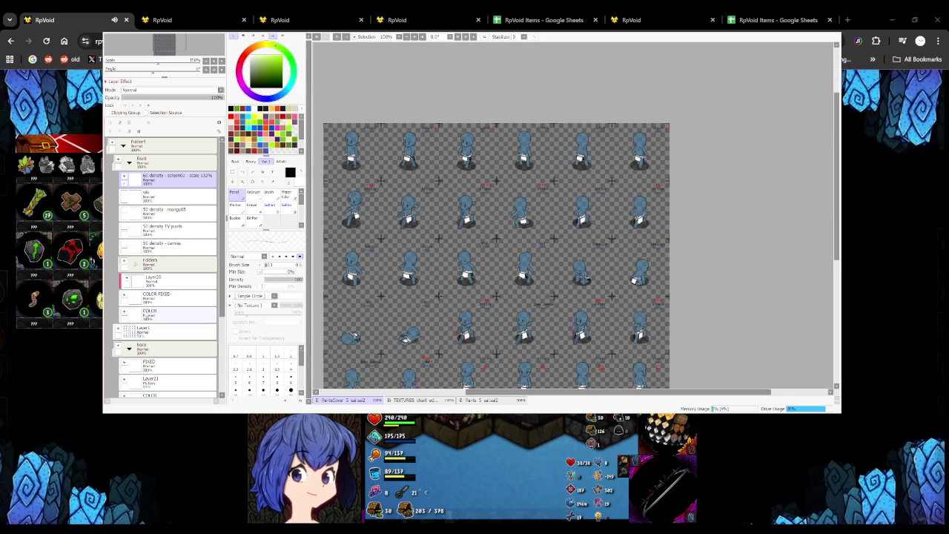
Paint over the loincloths with a large brush at density 60 using the Screen 02 texture
{"action": "left_click", "coordinate": [284, 279]}
{"action": "left_click", "coordinate": [288, 278]}
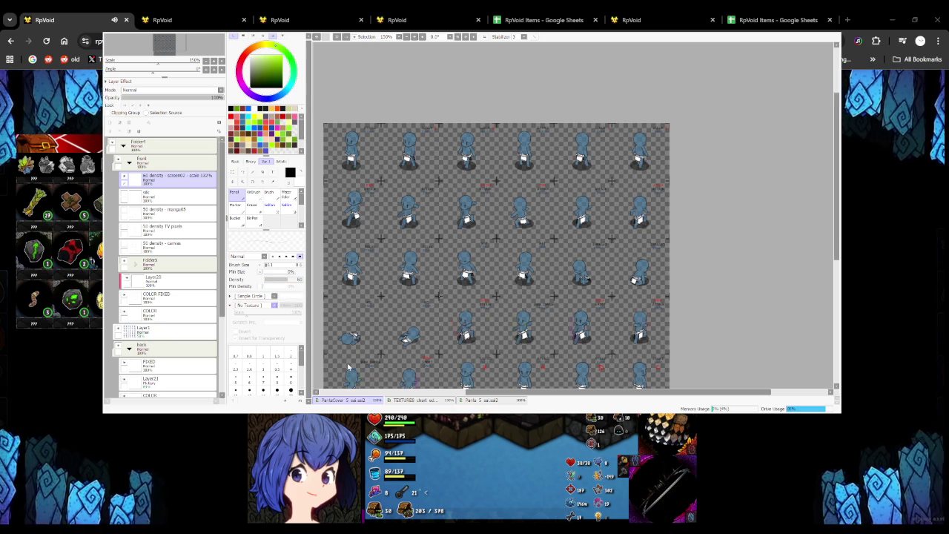
{"action": "left_click", "coordinate": [253, 305]}
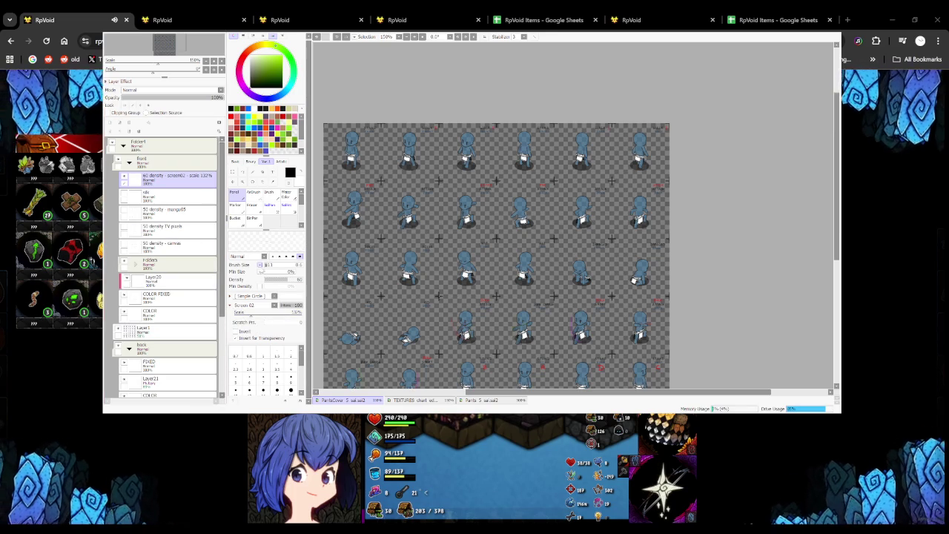
{"action": "left_click_drag", "start_coordinate": [438, 295], "coordinate": [379, 249]}
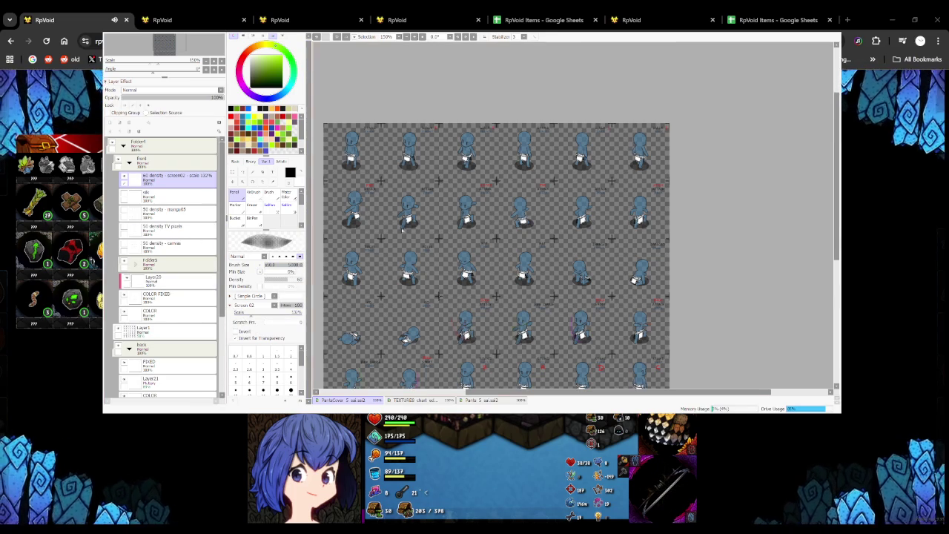
{"action": "scroll", "coordinate": [430, 182], "scroll_direction": "down", "scroll_amount": 7}
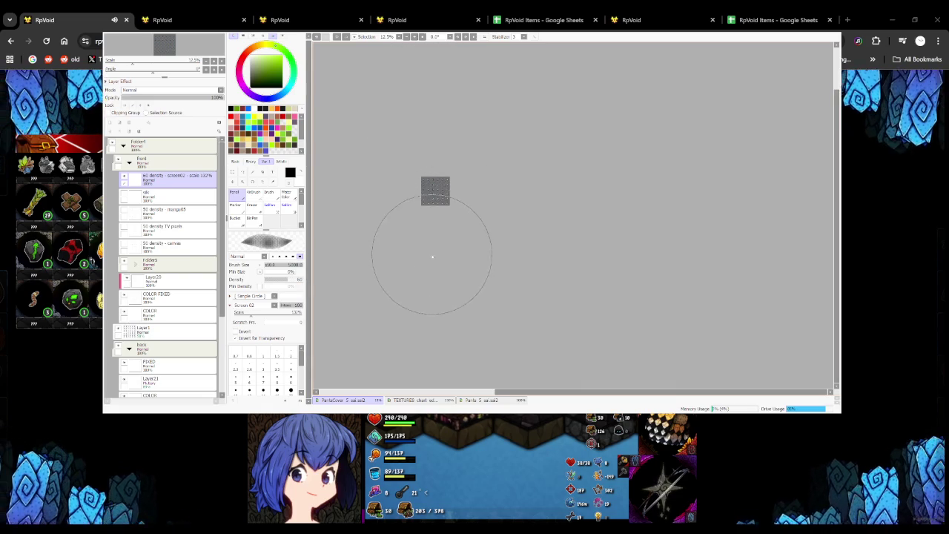
{"action": "scroll", "coordinate": [428, 191], "scroll_direction": "up", "scroll_amount": 2}
{"action": "scroll", "coordinate": [428, 191], "scroll_direction": "up", "scroll_amount": 6}
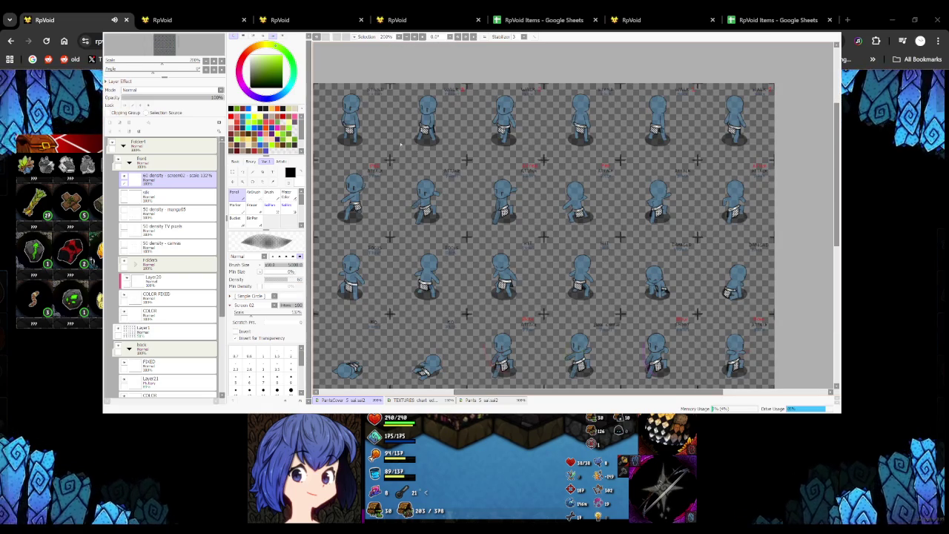
{"action": "left_click", "coordinate": [266, 265]}
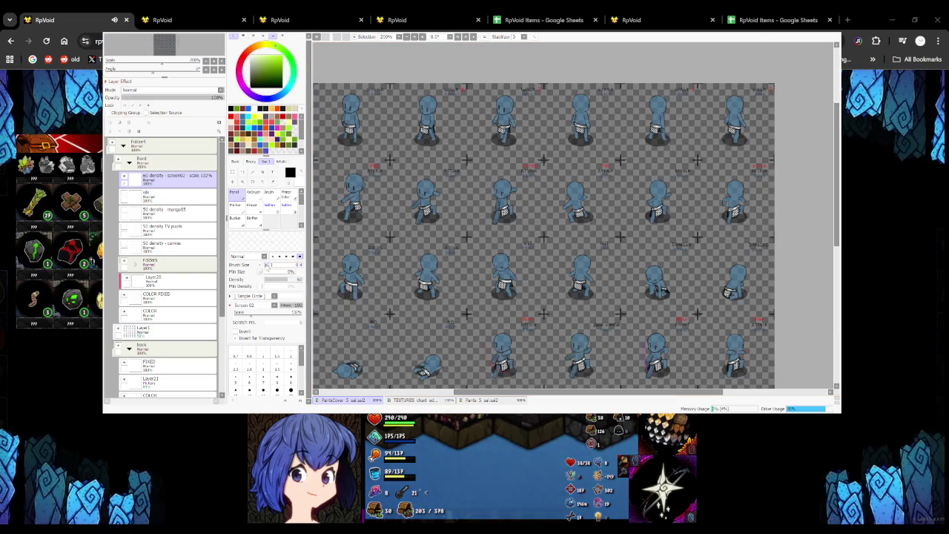
{"action": "scroll", "coordinate": [436, 251], "scroll_direction": "down", "scroll_amount": 2}
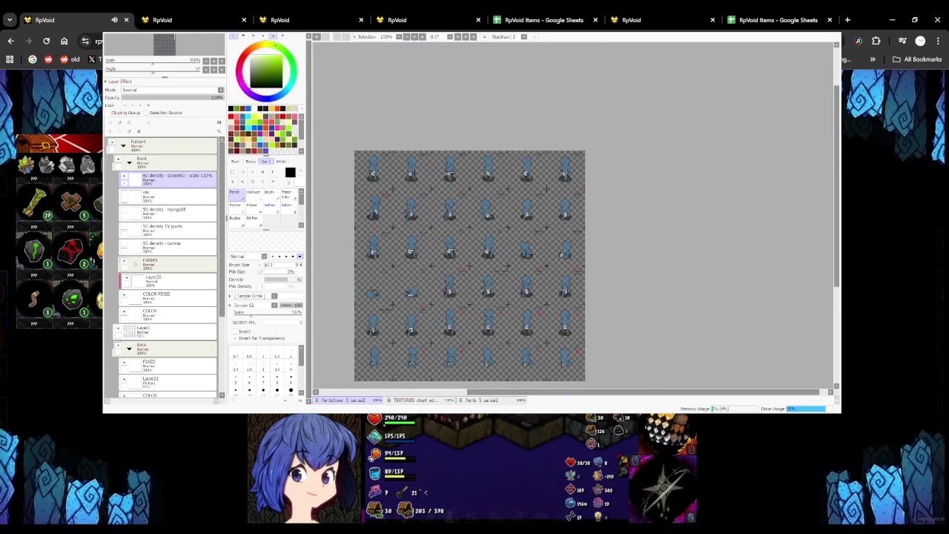
{"action": "key", "text": "ctrl+5"}
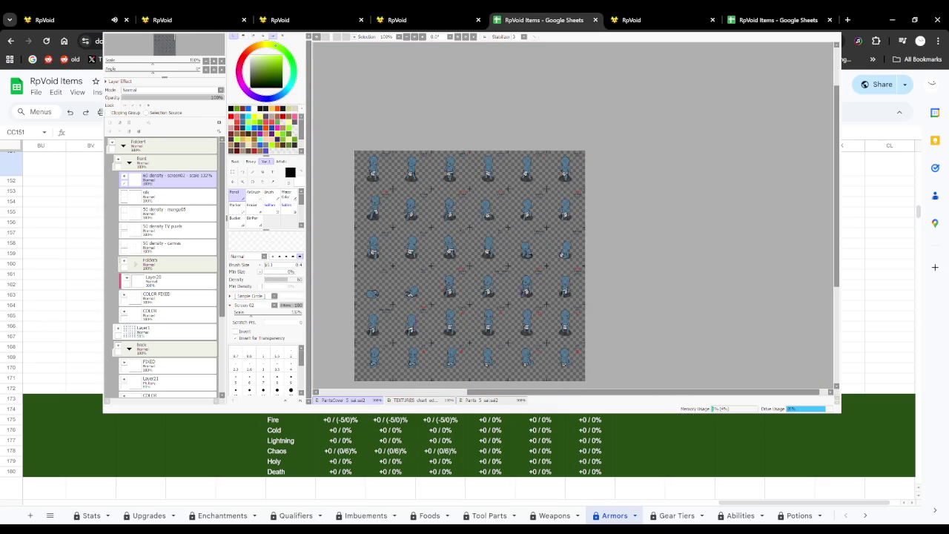
{"action": "left_click", "coordinate": [414, 400]}
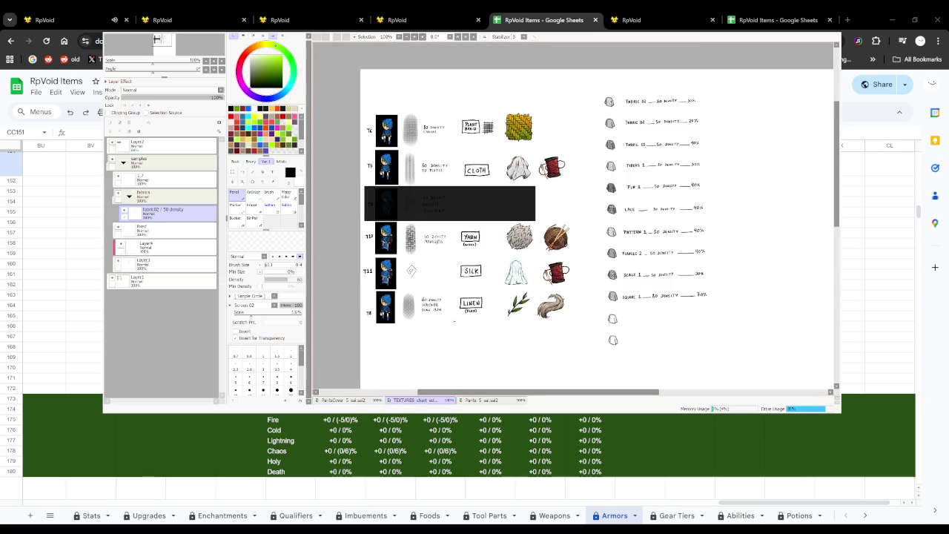
{"action": "scroll", "coordinate": [158, 39], "scroll_direction": "up", "scroll_amount": 3}
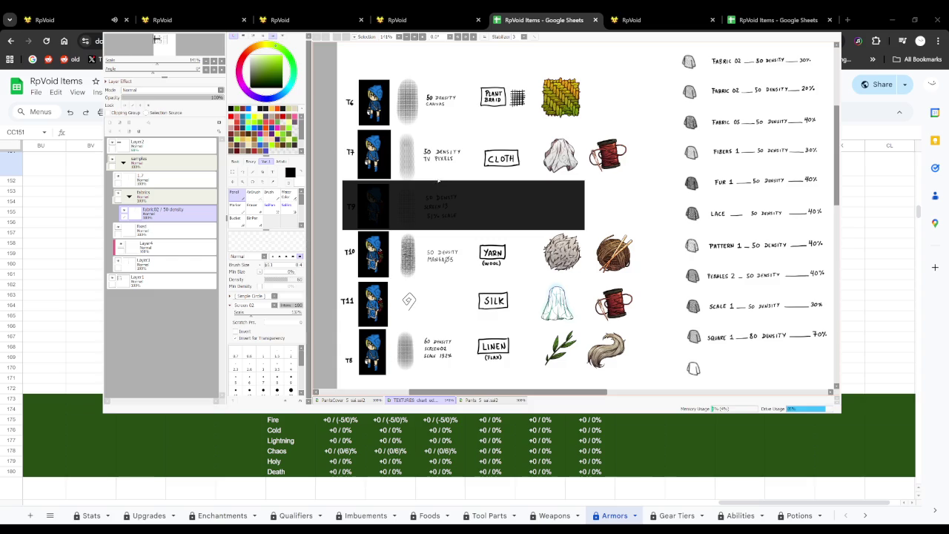
{"action": "scroll", "coordinate": [157, 39], "scroll_direction": "down", "scroll_amount": 3}
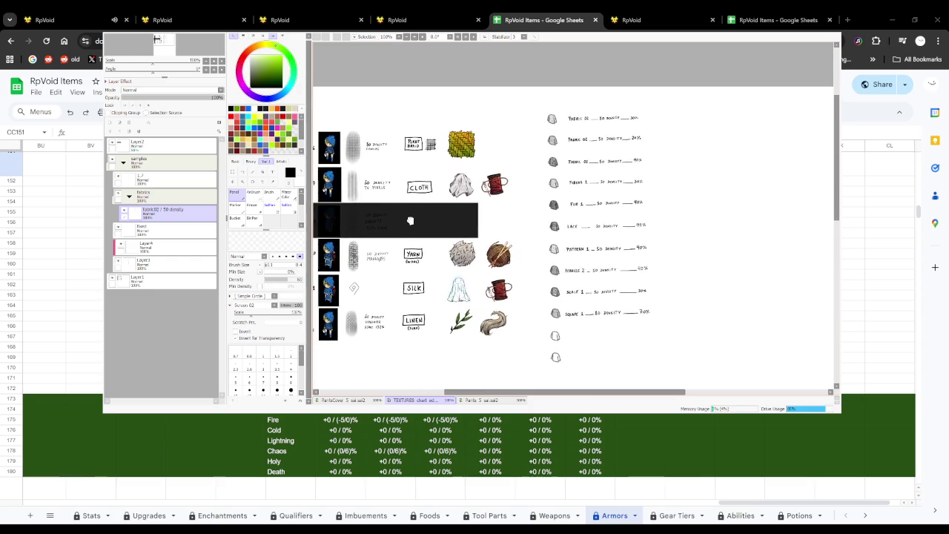
{"action": "scroll", "coordinate": [158, 39], "scroll_direction": "up", "scroll_amount": 3}
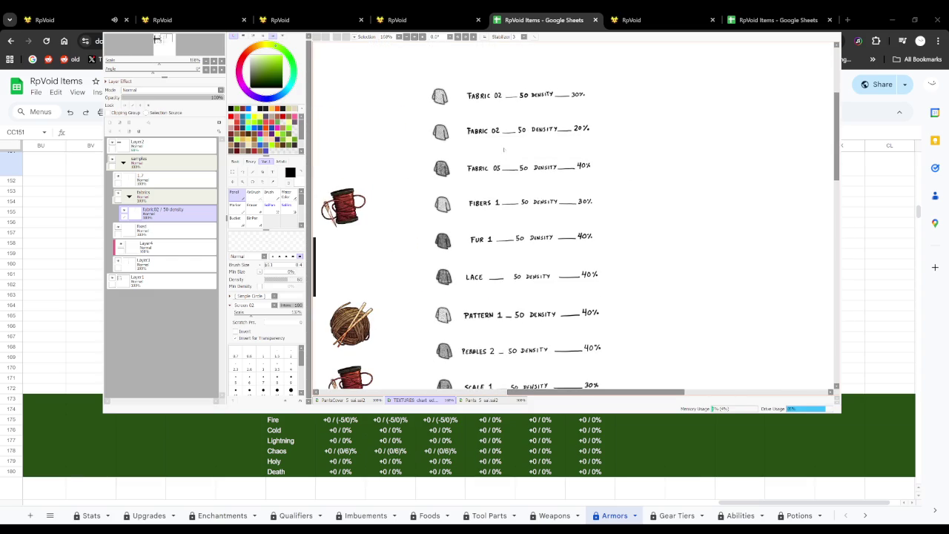
{"action": "scroll", "coordinate": [157, 39], "scroll_direction": "down", "scroll_amount": 1}
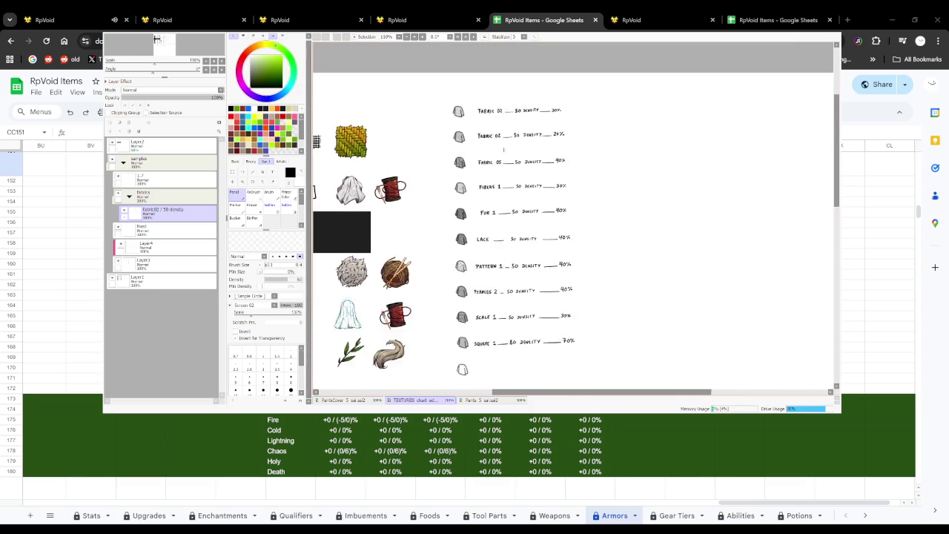
{"action": "scroll", "coordinate": [157, 39], "scroll_direction": "down", "scroll_amount": 1}
{"action": "scroll", "coordinate": [158, 39], "scroll_direction": "down", "scroll_amount": 1}
{"action": "scroll", "coordinate": [157, 39], "scroll_direction": "up", "scroll_amount": 1}
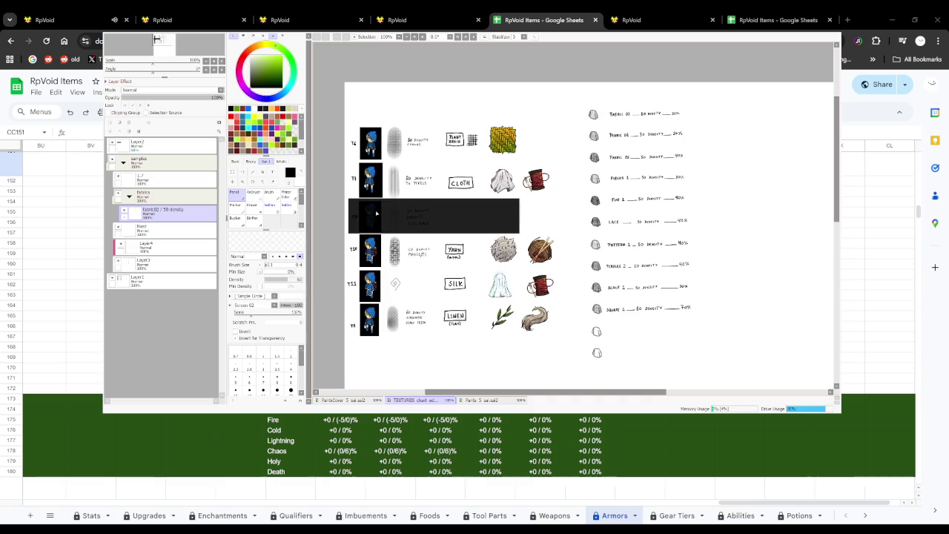
{"action": "scroll", "coordinate": [157, 39], "scroll_direction": "up", "scroll_amount": 1}
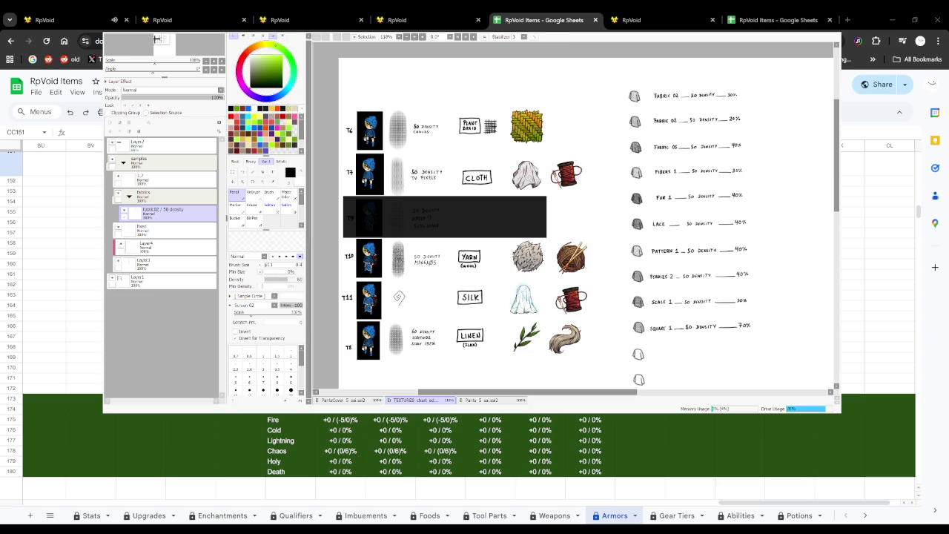
On the PartsCover sheet, collapse the folders and hide the blue mannequin layer
{"action": "left_click", "coordinate": [345, 399]}
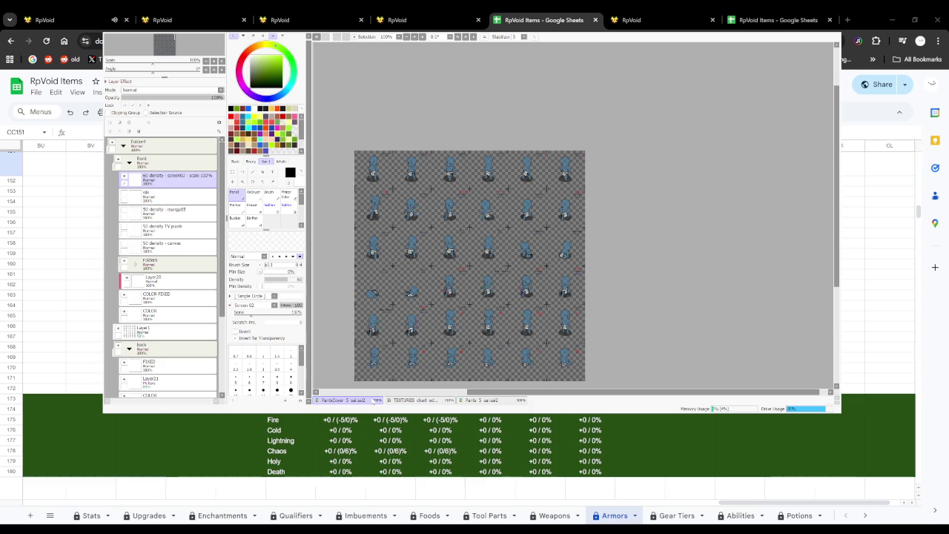
{"action": "left_click", "coordinate": [129, 163]}
{"action": "left_click", "coordinate": [118, 178]}
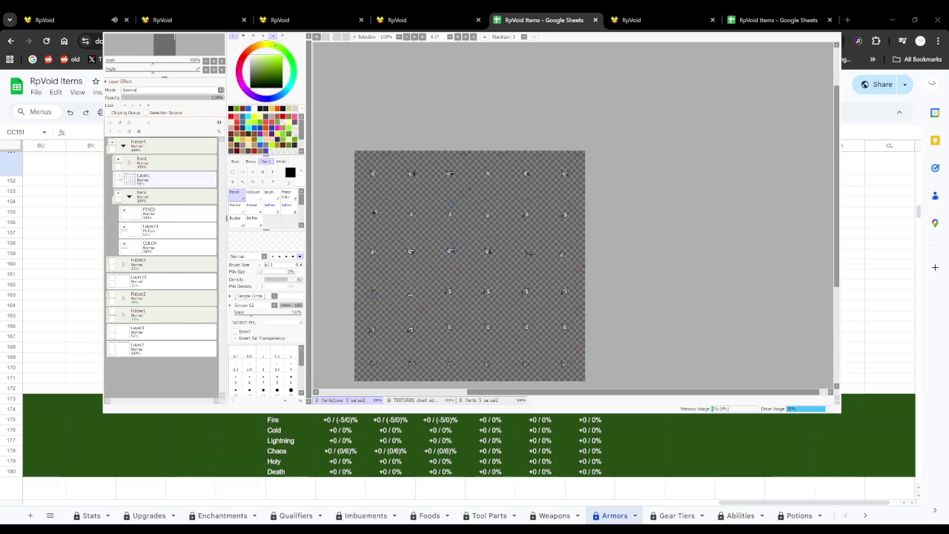
{"action": "left_click", "coordinate": [129, 196]}
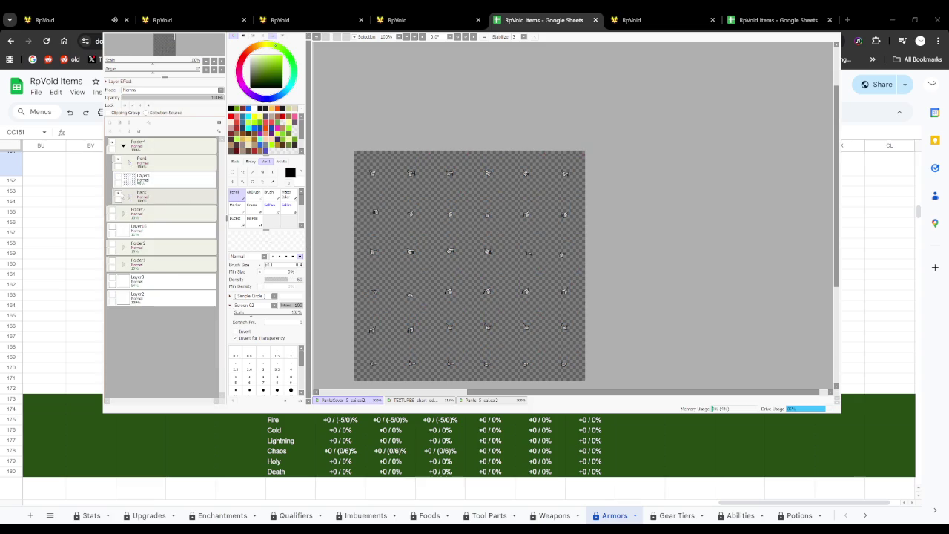
{"action": "left_click", "coordinate": [132, 163]}
{"action": "left_click", "coordinate": [129, 162]}
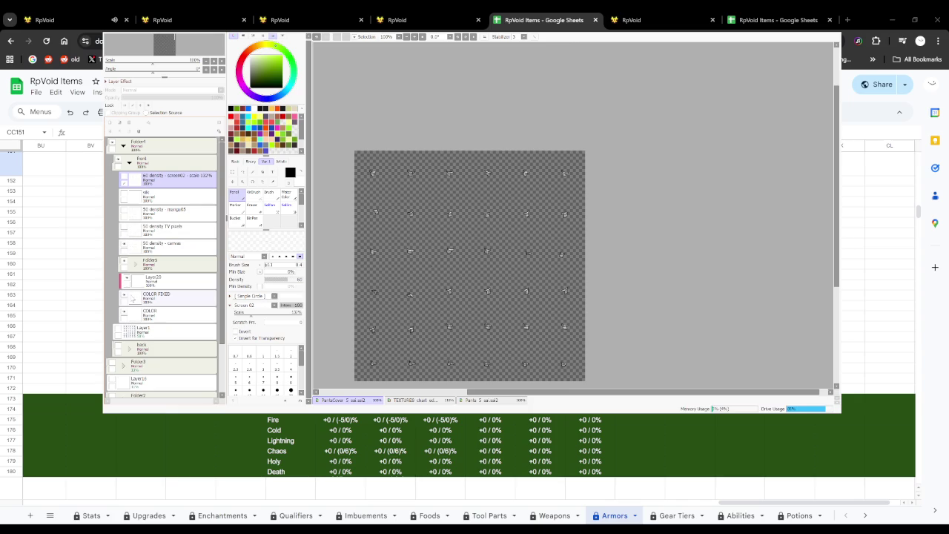
Hide the white marks layer and show the dot pattern and 50 density - canvas layers
{"action": "mouse_move", "coordinate": [132, 295]}
{"action": "left_mouse_down"}
{"action": "mouse_move", "coordinate": [125, 211]}
{"action": "mouse_move", "coordinate": [127, 295]}
{"action": "left_mouse_up"}
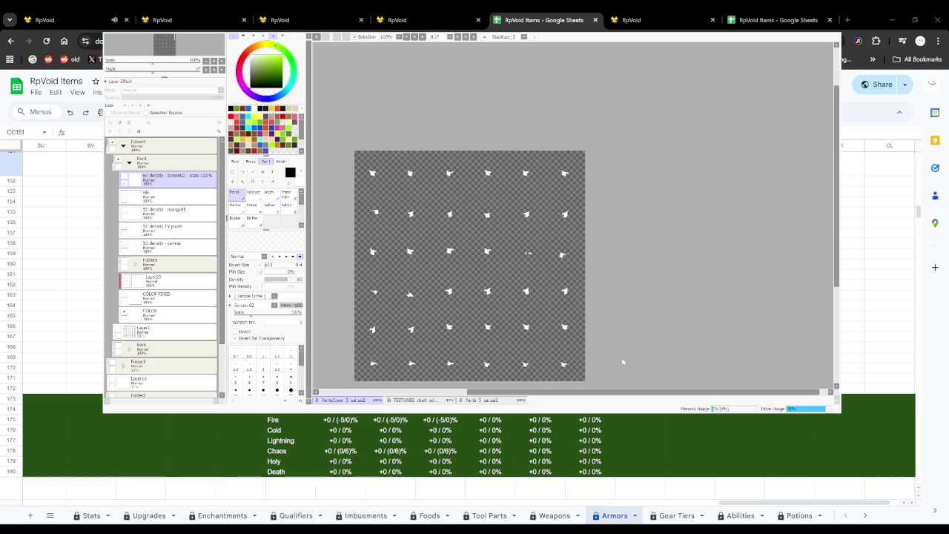
{"action": "left_click", "coordinate": [126, 295]}
{"action": "left_click", "coordinate": [126, 278]}
{"action": "left_click", "coordinate": [124, 245]}
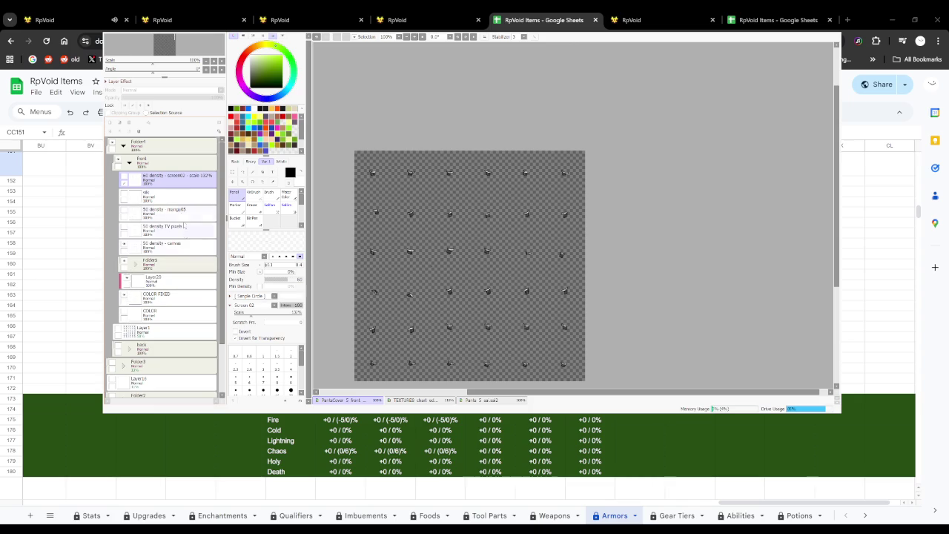
Select Folder5 and commit a Ctrl+T transform on its contents
{"action": "left_click", "coordinate": [135, 264]}
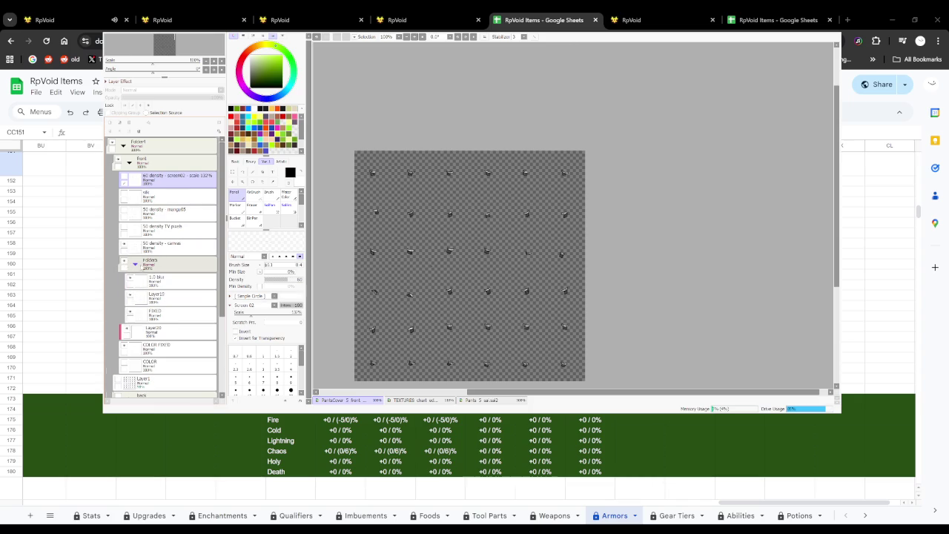
{"action": "left_click", "coordinate": [167, 261]}
{"action": "key", "text": "ctrl+t"}
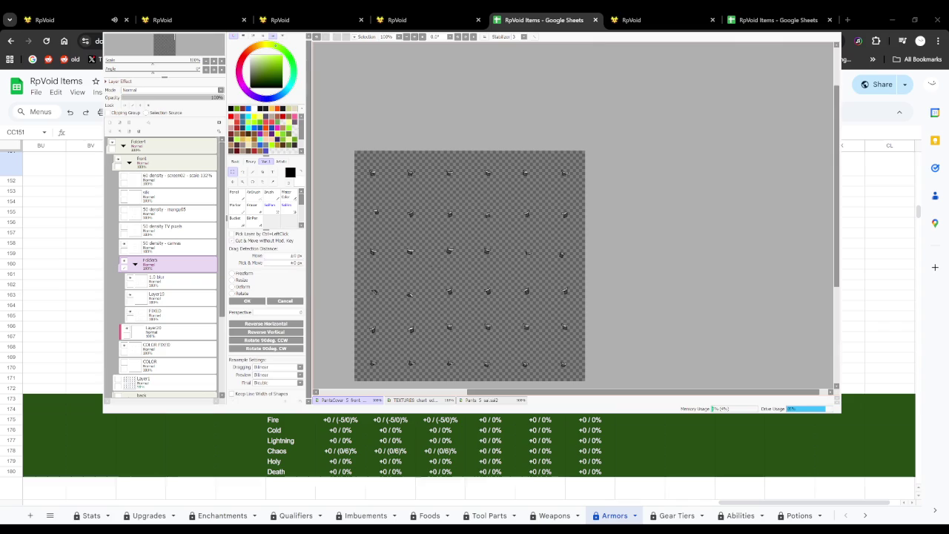
{"action": "key", "text": "Return"}
{"action": "mouse_move", "coordinate": [449, 303]}
{"action": "left_mouse_down"}
{"action": "mouse_move", "coordinate": [438, 232]}
{"action": "mouse_move", "coordinate": [436, 280]}
{"action": "left_mouse_up"}
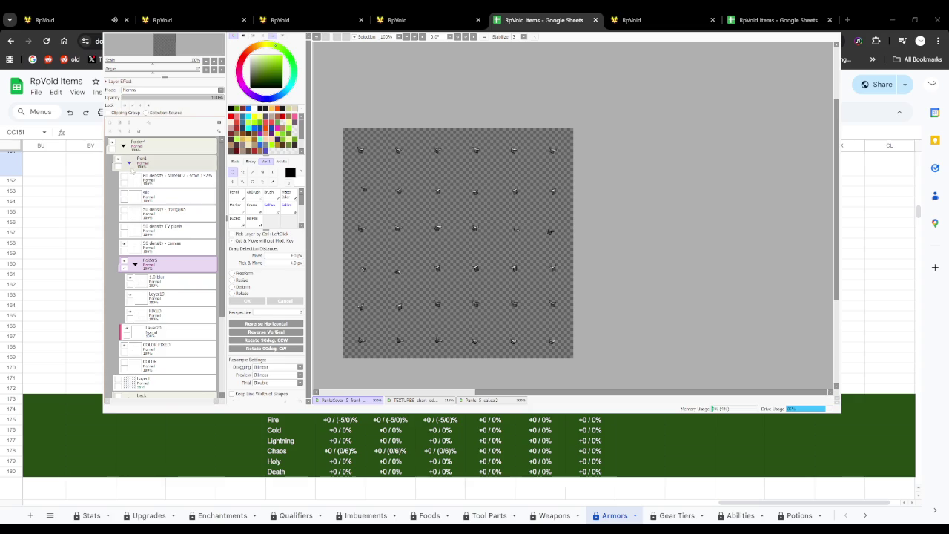
Hide the front folder, then hide the back folder's FIXED layer and Layer21
{"action": "left_click", "coordinate": [129, 162]}
{"action": "left_click", "coordinate": [128, 163]}
{"action": "left_click", "coordinate": [124, 163]}
{"action": "left_click", "coordinate": [117, 160]}
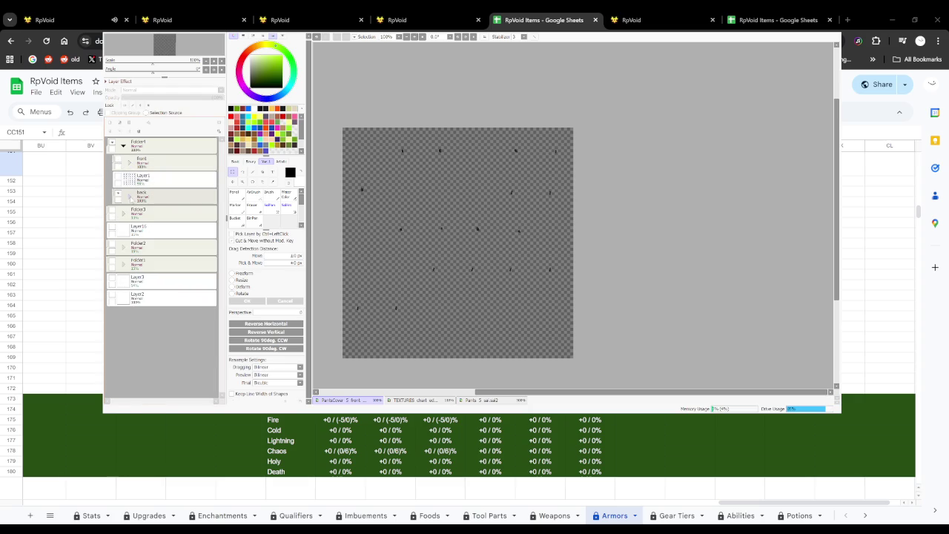
{"action": "left_click", "coordinate": [130, 196]}
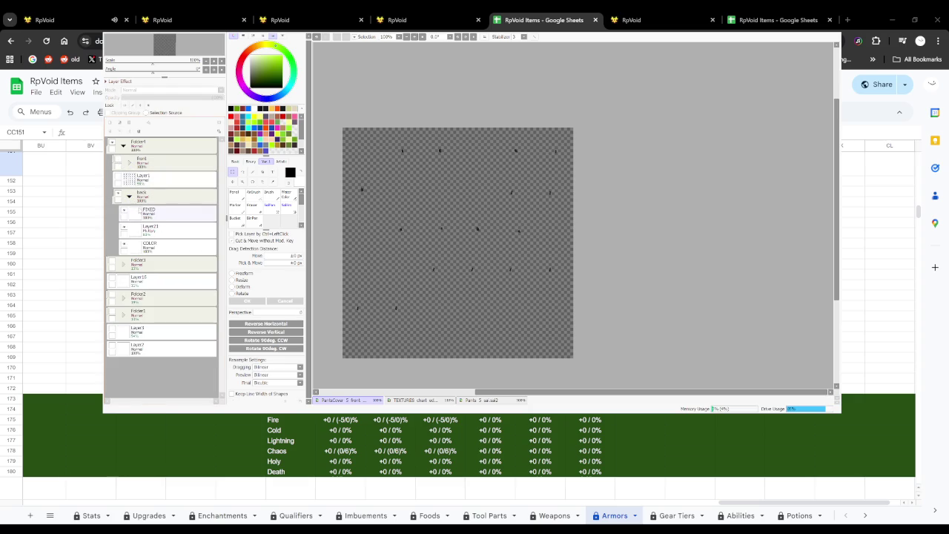
{"action": "left_click", "coordinate": [148, 228]}
{"action": "left_click", "coordinate": [124, 211]}
{"action": "left_click", "coordinate": [124, 227]}
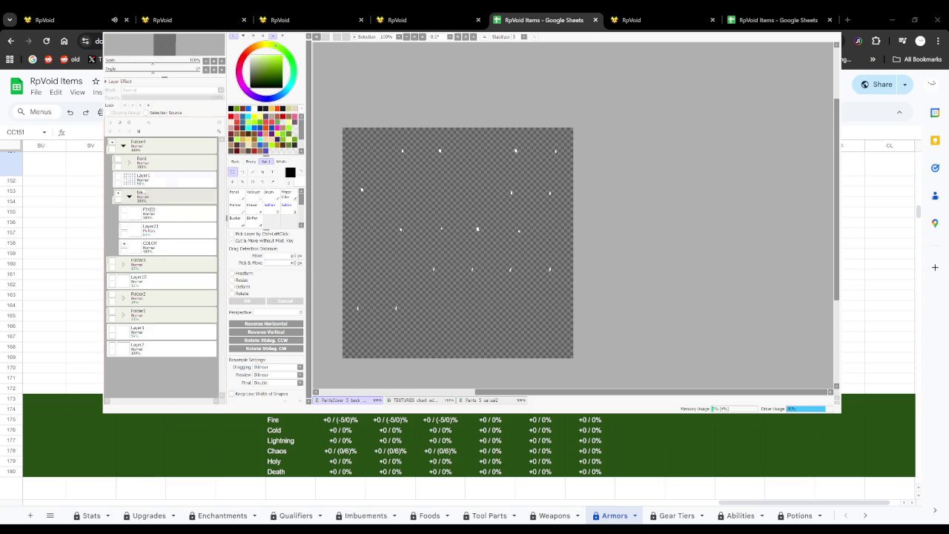
{"action": "left_click", "coordinate": [171, 230]}
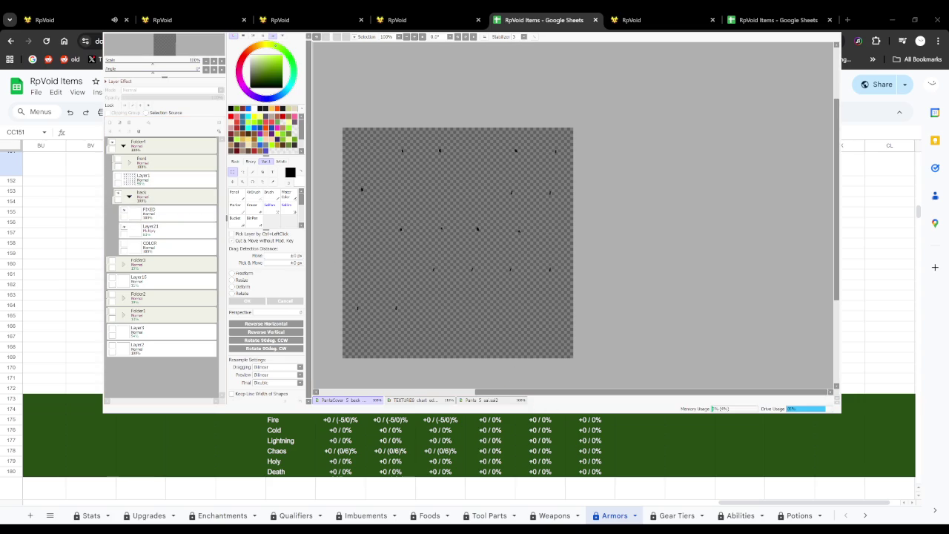
{"action": "left_click", "coordinate": [45, 20]}
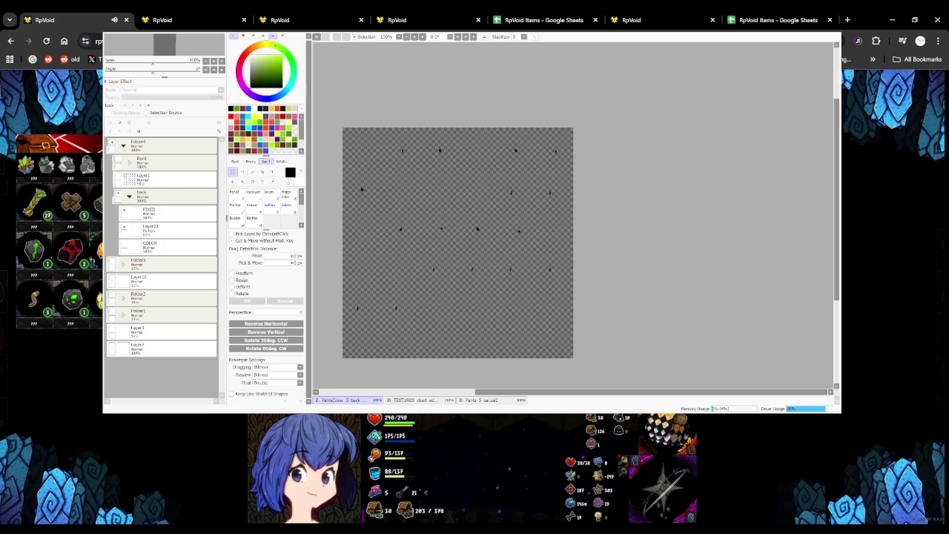
{"action": "left_click", "coordinate": [294, 20]}
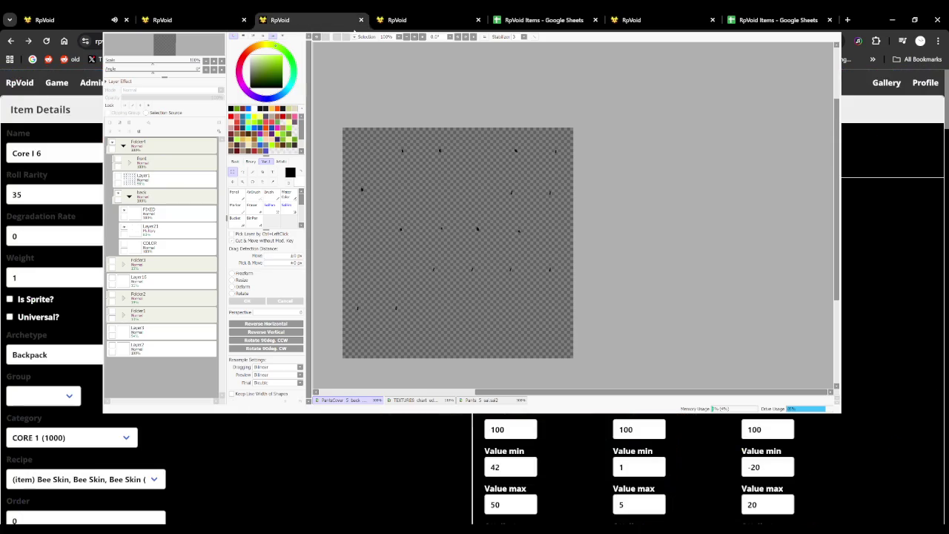
Close the three extra RpVoid tabs and set the SAI window aside
{"action": "left_click", "coordinate": [362, 20]}
{"action": "left_click", "coordinate": [244, 20]}
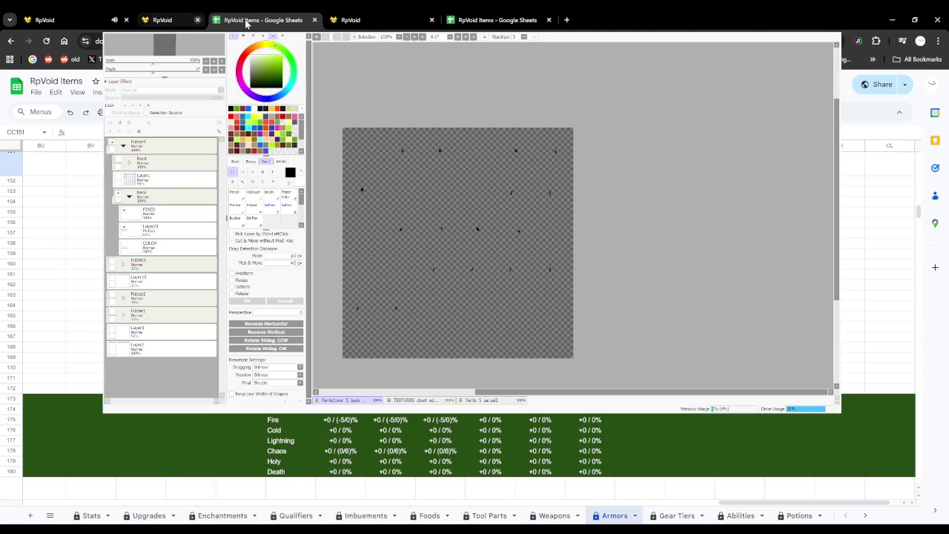
{"action": "left_click", "coordinate": [102, 13]}
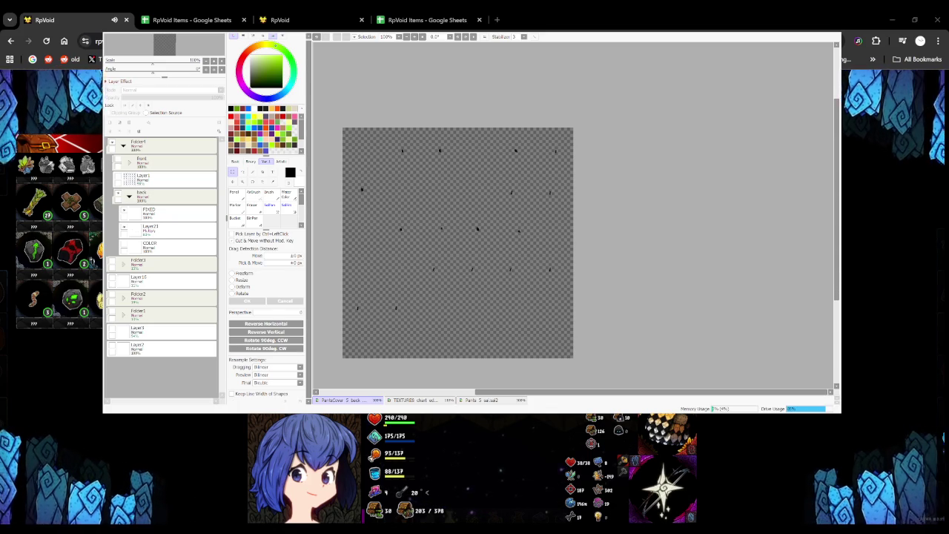
{"action": "key", "text": "alt+Tab"}
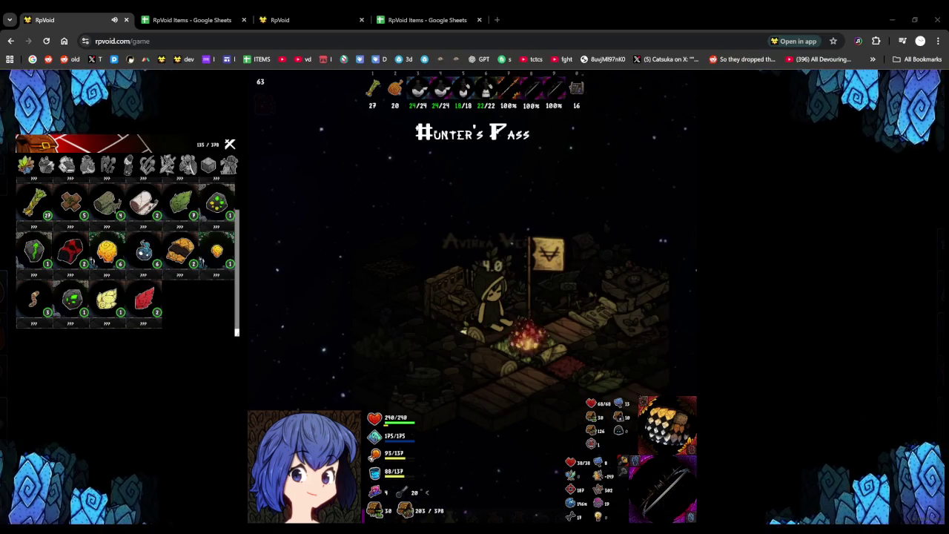
Open the admin Items list from the Admin Menu and check the Pants Cover 4 page
{"action": "left_click", "coordinate": [189, 20]}
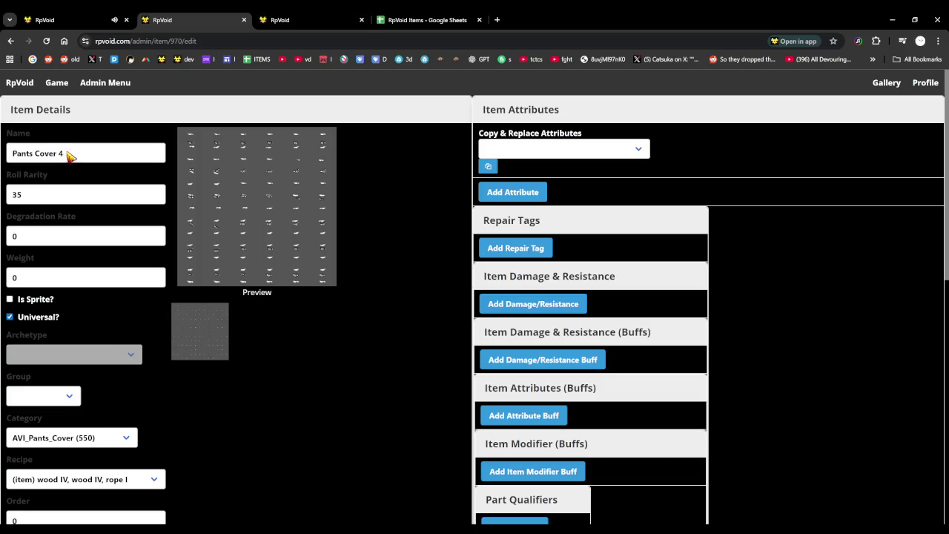
{"action": "left_click", "coordinate": [290, 22]}
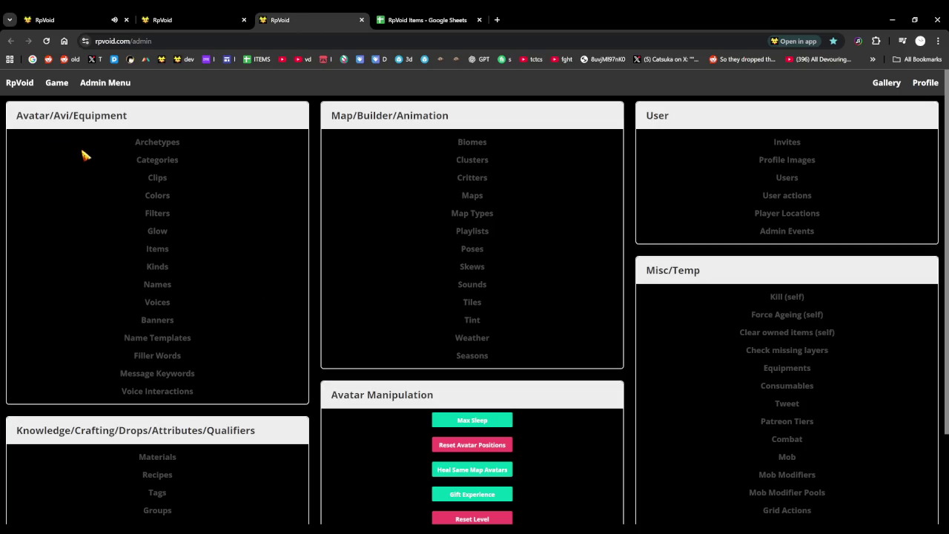
{"action": "left_click", "coordinate": [166, 252]}
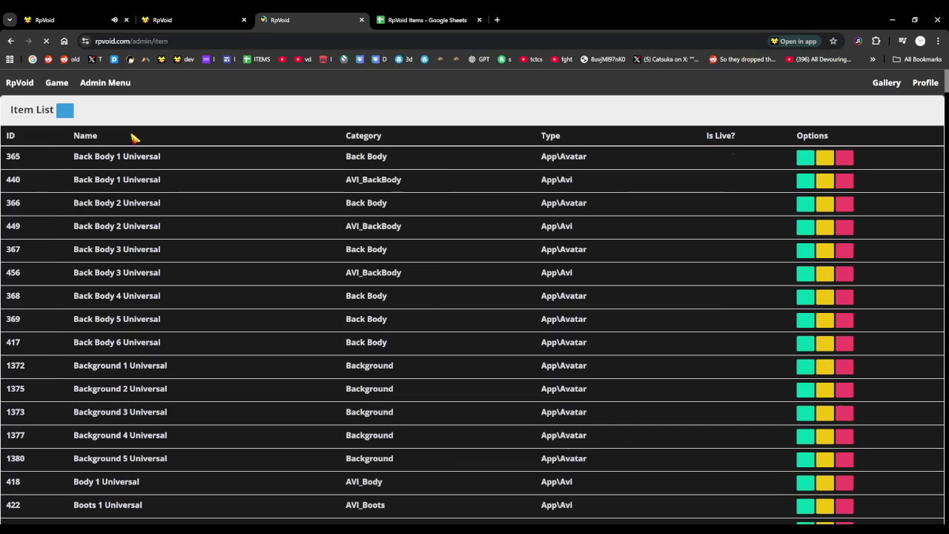
{"action": "left_click", "coordinate": [202, 16]}
Fill in the new item's name, roll rarity 35, degradation rate 0 and weight 1
{"action": "left_click", "coordinate": [295, 17]}
{"action": "left_click", "coordinate": [117, 158]}
{"action": "type", "text": "Pants Cover 4"}
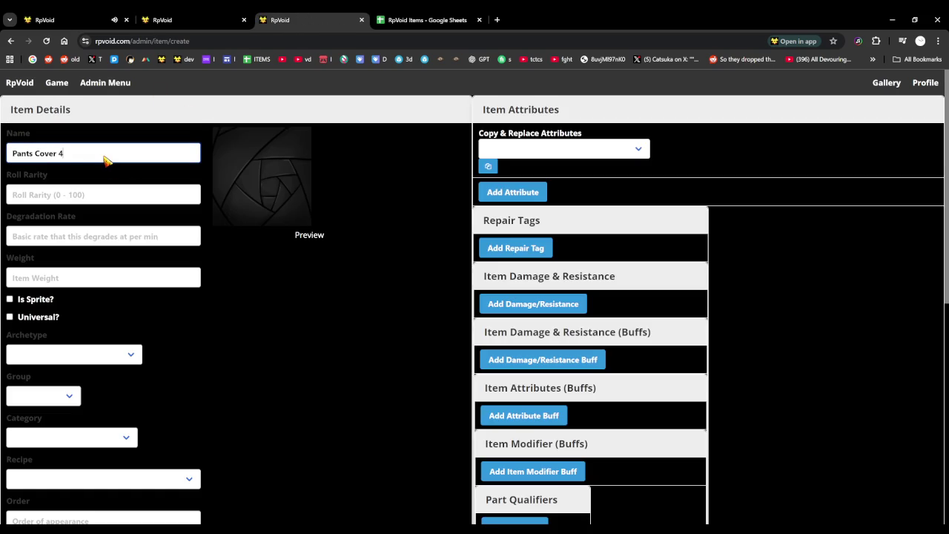
{"action": "left_click", "coordinate": [196, 19]}
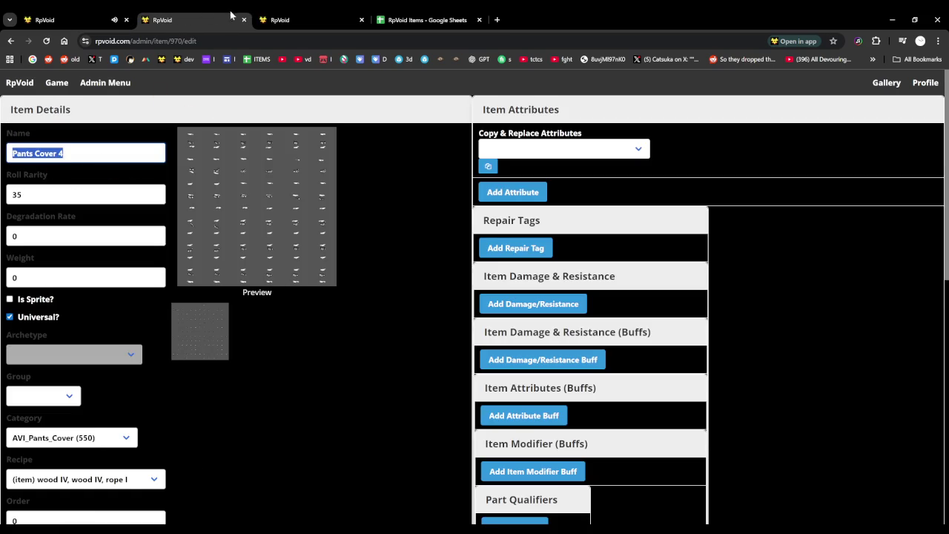
{"action": "left_click", "coordinate": [284, 17]}
{"action": "left_click", "coordinate": [82, 194]}
{"action": "type", "text": "35"}
{"action": "key", "text": "Tab"}
{"action": "type", "text": "0"}
{"action": "key", "text": "Tab"}
{"action": "type", "text": "1"}
Rework the weight entry after comparing it with Pants Cover 4's values
{"action": "left_click", "coordinate": [197, 19]}
{"action": "left_click", "coordinate": [284, 19]}
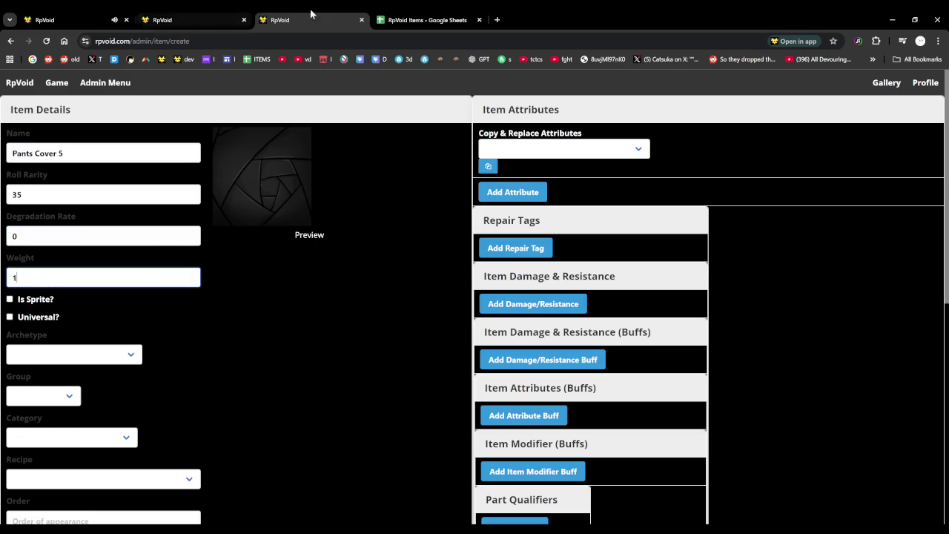
{"action": "key", "text": "BackSpace"}
{"action": "type", "text": "0"}
{"action": "left_click", "coordinate": [281, 322]}
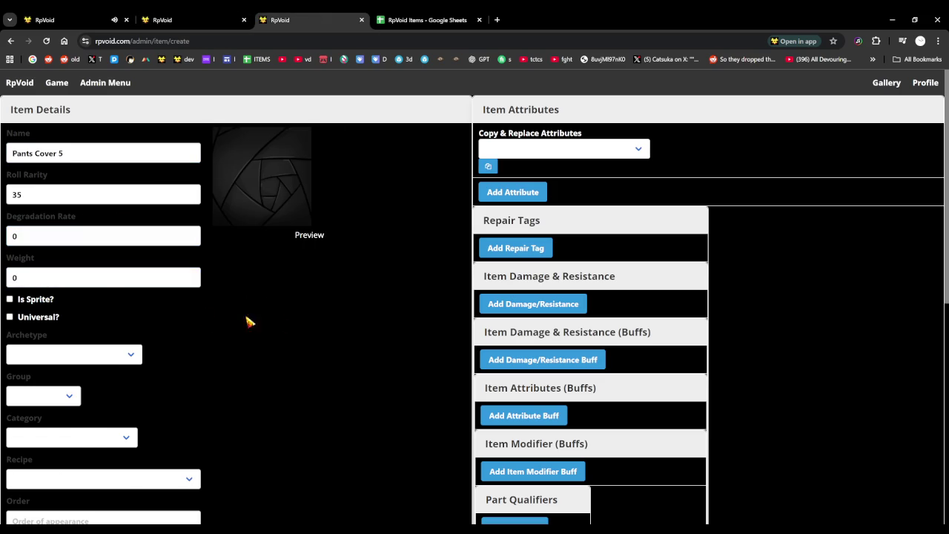
{"action": "left_click_drag", "start_coordinate": [27, 277], "coordinate": [1, 277]}
{"action": "type", "text": "1"}
{"action": "left_click", "coordinate": [231, 284]}
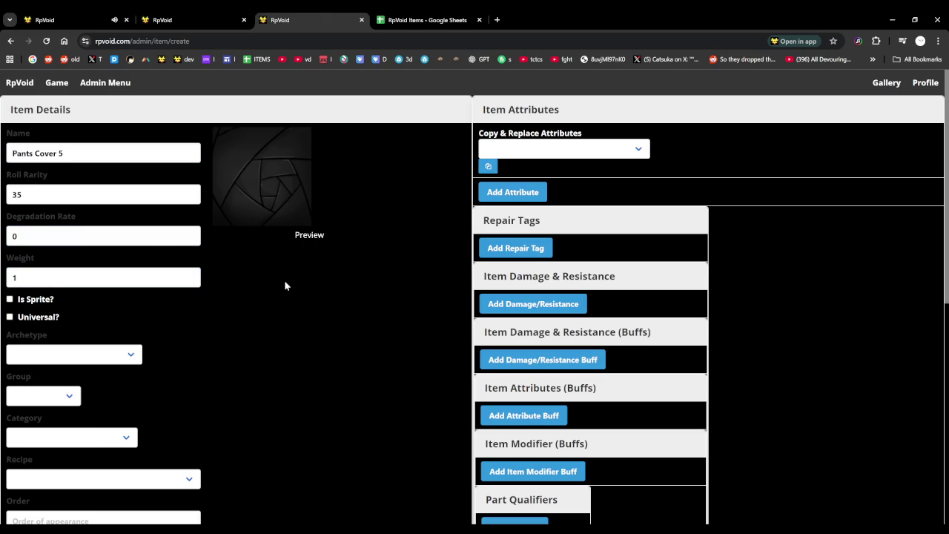
Set the weight to 0 and mark the item Universal, matching Pants Cover 4
{"action": "left_click", "coordinate": [200, 16]}
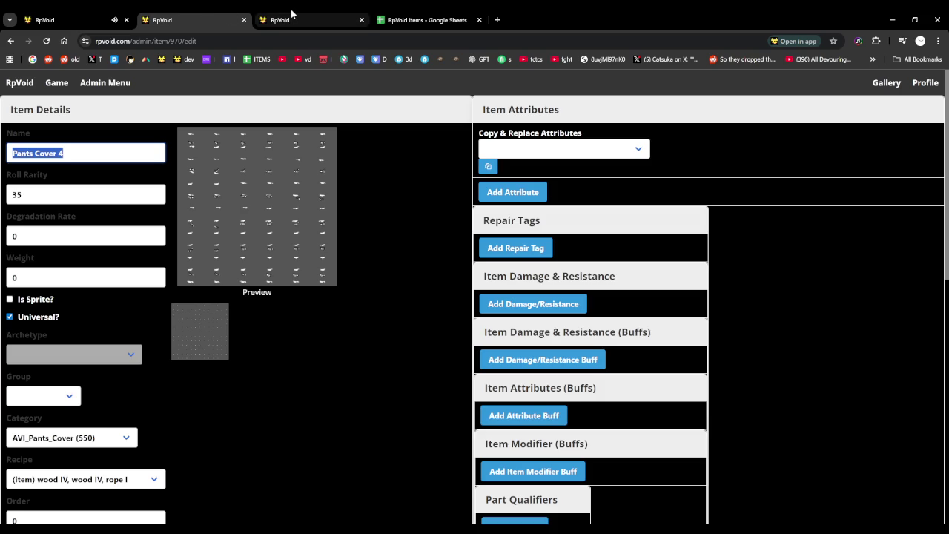
{"action": "left_click", "coordinate": [291, 15]}
{"action": "left_click", "coordinate": [17, 278]}
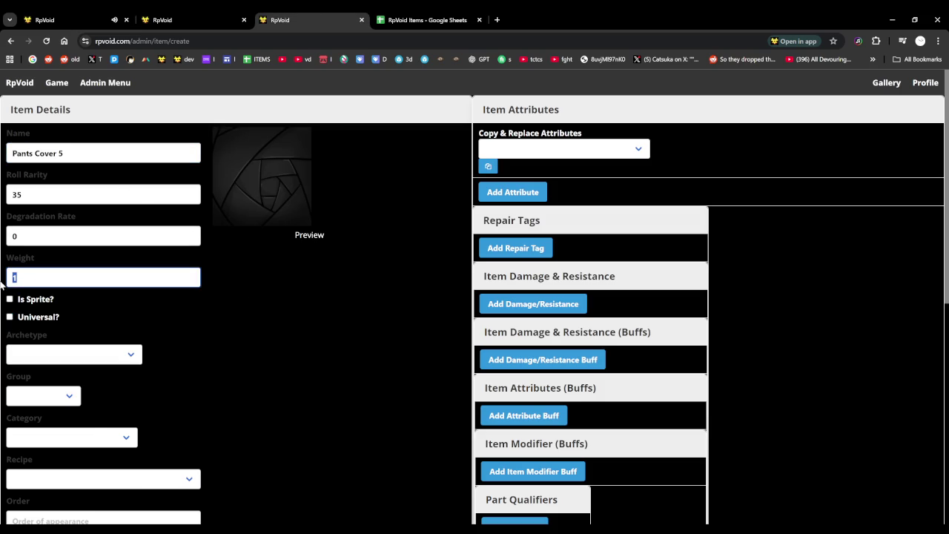
{"action": "left_click", "coordinate": [223, 17]}
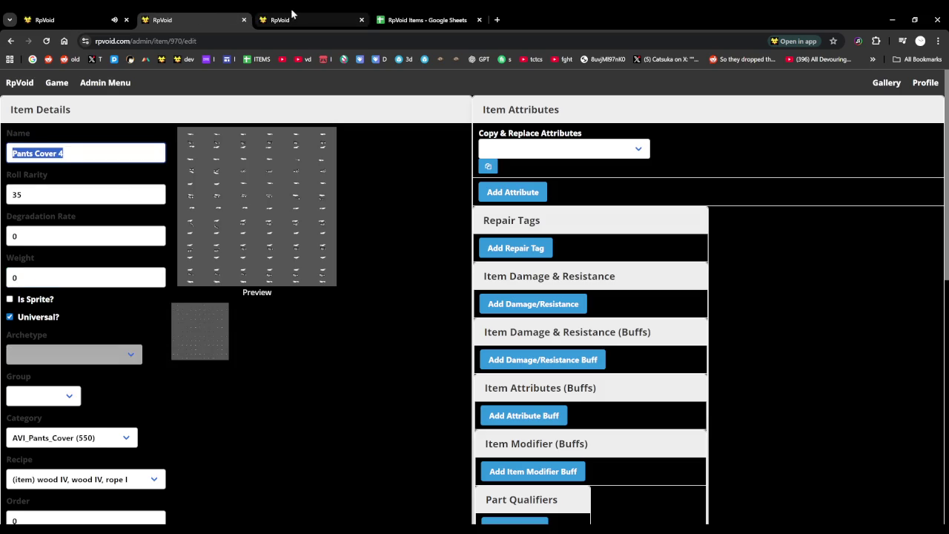
{"action": "left_click", "coordinate": [290, 15]}
{"action": "left_click", "coordinate": [10, 316]}
Set the category to AVI_Pants_Cover (550), as on Pants Cover 4
{"action": "left_click", "coordinate": [226, 16]}
{"action": "left_click", "coordinate": [292, 16]}
{"action": "left_click", "coordinate": [93, 437]}
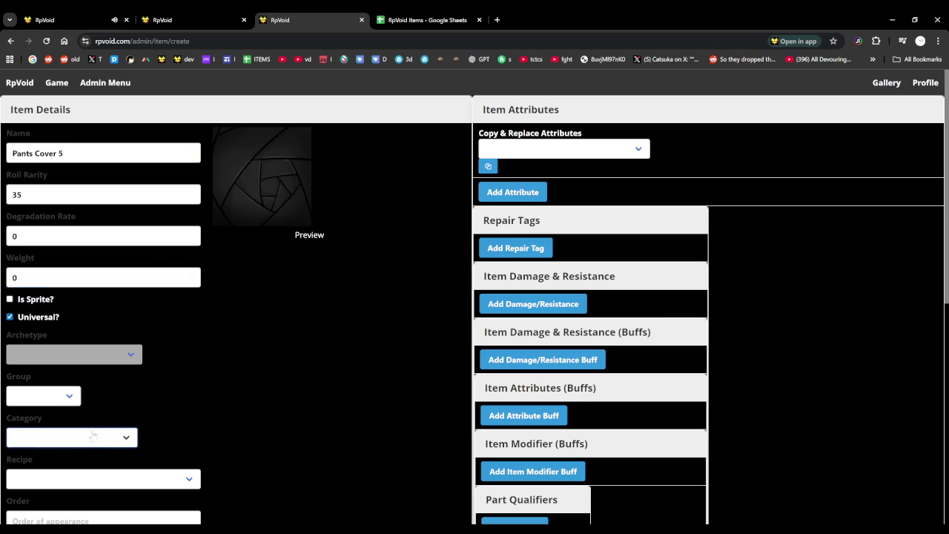
{"action": "key", "text": "Down"}
{"action": "key", "text": "Down"}
{"action": "key", "text": "Down"}
{"action": "key", "text": "Down"}
{"action": "key", "text": "Down"}
{"action": "key", "text": "Down"}
{"action": "left_click", "coordinate": [205, 17]}
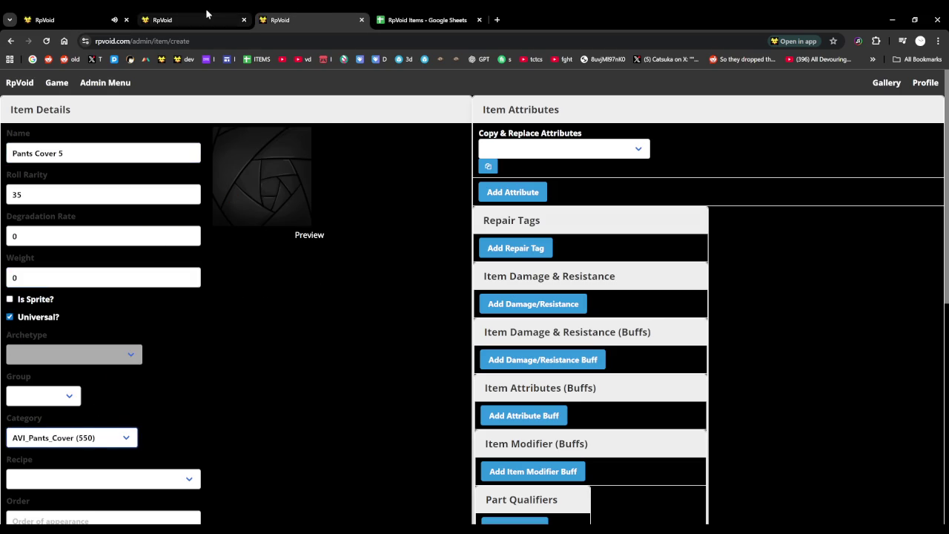
{"action": "left_click", "coordinate": [294, 14]}
{"action": "scroll", "coordinate": [167, 295], "scroll_direction": "down", "scroll_amount": 1}
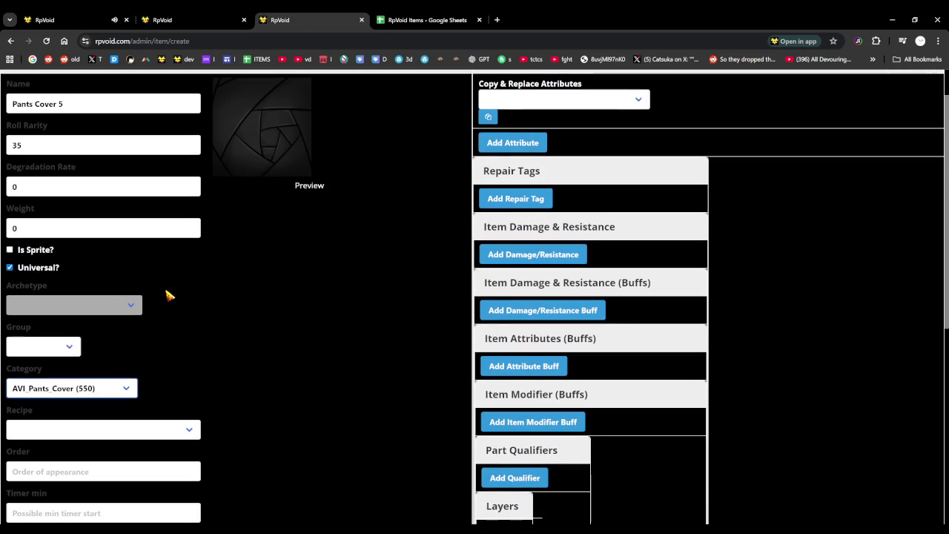
Choose the plant fabric I recipe for Pants Cover 5
{"action": "key", "text": "Tab"}
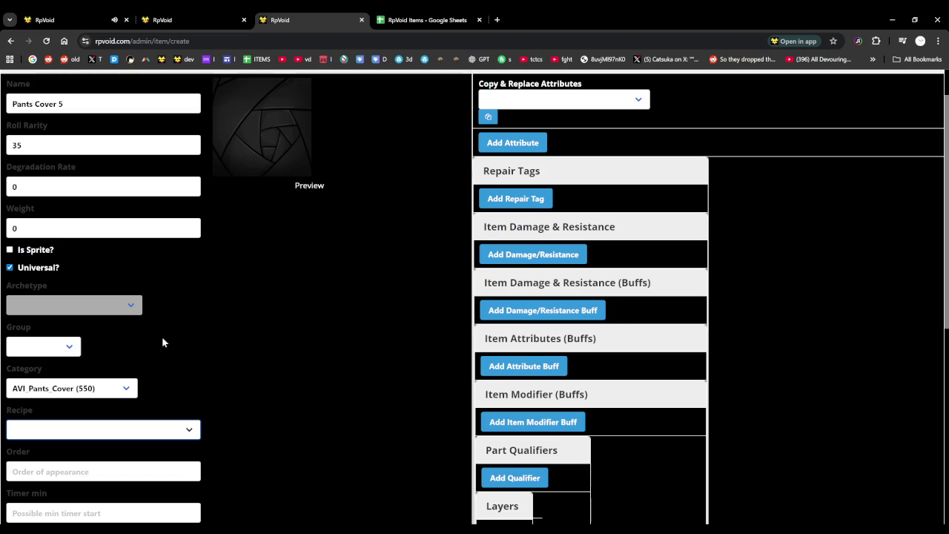
{"action": "key", "text": "Down"}
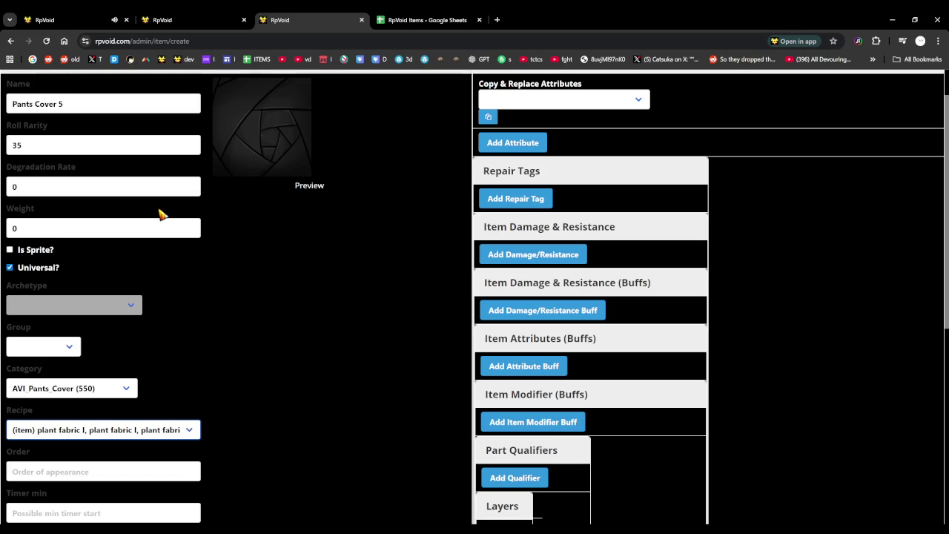
{"action": "left_click", "coordinate": [201, 24]}
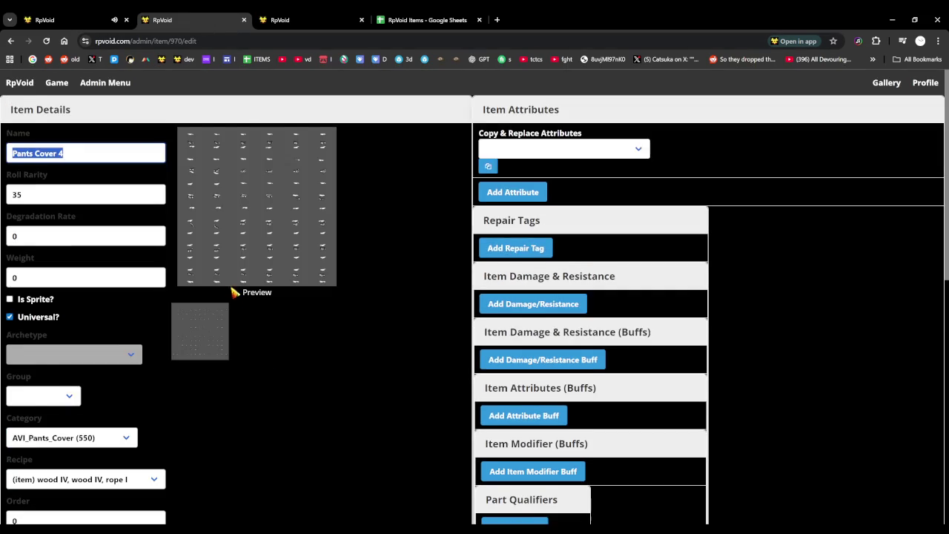
{"action": "scroll", "coordinate": [229, 296], "scroll_direction": "down", "scroll_amount": 2}
{"action": "scroll", "coordinate": [237, 297], "scroll_direction": "down", "scroll_amount": 1}
{"action": "left_click", "coordinate": [270, 13]}
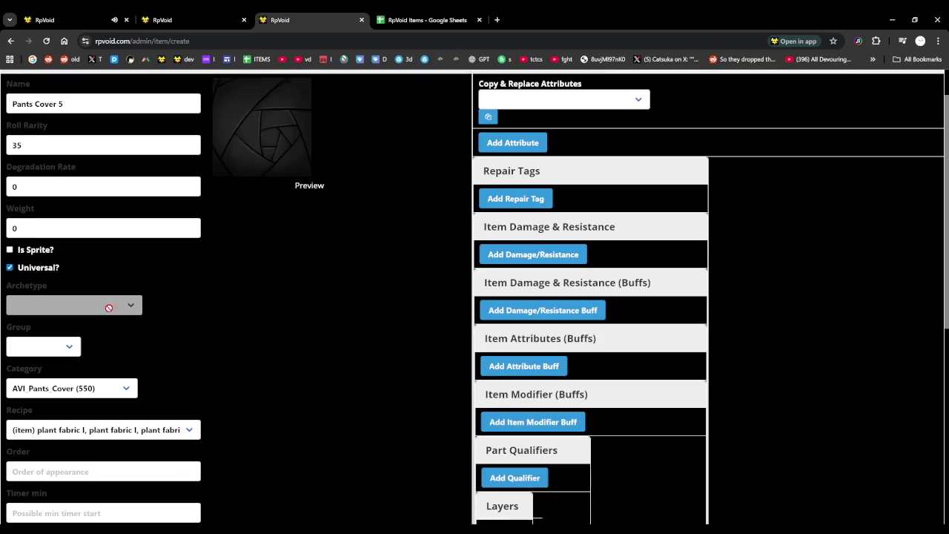
{"action": "scroll", "coordinate": [111, 222], "scroll_direction": "down", "scroll_amount": 2}
Enter crafting timers 15 and 20, and tick Live? and Crafting Fillable?
{"action": "left_click", "coordinate": [39, 276]}
{"action": "key", "text": "Tab"}
{"action": "type", "text": "15"}
{"action": "key", "text": "Tab"}
{"action": "type", "text": "20"}
{"action": "left_click", "coordinate": [10, 378]}
{"action": "left_click", "coordinate": [10, 466]}
{"action": "left_click", "coordinate": [201, 13]}
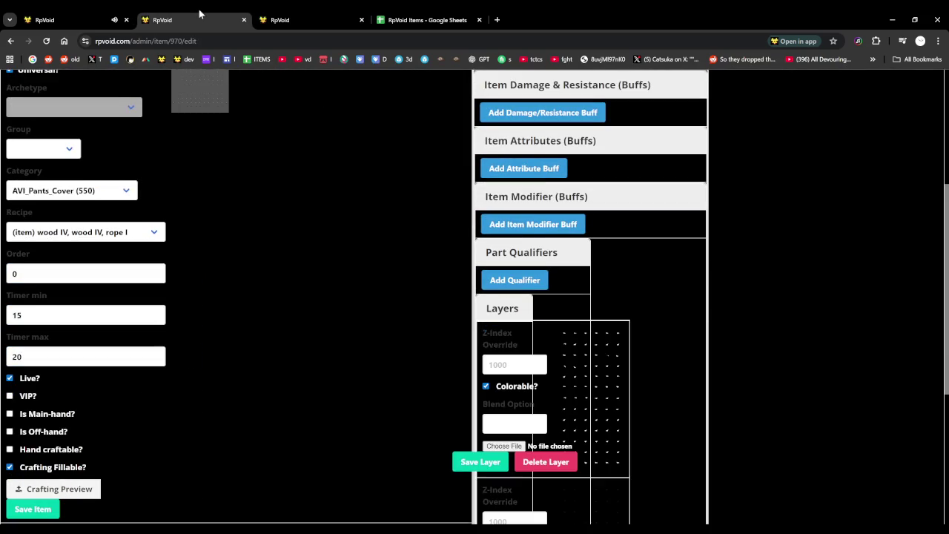
{"action": "left_click", "coordinate": [311, 11]}
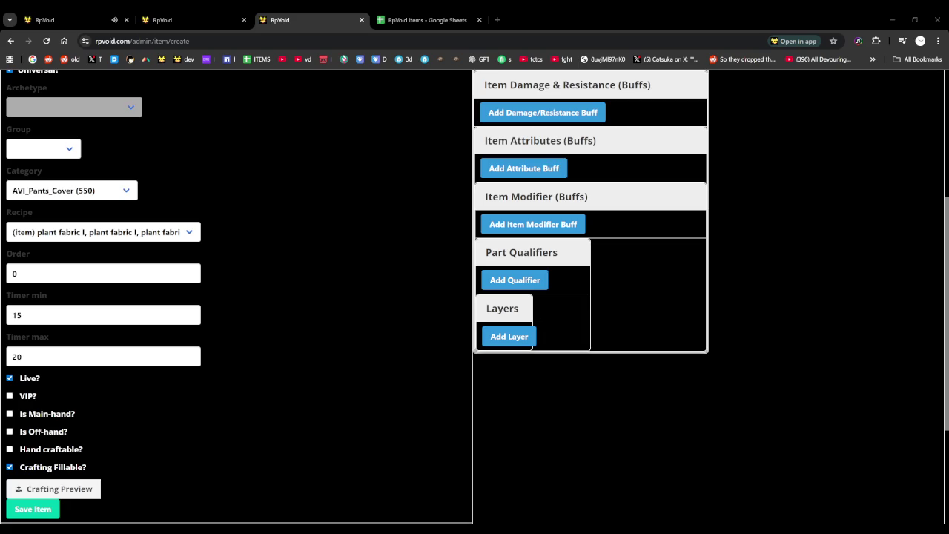
Attach the crafting preview image and save Pants Cover 5 as a new item
{"action": "scroll", "coordinate": [87, 393], "scroll_direction": "down", "scroll_amount": 2}
{"action": "left_click", "coordinate": [87, 393]}
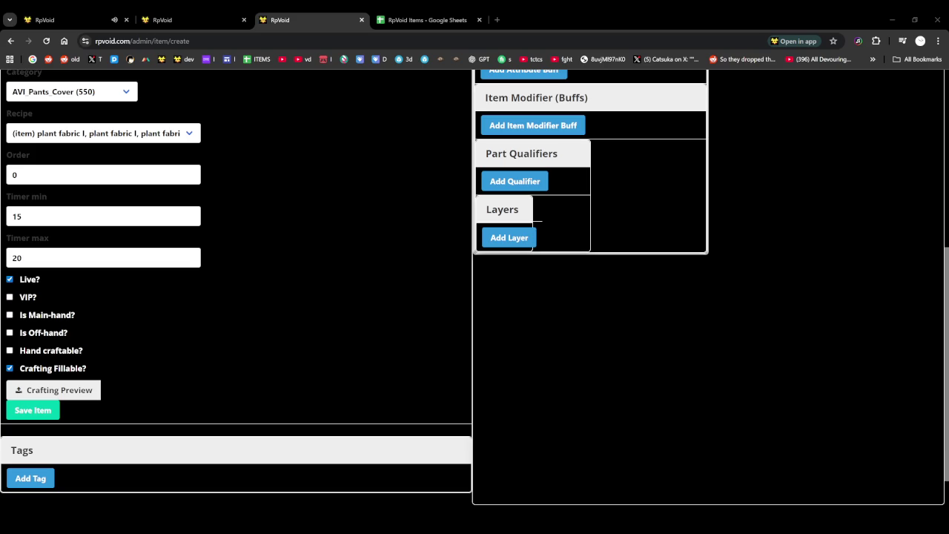
{"action": "left_click", "coordinate": [33, 412]}
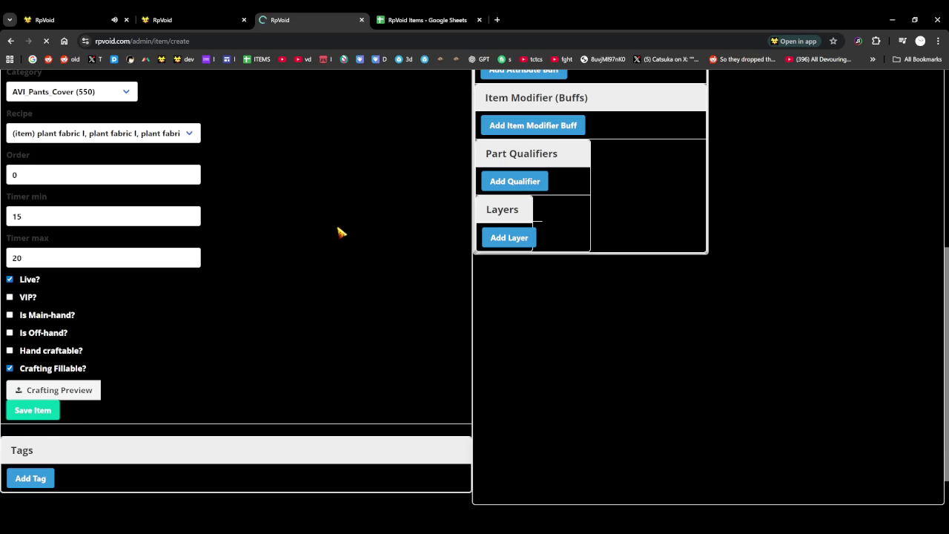
Add and save a layer carrying Pants Cover 5's colour sprite sheet, then return to the game
{"action": "scroll", "coordinate": [482, 255], "scroll_direction": "down", "scroll_amount": 4}
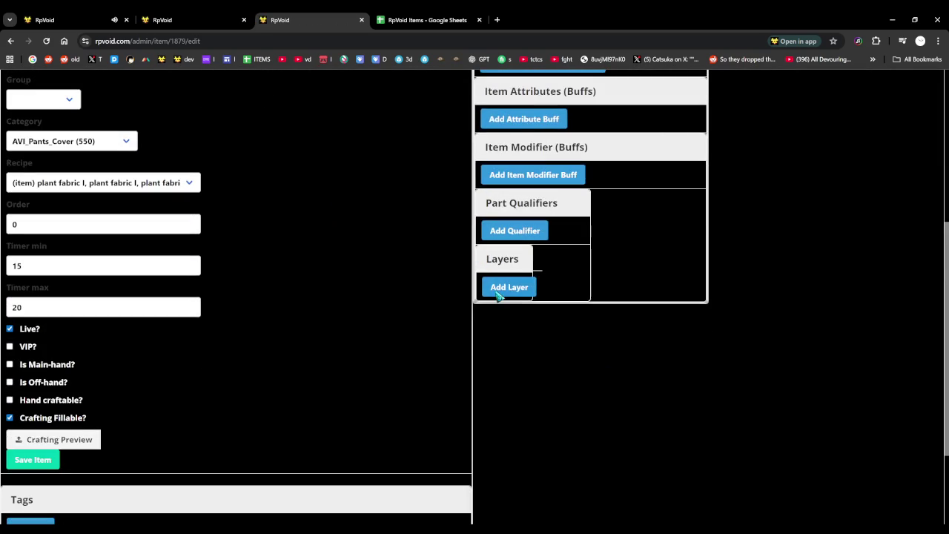
{"action": "left_click", "coordinate": [498, 294]}
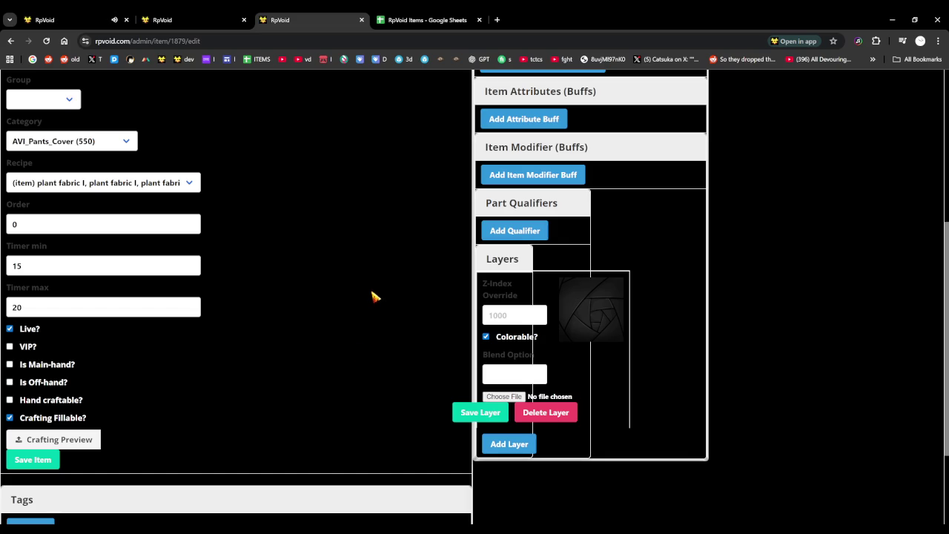
{"action": "left_click", "coordinate": [198, 12]}
{"action": "left_click", "coordinate": [314, 14]}
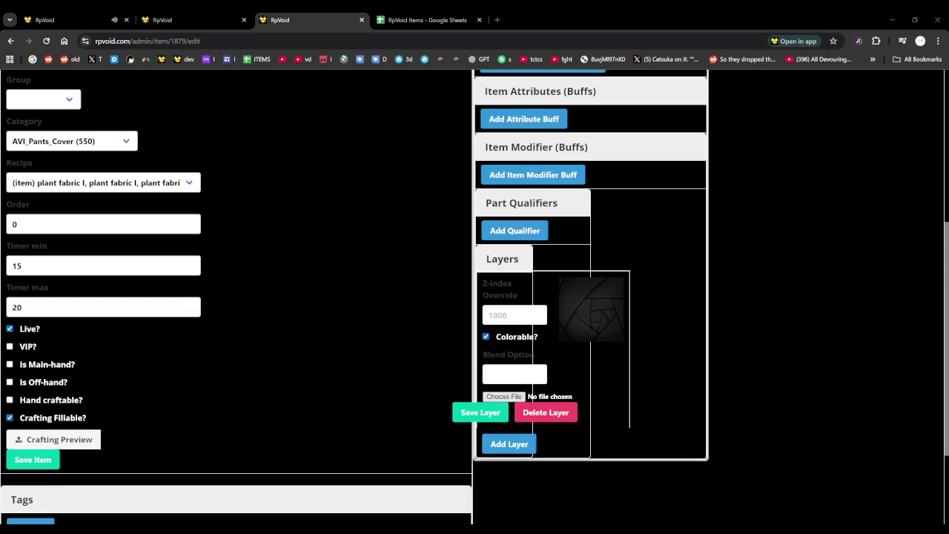
{"action": "left_click", "coordinate": [491, 414]}
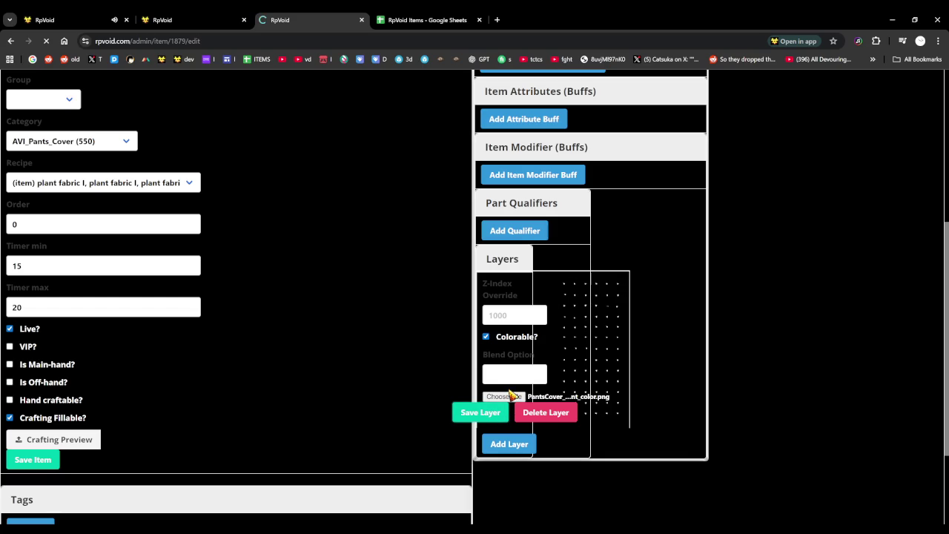
{"action": "scroll", "coordinate": [489, 356], "scroll_direction": "down", "scroll_amount": 4}
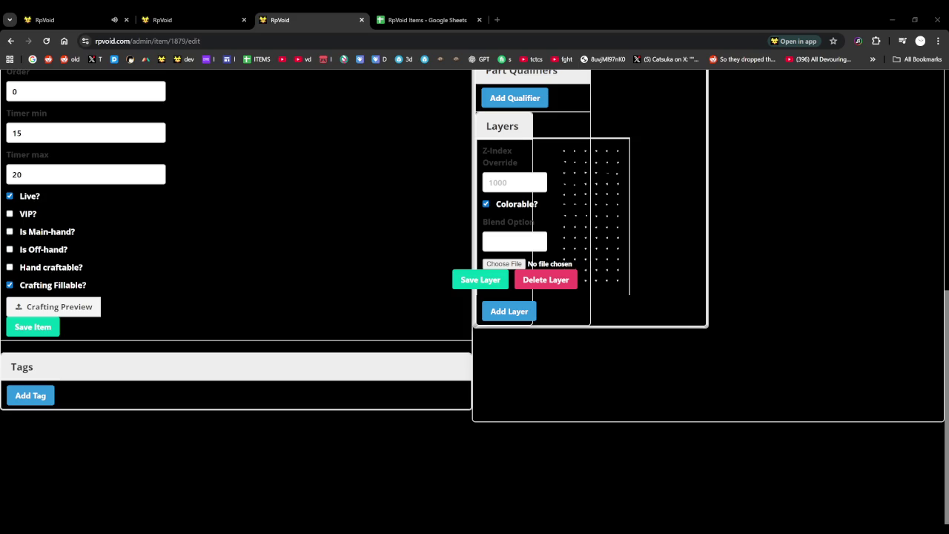
{"action": "left_click", "coordinate": [81, 21]}
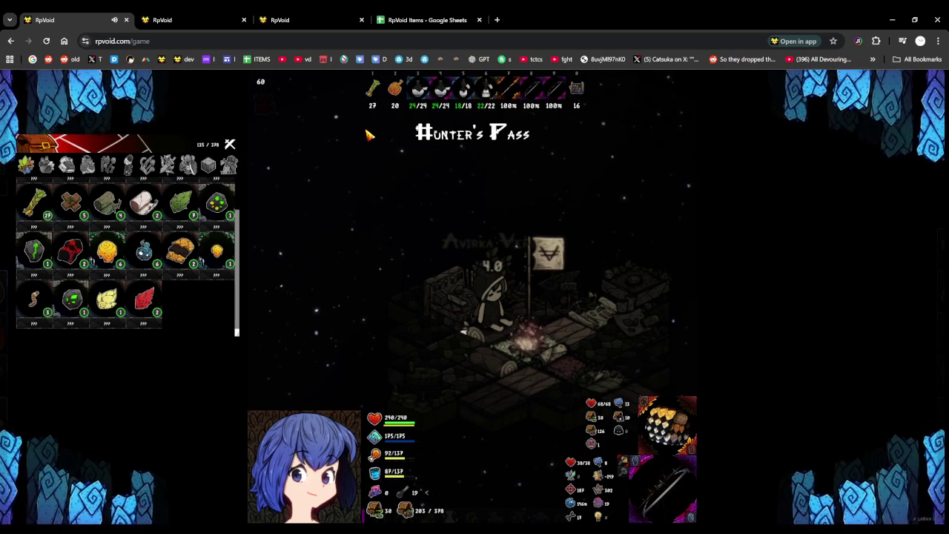
{"action": "left_click", "coordinate": [286, 20]}
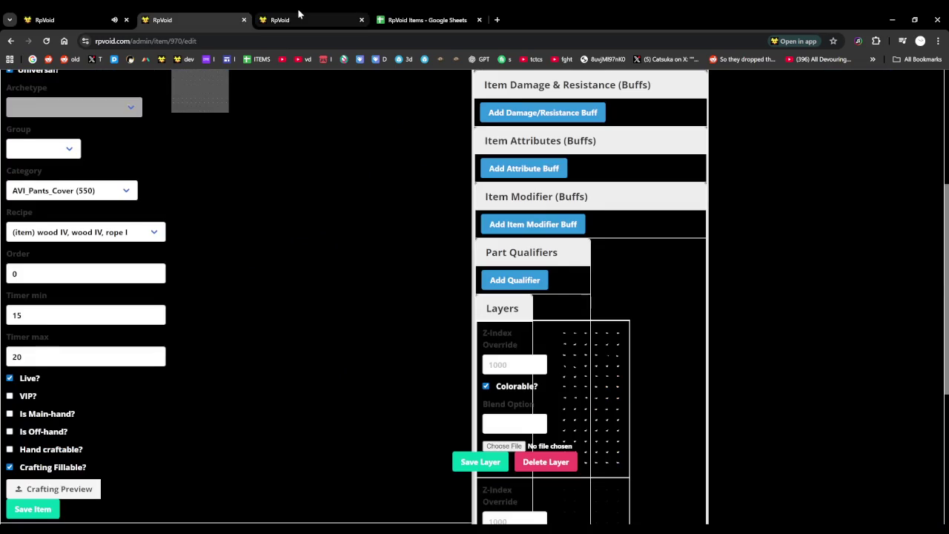
{"action": "scroll", "coordinate": [326, 301], "scroll_direction": "up", "scroll_amount": 6}
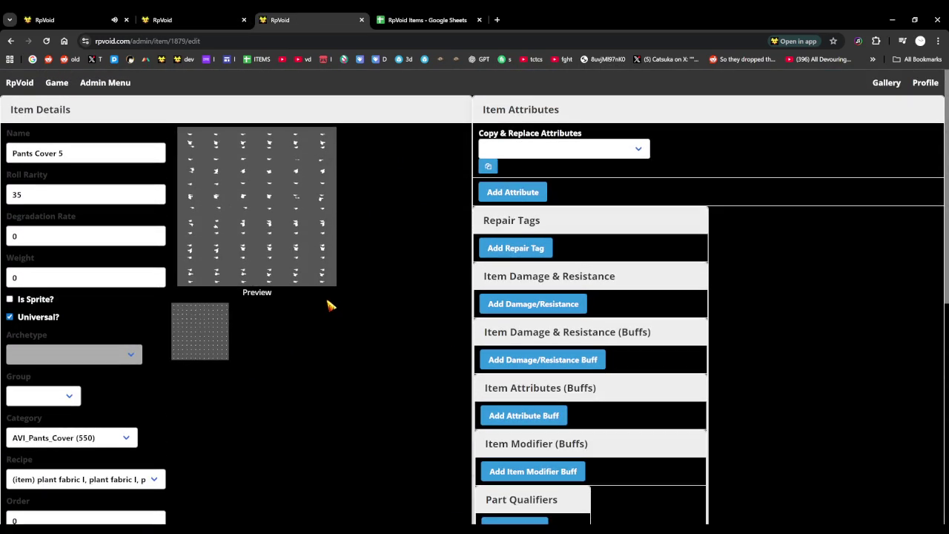
{"action": "scroll", "coordinate": [334, 308], "scroll_direction": "down", "scroll_amount": 6}
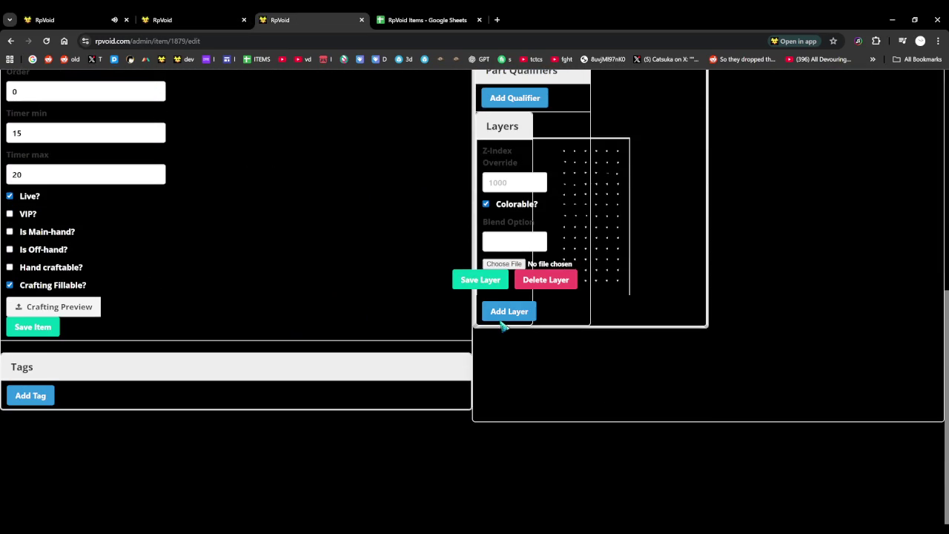
Delete the old layer and save a new colorable layer with the colour sprite sheet
{"action": "left_click", "coordinate": [525, 315]}
{"action": "left_click", "coordinate": [549, 281]}
{"action": "left_click", "coordinate": [559, 102]}
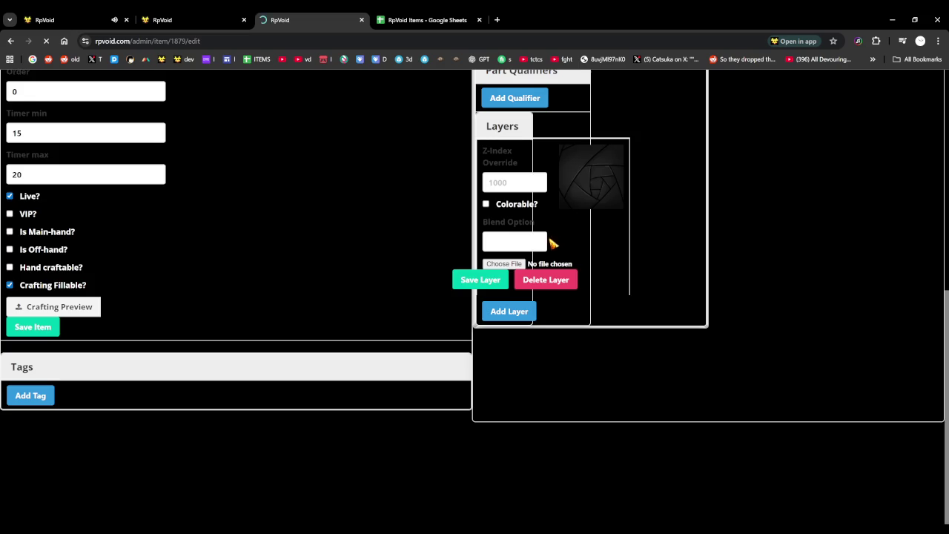
{"action": "left_click", "coordinate": [510, 154]}
{"action": "left_click", "coordinate": [486, 204]}
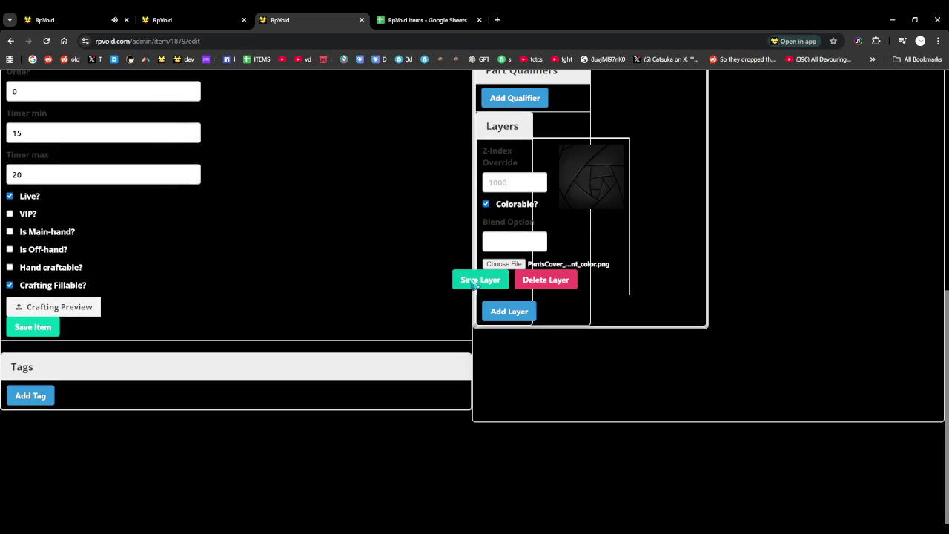
{"action": "left_click", "coordinate": [479, 285]}
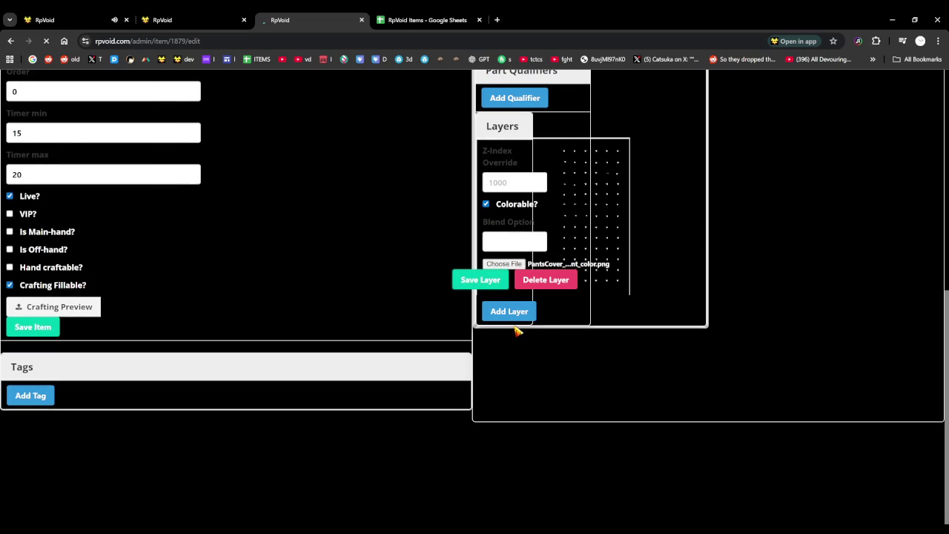
Add a second layer with the PantsCover fixed sprite sheet and save it
{"action": "scroll", "coordinate": [509, 341], "scroll_direction": "down", "scroll_amount": 6}
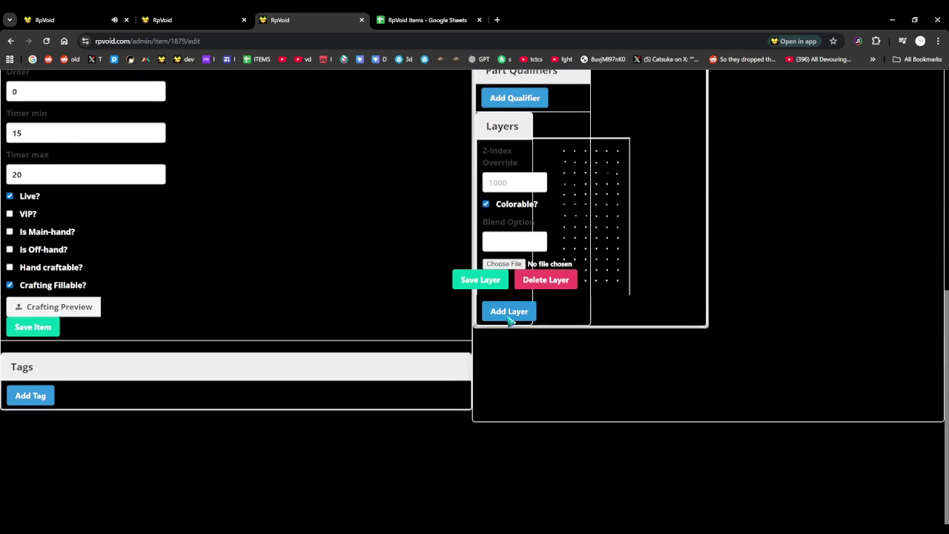
{"action": "left_click", "coordinate": [508, 311]}
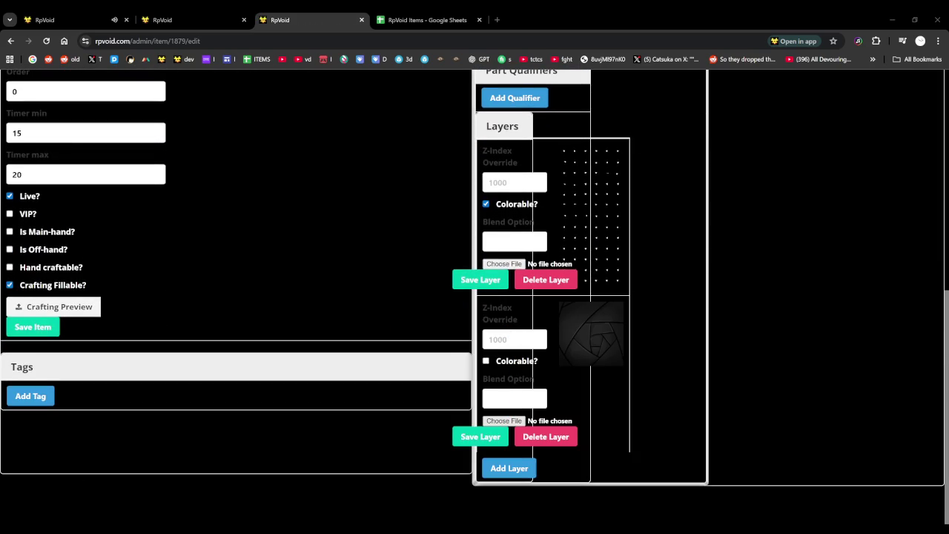
{"action": "left_click", "coordinate": [489, 437]}
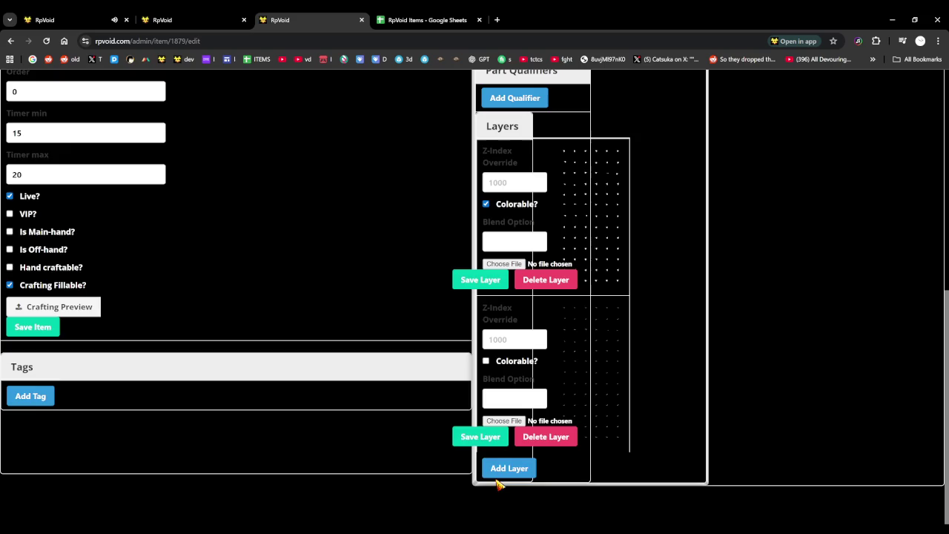
Add a third colorable layer at z-index 50 with its new image
{"action": "left_click", "coordinate": [509, 465]}
{"action": "left_click", "coordinate": [508, 379]}
{"action": "type", "text": "50"}
{"action": "left_click", "coordinate": [487, 399]}
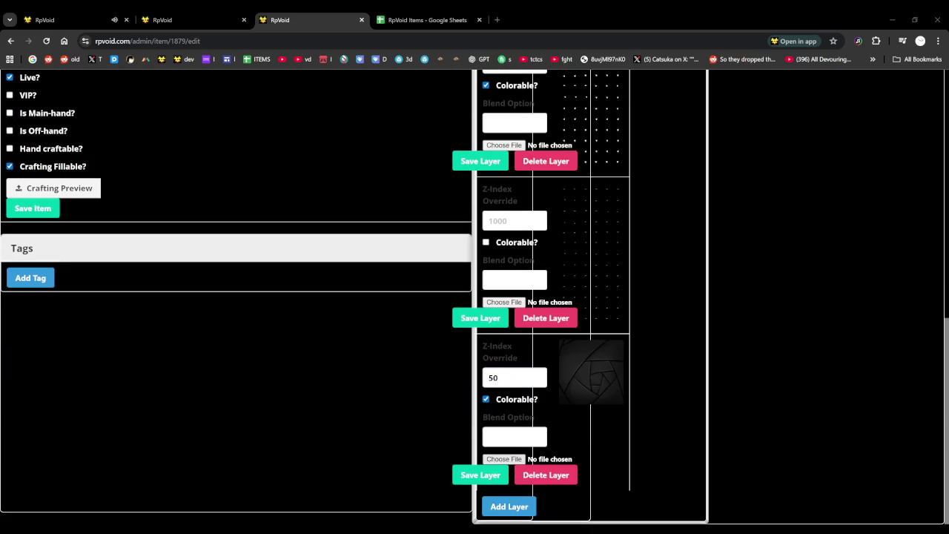
{"action": "left_click", "coordinate": [481, 475]}
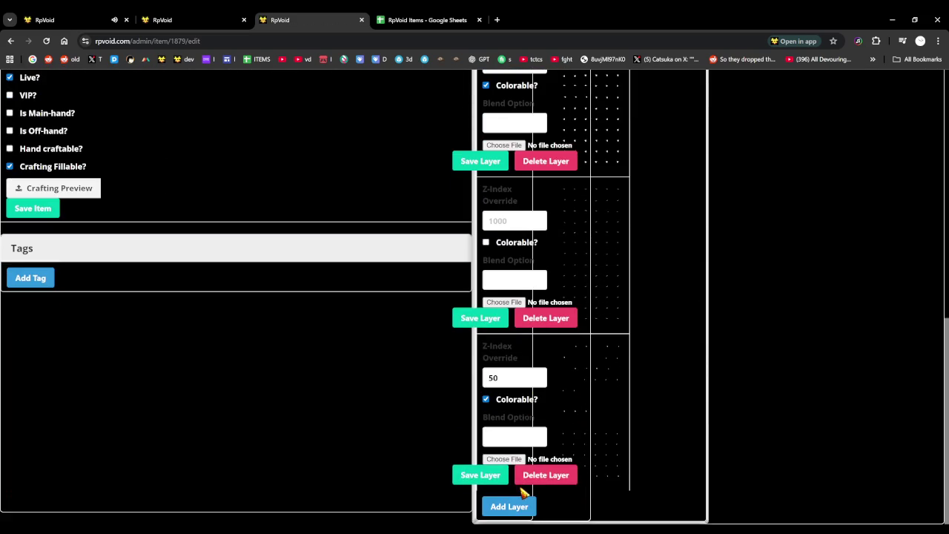
Give the last layer z-index 50 and the fixed sprite image, and save it
{"action": "scroll", "coordinate": [525, 477], "scroll_direction": "down", "scroll_amount": 1}
{"action": "scroll", "coordinate": [519, 445], "scroll_direction": "down", "scroll_amount": 1}
{"action": "left_click", "coordinate": [506, 379]}
{"action": "type", "text": "50"}
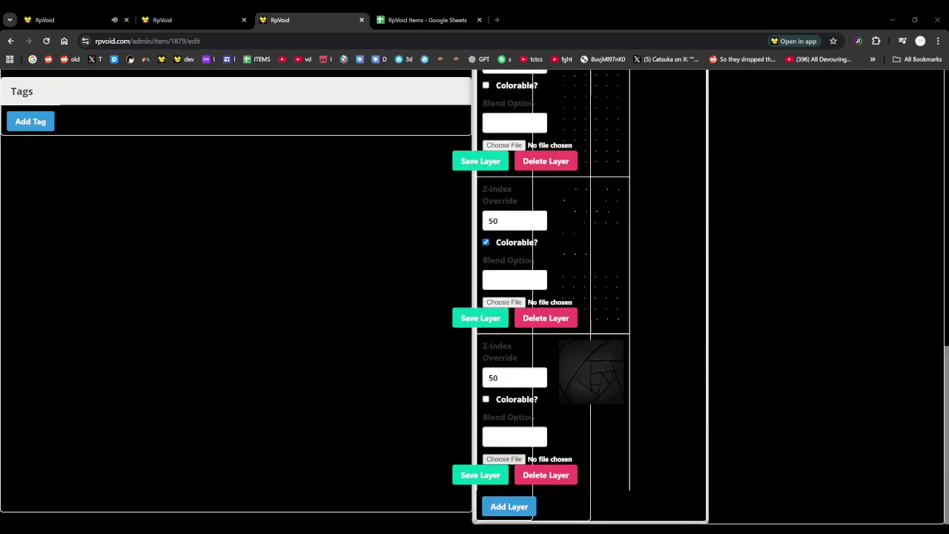
{"action": "left_click", "coordinate": [437, 382]}
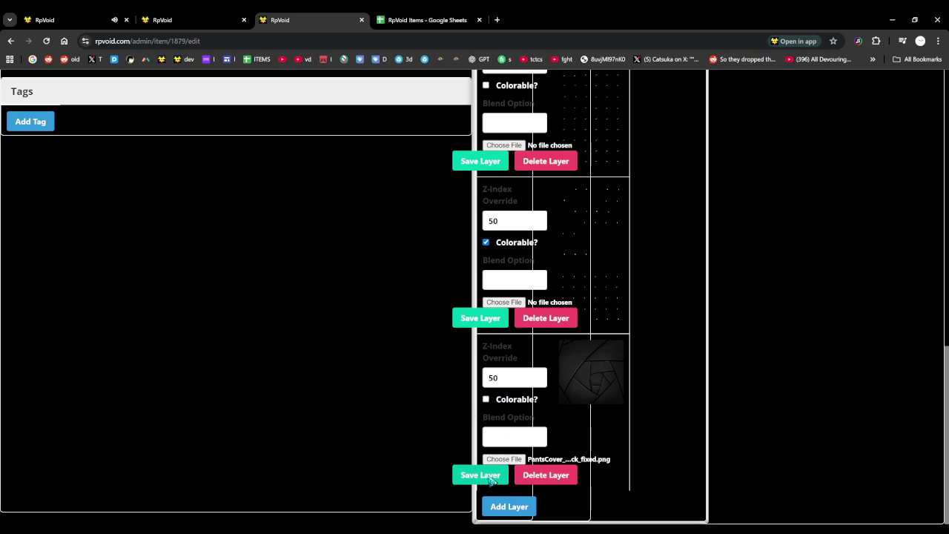
{"action": "left_click", "coordinate": [490, 481]}
Recheck the item's category and re-save the last layer, keeping z-index 50
{"action": "scroll", "coordinate": [250, 303], "scroll_direction": "up", "scroll_amount": 3}
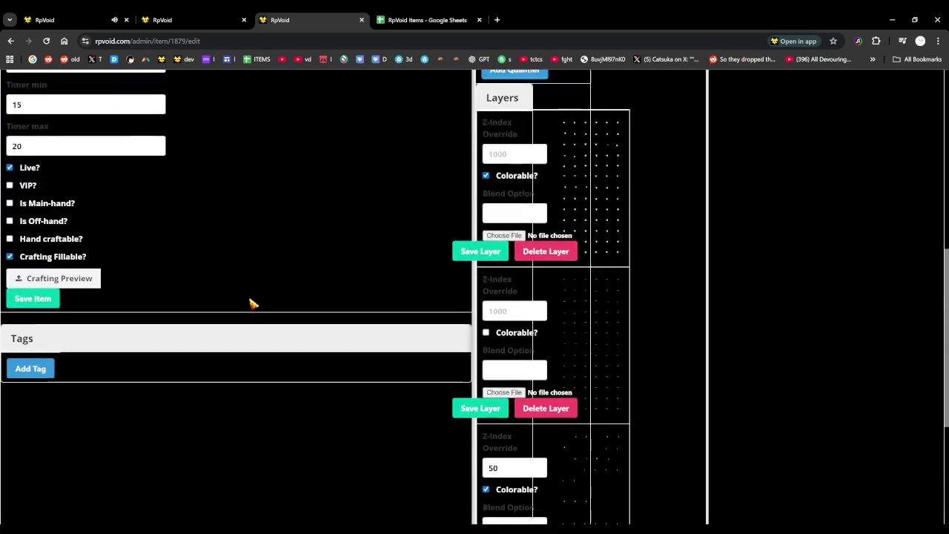
{"action": "scroll", "coordinate": [116, 254], "scroll_direction": "up", "scroll_amount": 2}
{"action": "left_click", "coordinate": [85, 140]}
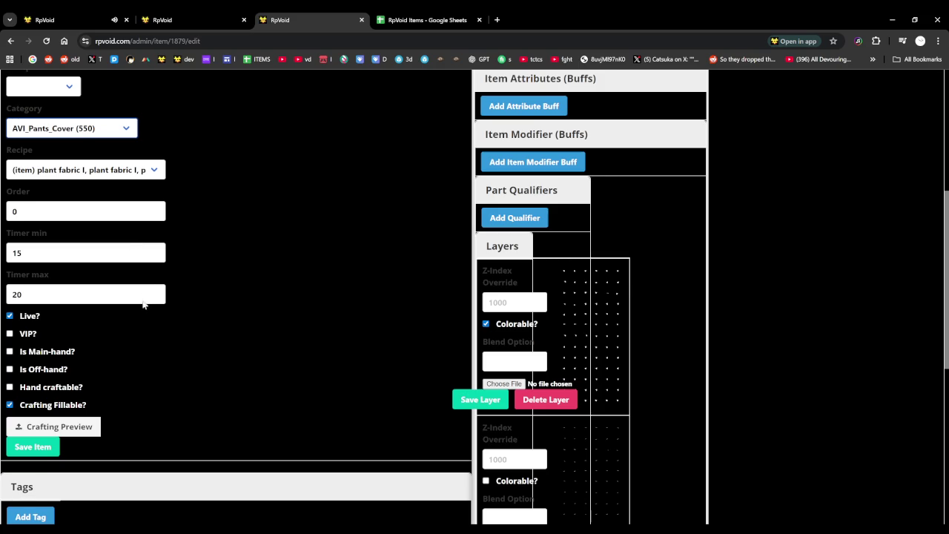
{"action": "scroll", "coordinate": [351, 343], "scroll_direction": "down", "scroll_amount": 5}
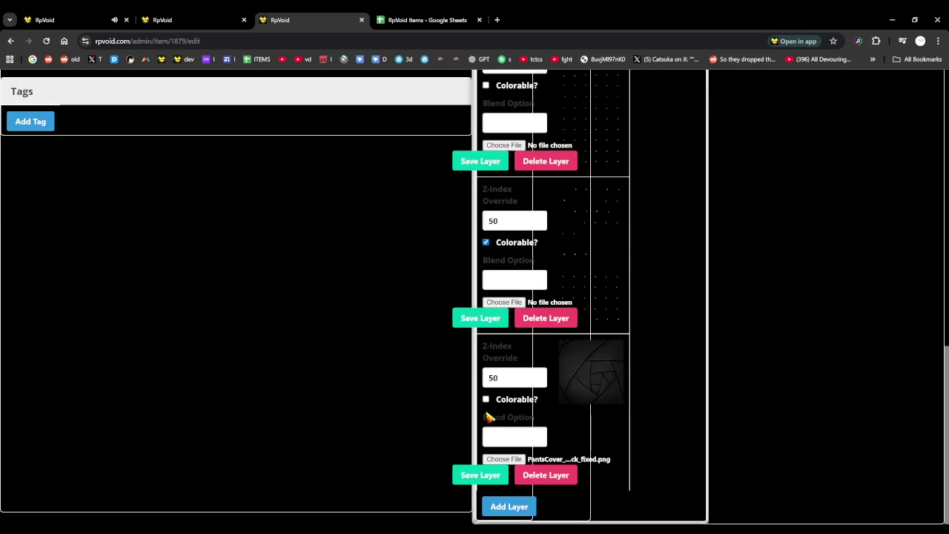
{"action": "left_click_drag", "start_coordinate": [509, 378], "coordinate": [434, 376]}
{"action": "type", "text": "1"}
{"action": "type", "text": "50"}
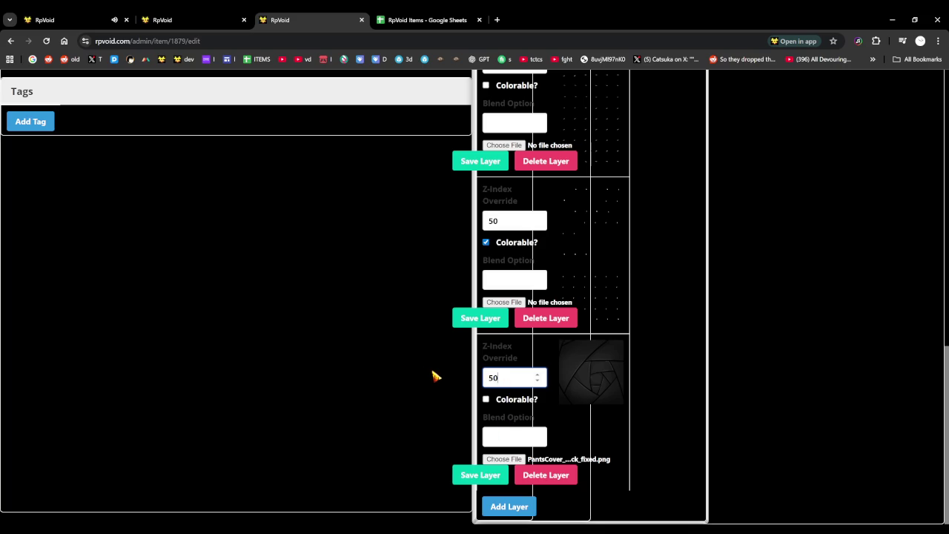
{"action": "left_click", "coordinate": [461, 398]}
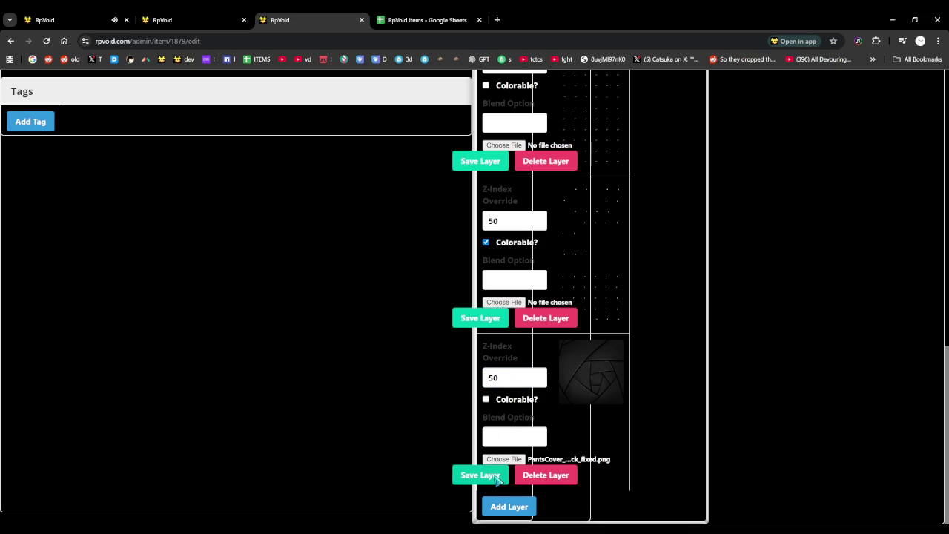
{"action": "left_click", "coordinate": [496, 479]}
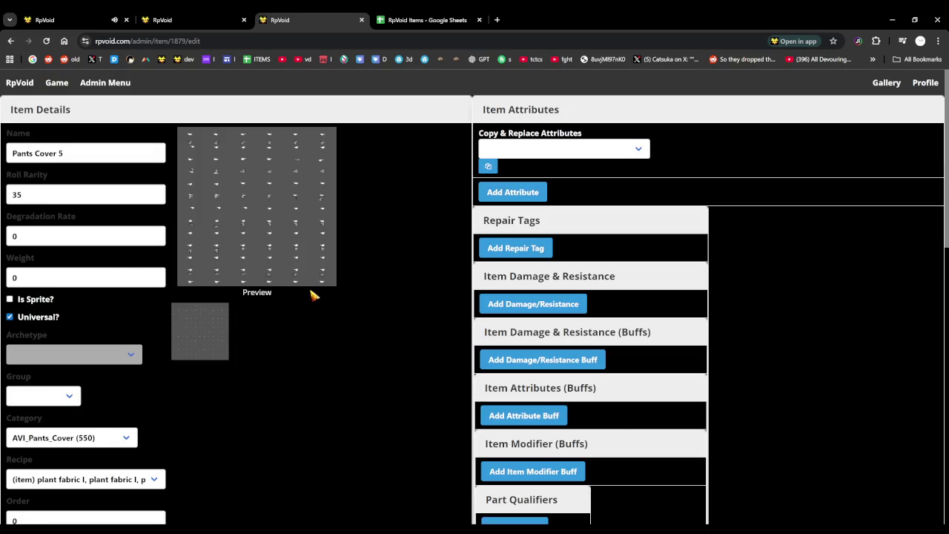
Add and save a (part) Loom I tag on Pants Cover 5
{"action": "scroll", "coordinate": [299, 272], "scroll_direction": "down", "scroll_amount": 5}
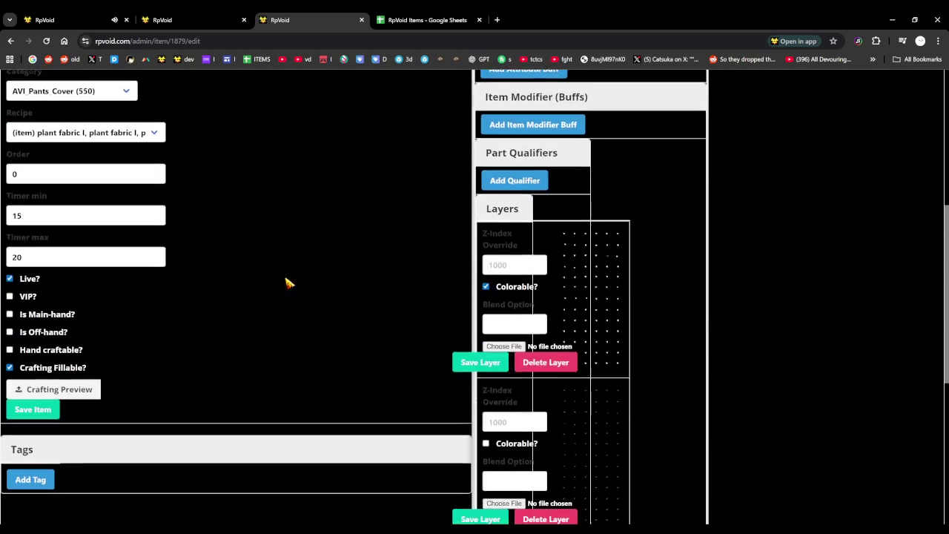
{"action": "scroll", "coordinate": [105, 230], "scroll_direction": "down", "scroll_amount": 4}
{"action": "left_click", "coordinate": [30, 183]}
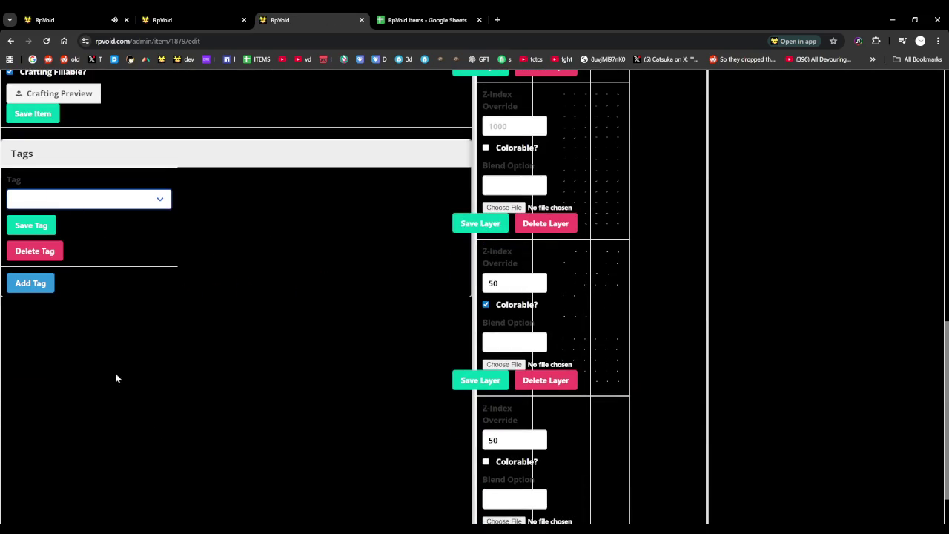
{"action": "left_click", "coordinate": [90, 268]}
{"action": "left_click", "coordinate": [31, 225]}
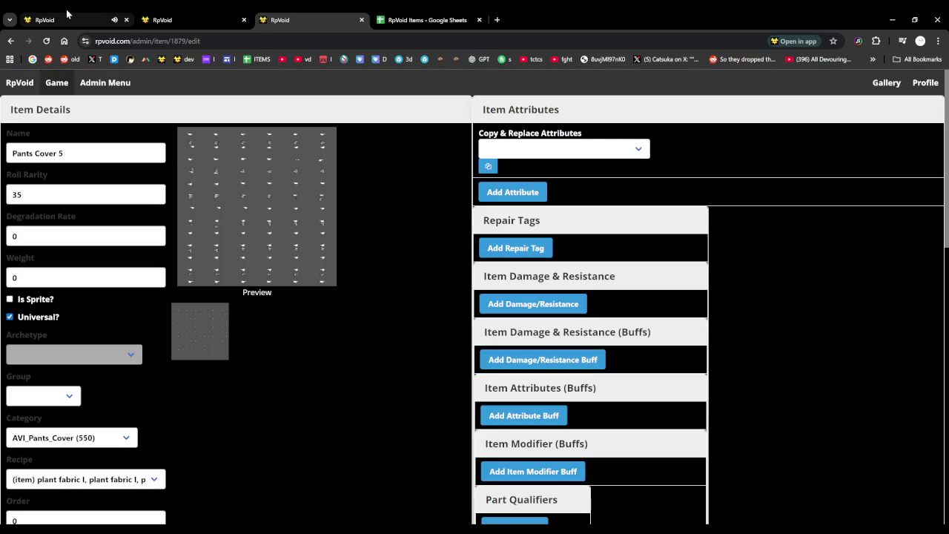
{"action": "left_click", "coordinate": [68, 16]}
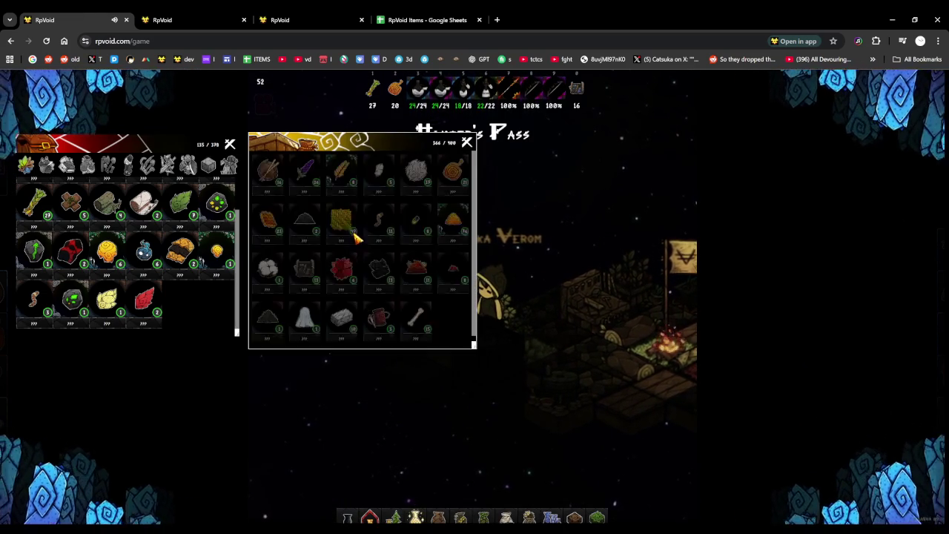
Move the woven fibre stack from storage into the inventory and select the loincloth recipe
{"action": "left_click_drag", "start_coordinate": [351, 231], "coordinate": [196, 254]}
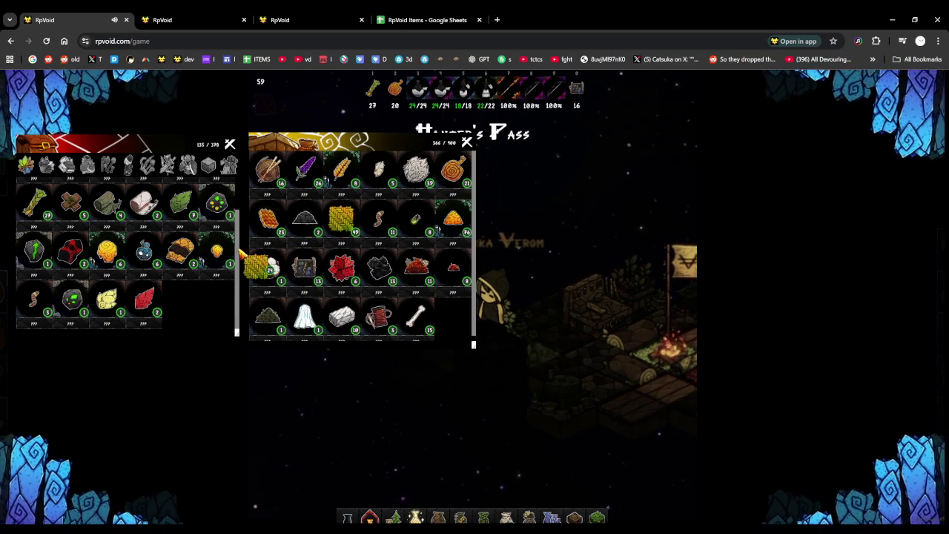
{"action": "left_click_drag", "start_coordinate": [192, 256], "coordinate": [180, 300]}
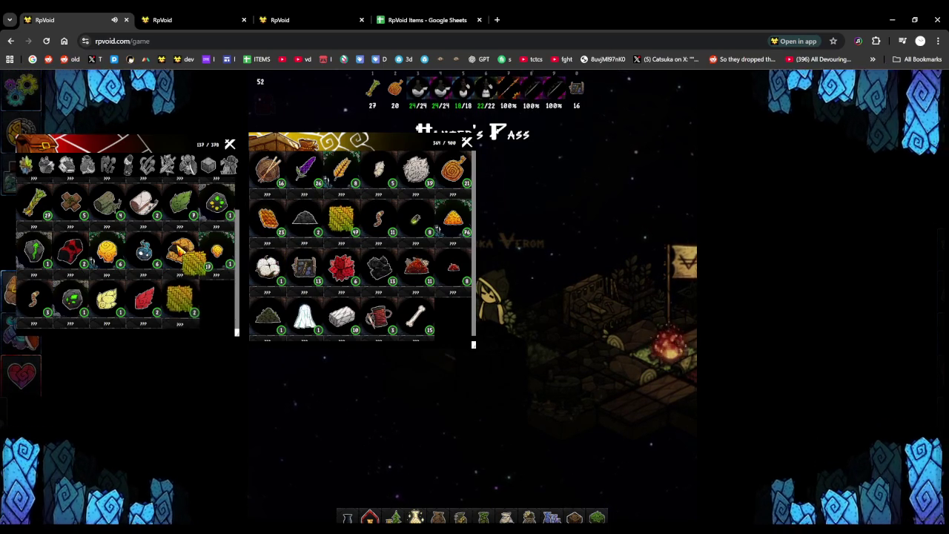
{"action": "key", "text": "Escape"}
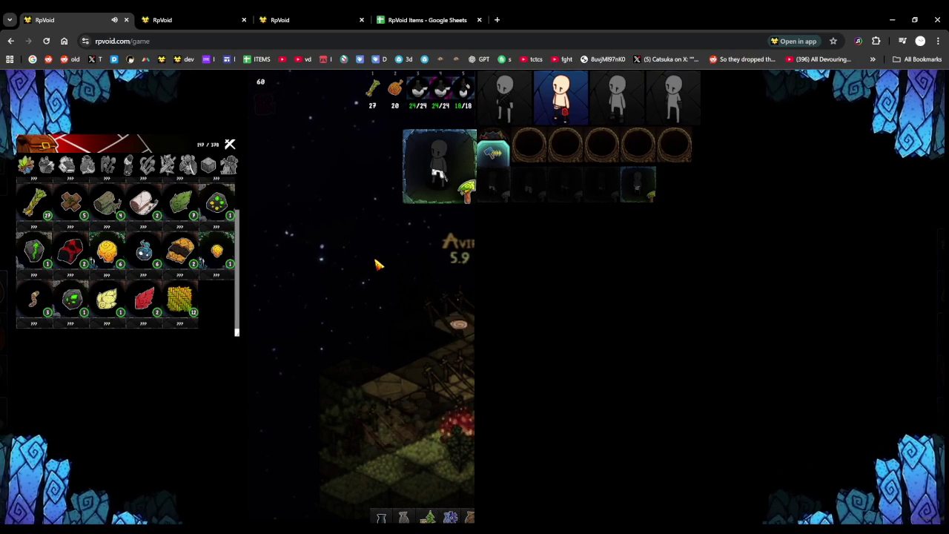
{"action": "left_click", "coordinate": [639, 186]}
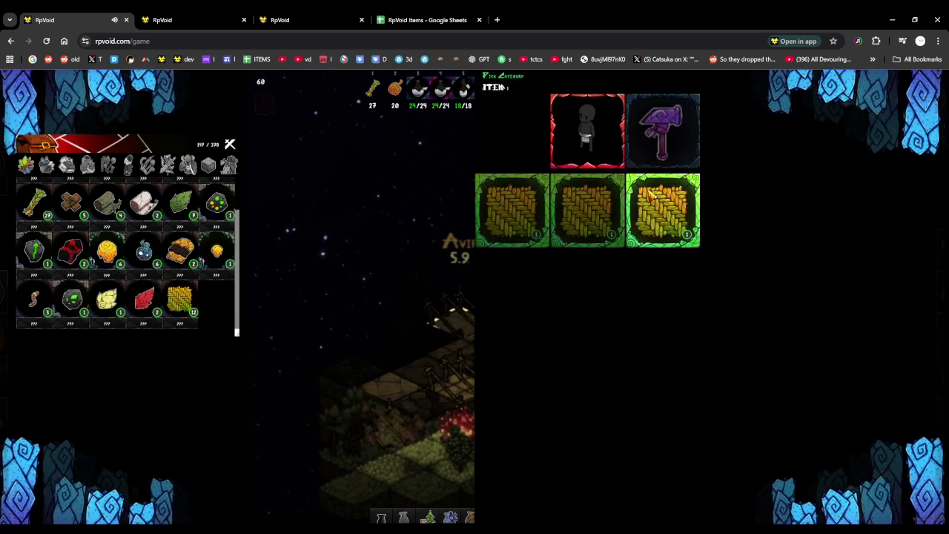
Craft the loincloth from three woven fibre bundles, bringing the load to 192/378
{"action": "left_click", "coordinate": [660, 158]}
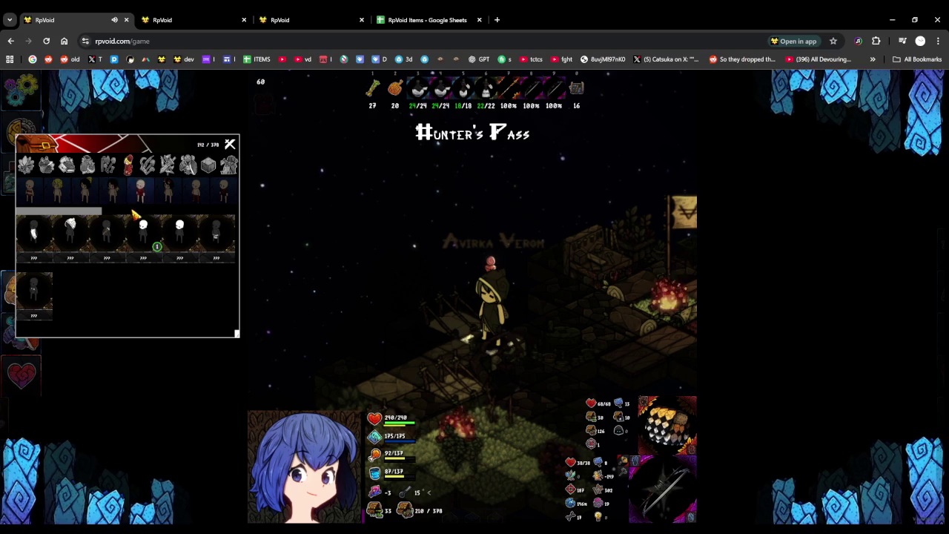
Move the character onto the tile right next to the campfire
{"action": "left_click", "coordinate": [469, 346]}
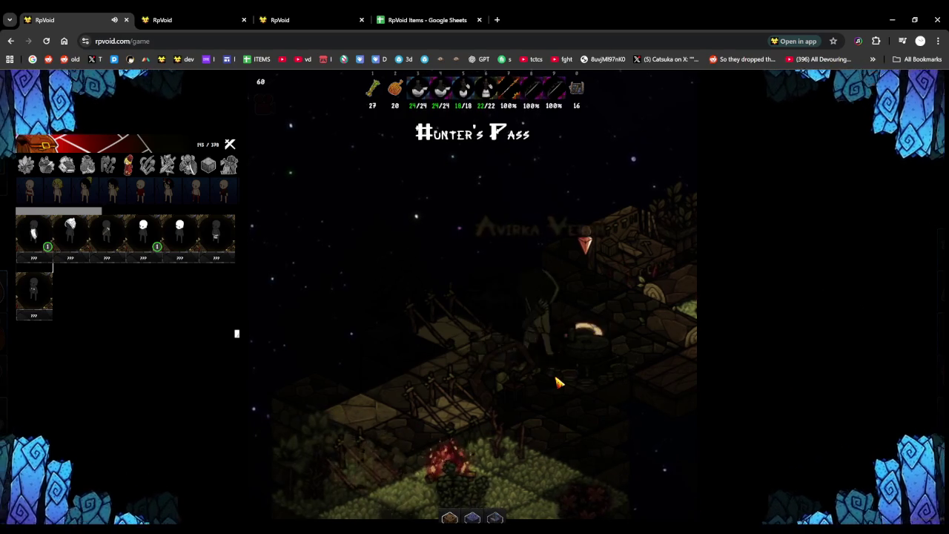
{"action": "left_click", "coordinate": [552, 380]}
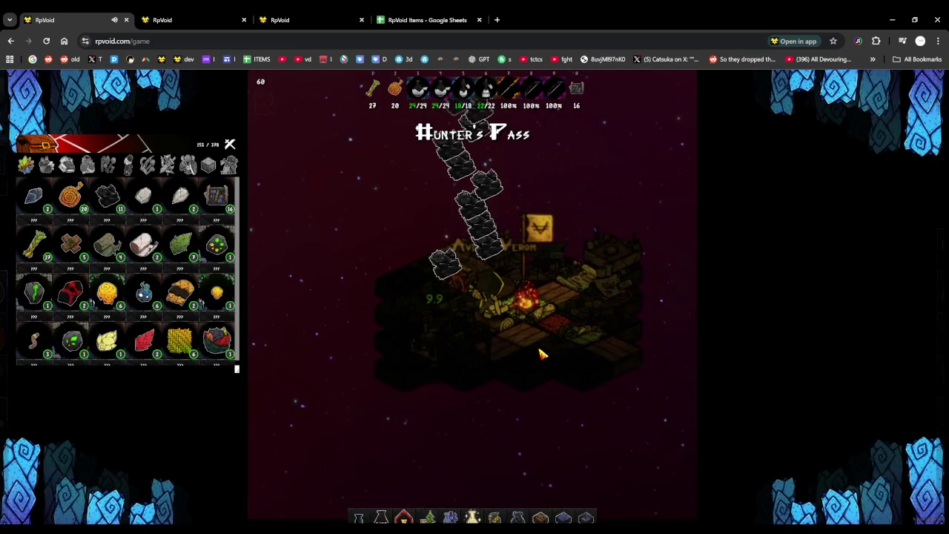
View the grey pile's recipe at the crafting station, then walk to the campfire's far side
{"action": "left_click", "coordinate": [531, 353]}
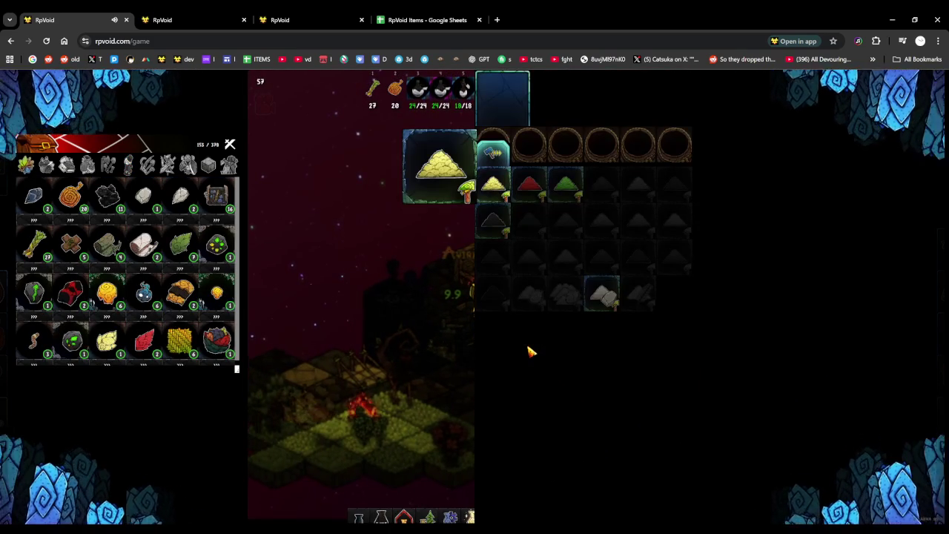
{"action": "left_click", "coordinate": [501, 220]}
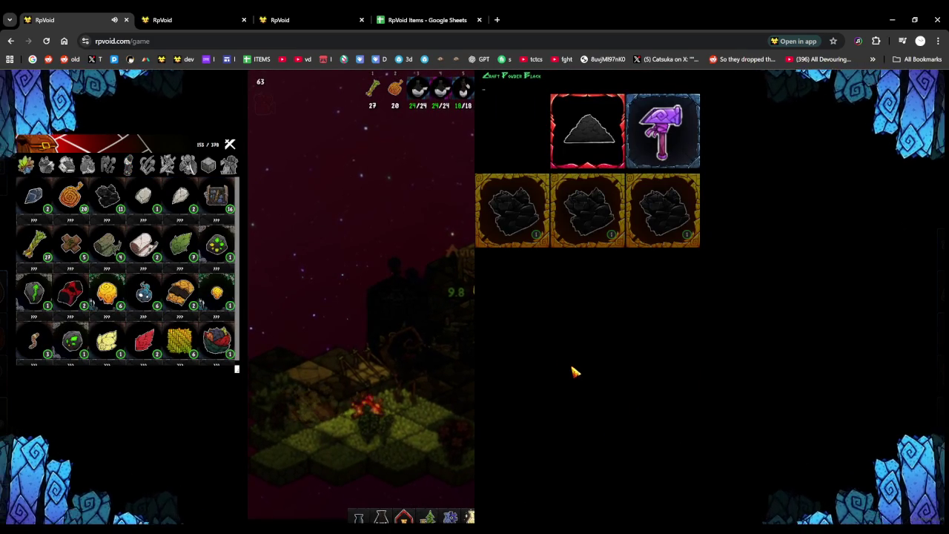
{"action": "left_click", "coordinate": [572, 372]}
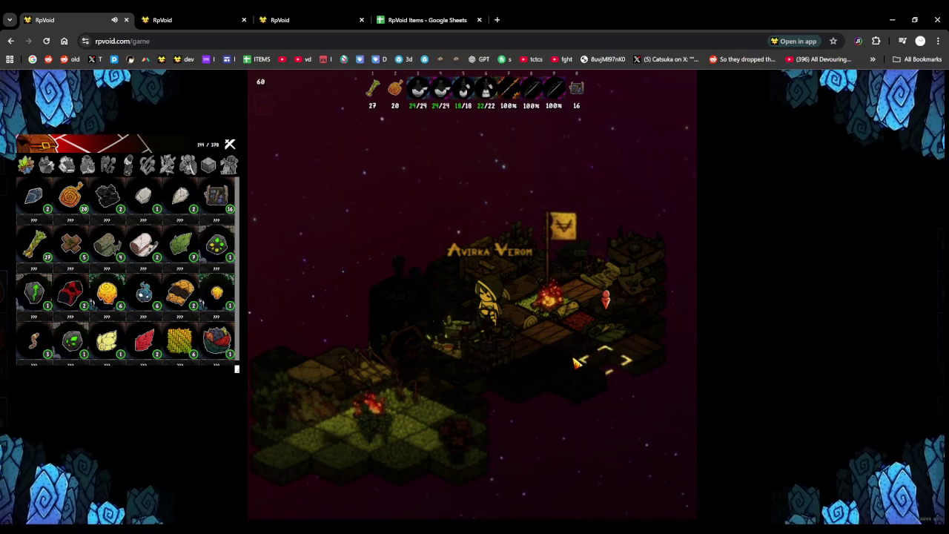
{"action": "left_click", "coordinate": [574, 362]}
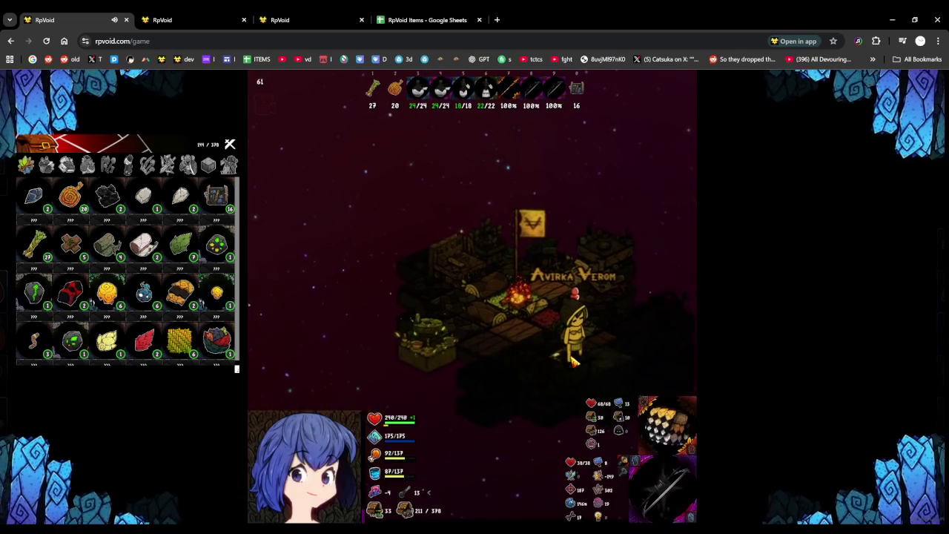
Step up to the well, select the bucket among the inventory tools, and start drawing water
{"action": "left_click", "coordinate": [573, 362]}
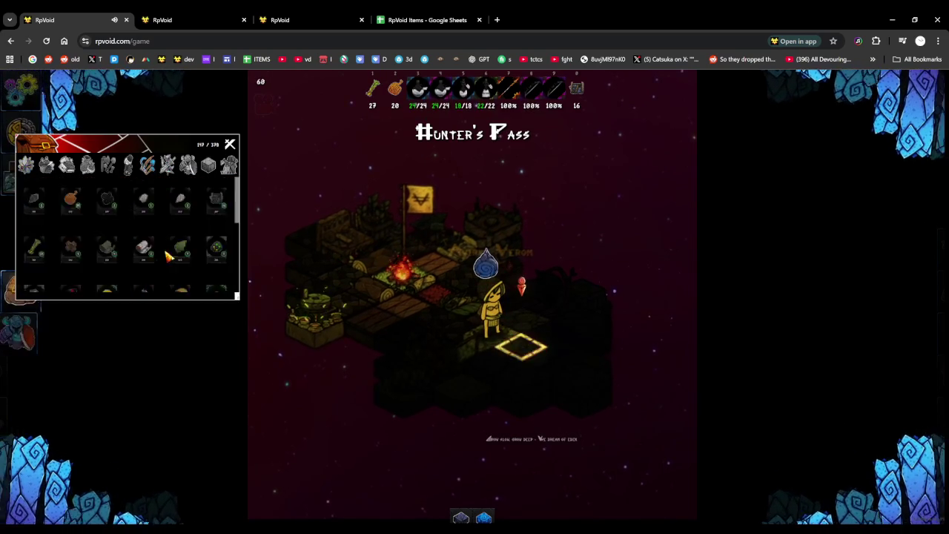
{"action": "left_click", "coordinate": [147, 165]}
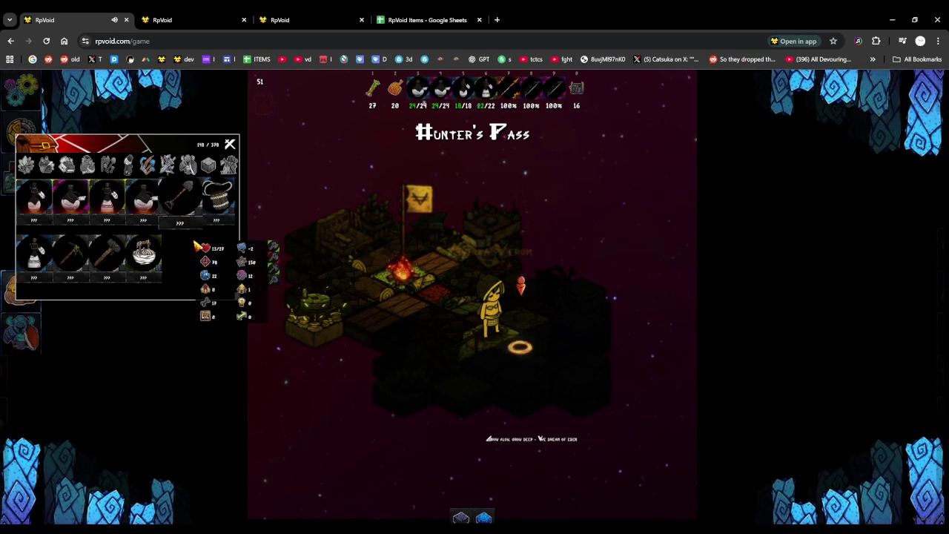
{"action": "left_click", "coordinate": [545, 333]}
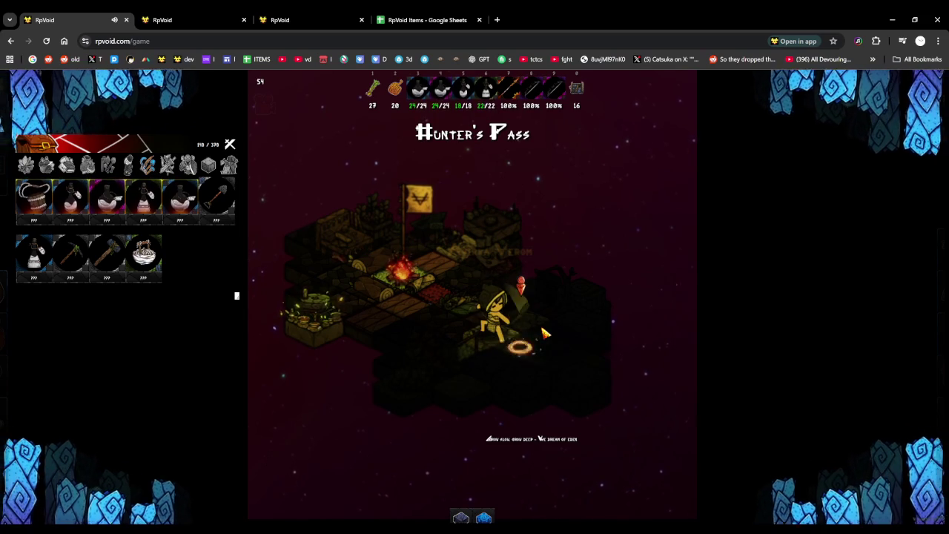
{"action": "left_click", "coordinate": [545, 333]}
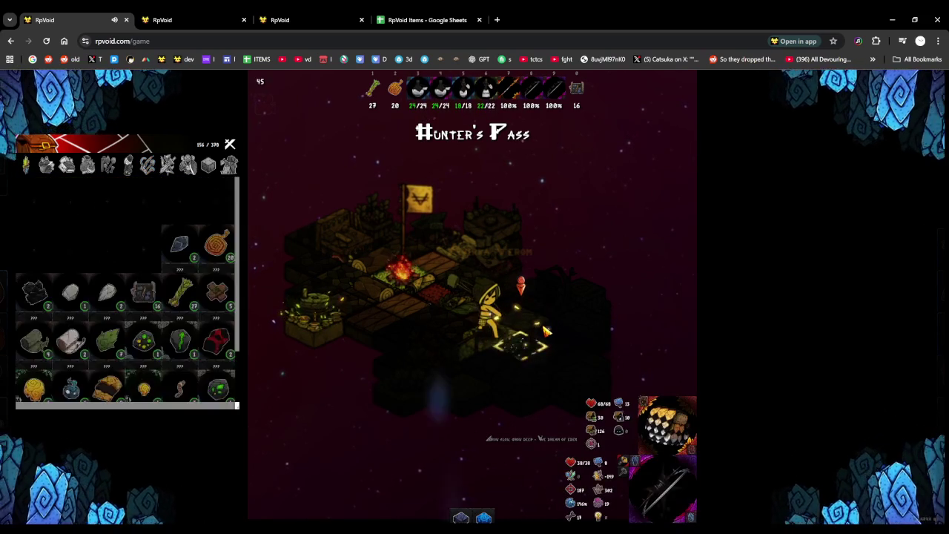
Keep harvesting water drops from the Hunter's Pass well until the inventory load reaches 194/378
{"action": "left_click", "coordinate": [546, 332]}
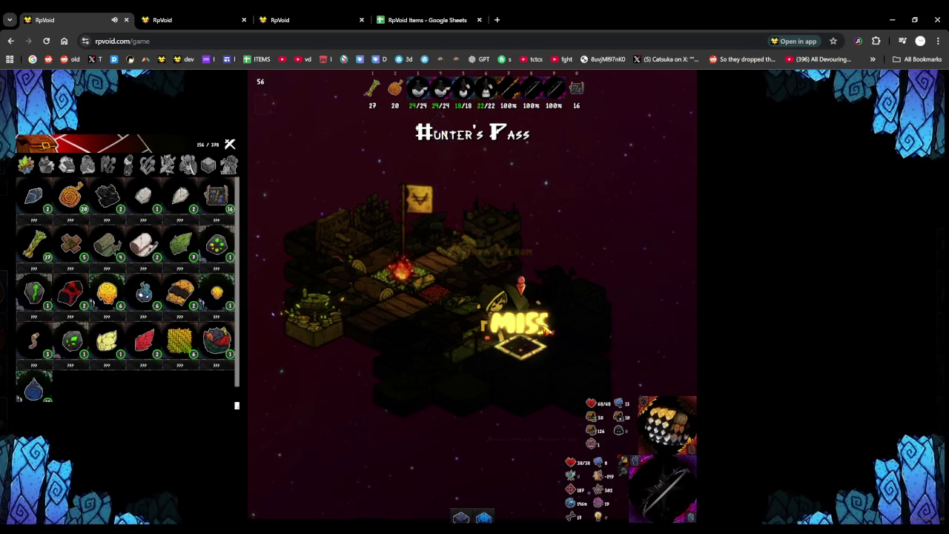
{"action": "left_click", "coordinate": [546, 332]}
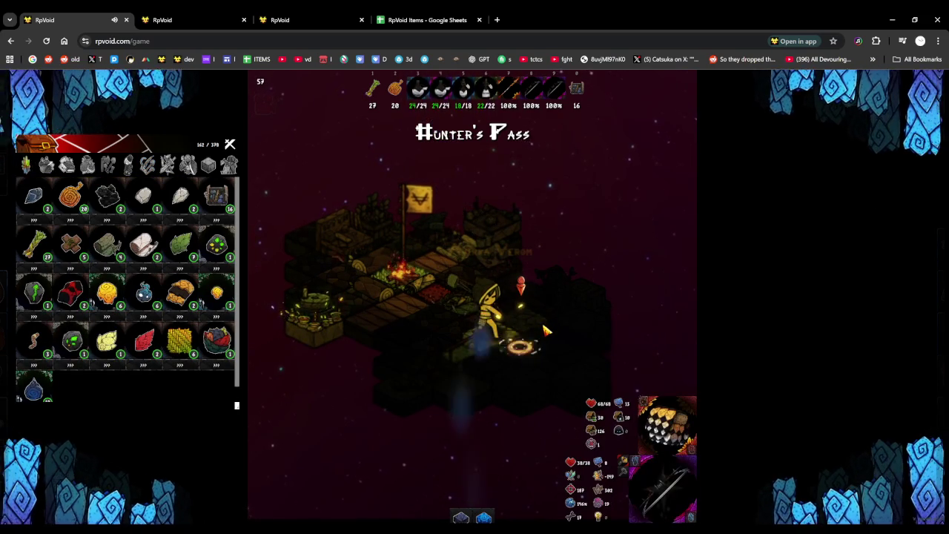
{"action": "left_click", "coordinate": [545, 331]}
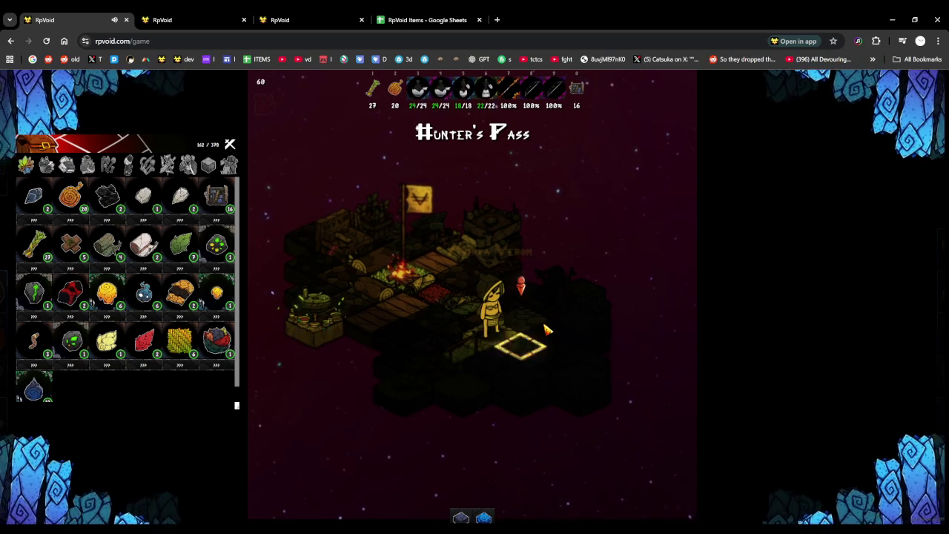
{"action": "left_click", "coordinate": [546, 331]}
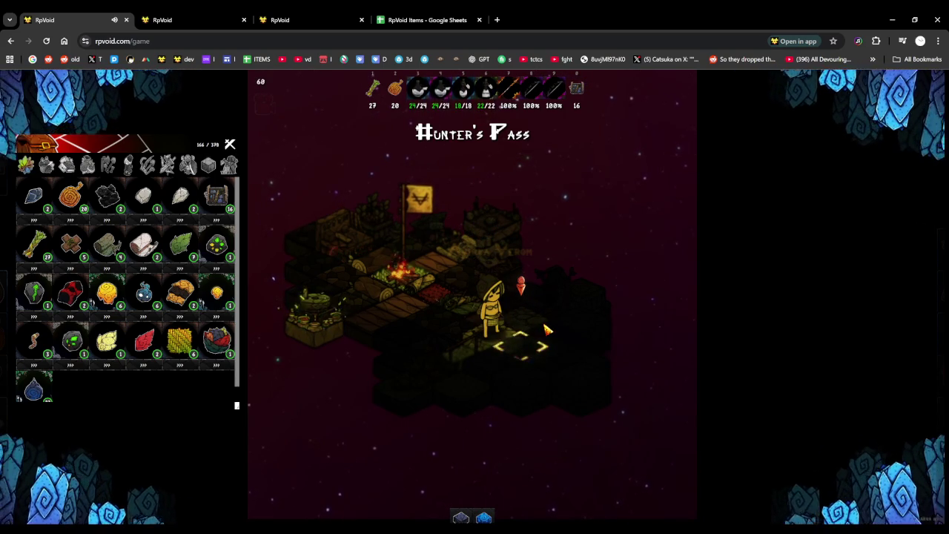
{"action": "left_click", "coordinate": [545, 332]}
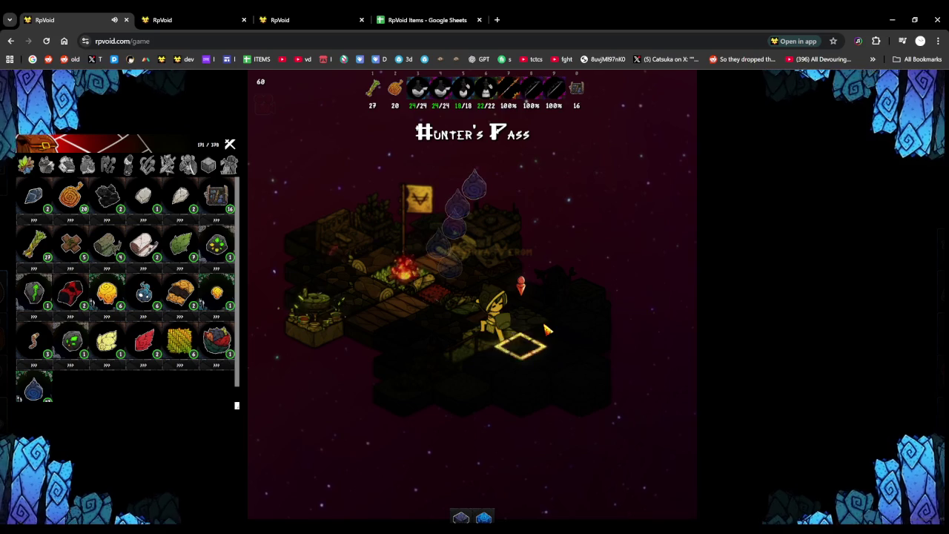
{"action": "left_click", "coordinate": [547, 329]}
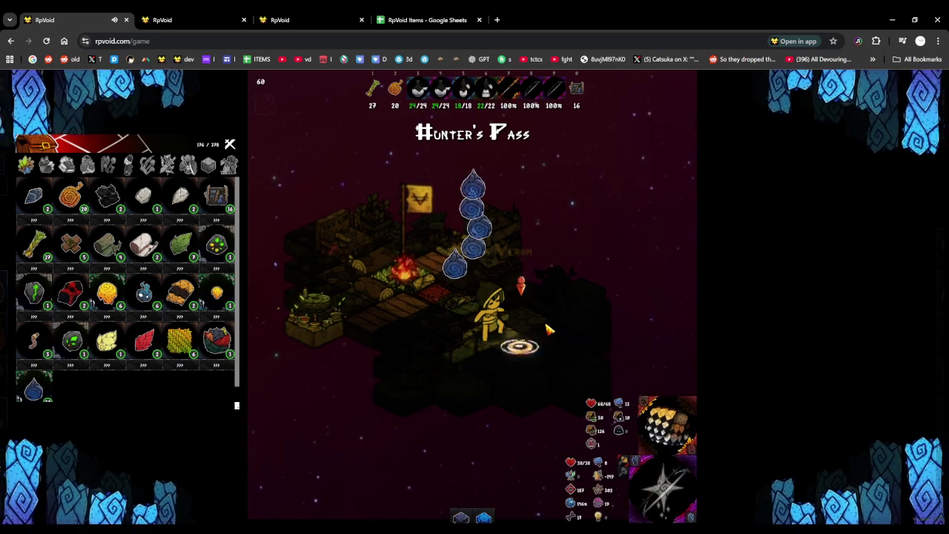
{"action": "left_click", "coordinate": [547, 329]}
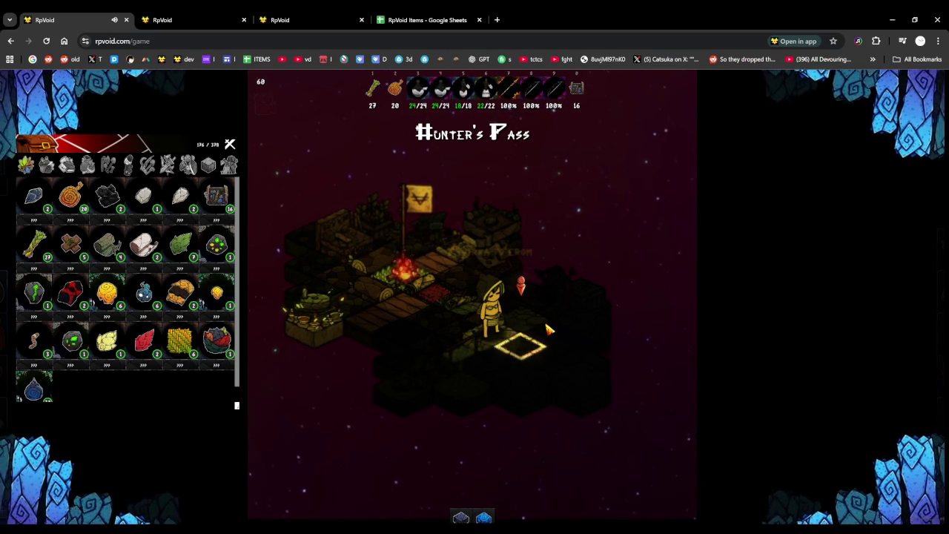
{"action": "left_click", "coordinate": [548, 330]}
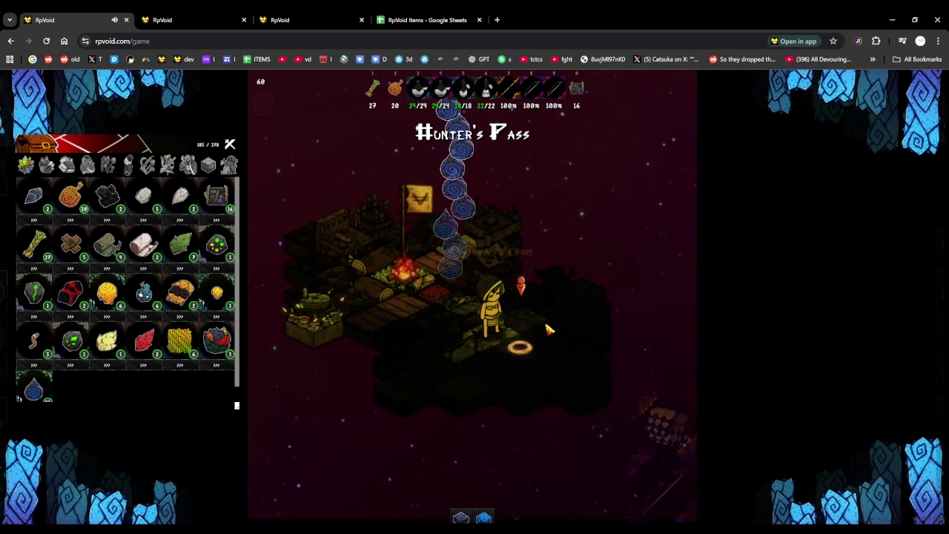
{"action": "left_click", "coordinate": [547, 330]}
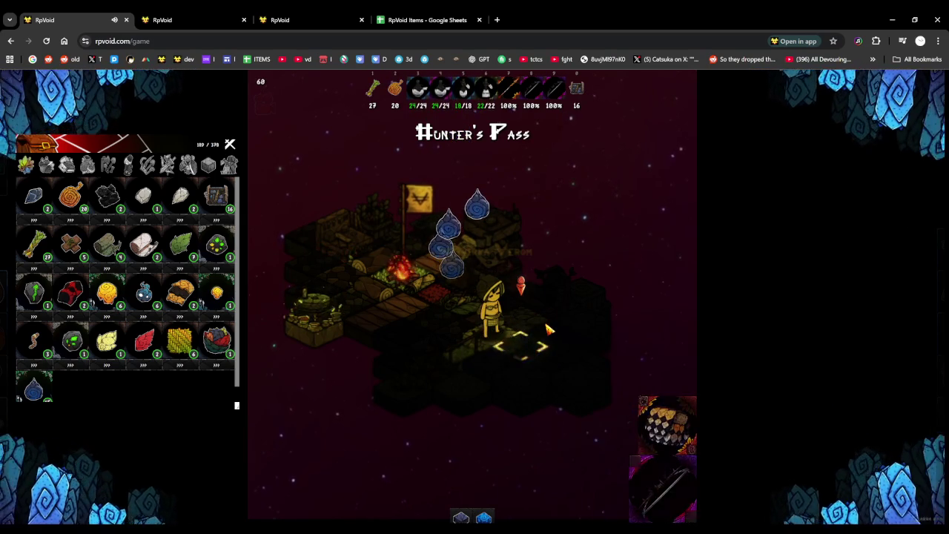
{"action": "left_click", "coordinate": [548, 329]}
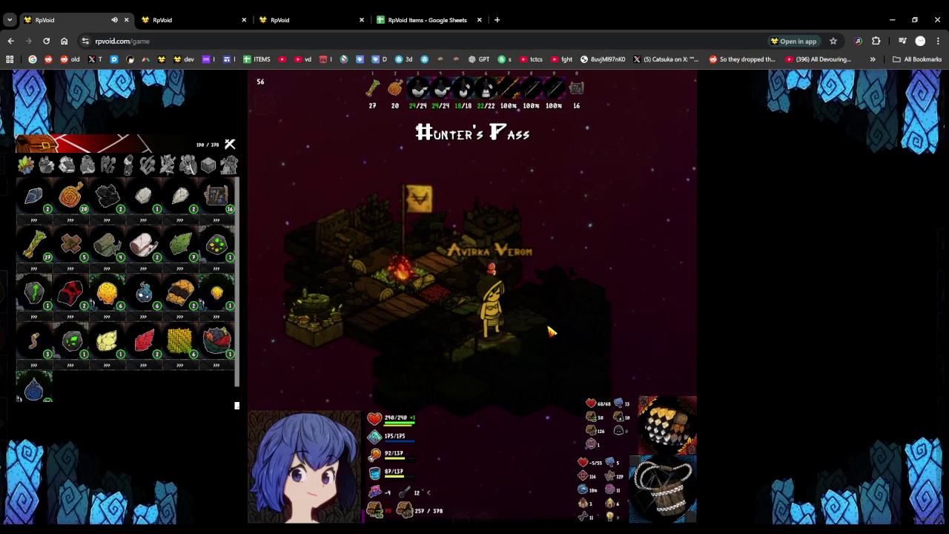
{"action": "left_click", "coordinate": [550, 330]}
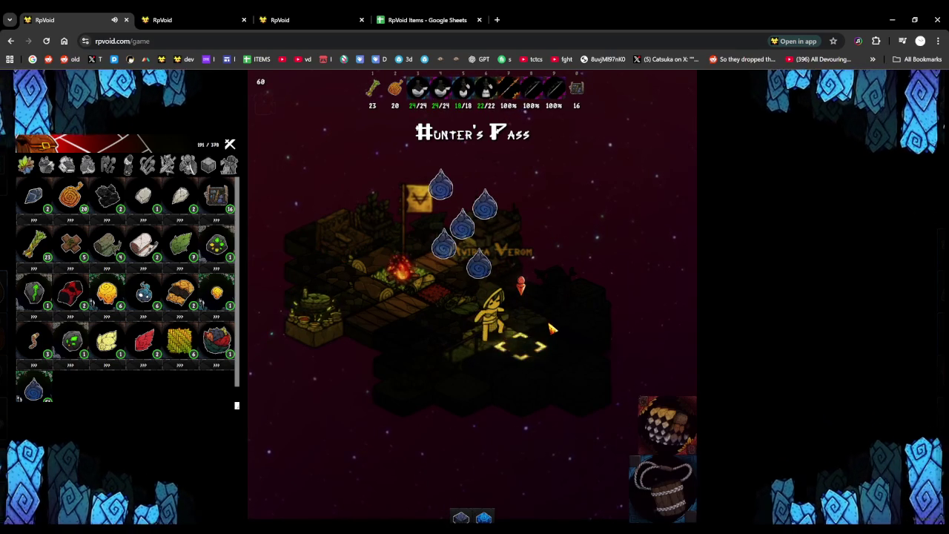
{"action": "left_click", "coordinate": [553, 328]}
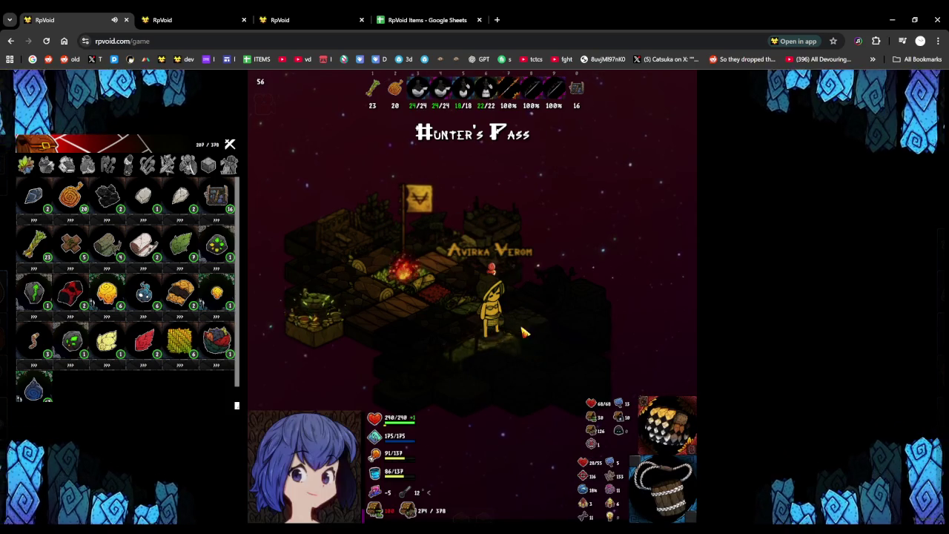
{"action": "scroll", "coordinate": [67, 370], "scroll_direction": "down", "scroll_amount": 1}
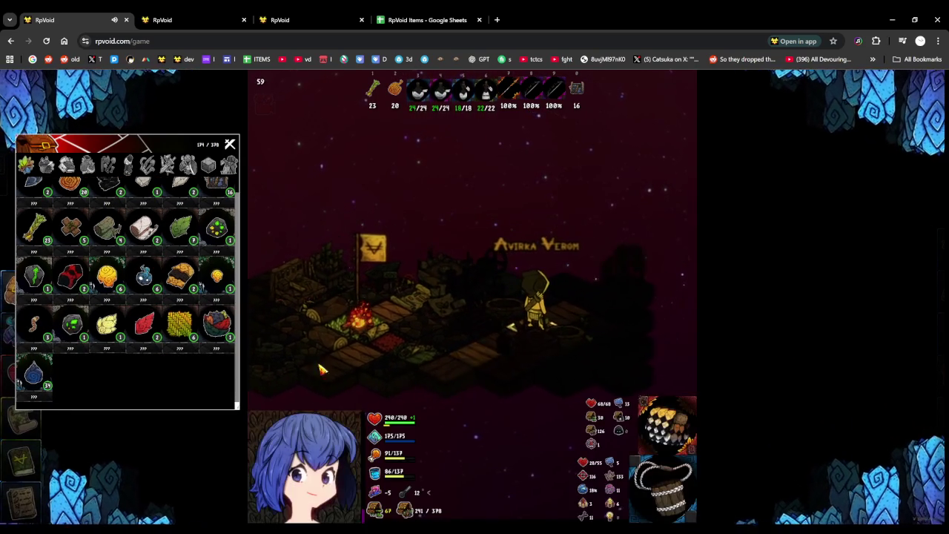
Check the water drop's Craft Drink recipe, then walk to the crafting station and open its potions category
{"action": "left_click", "coordinate": [511, 383]}
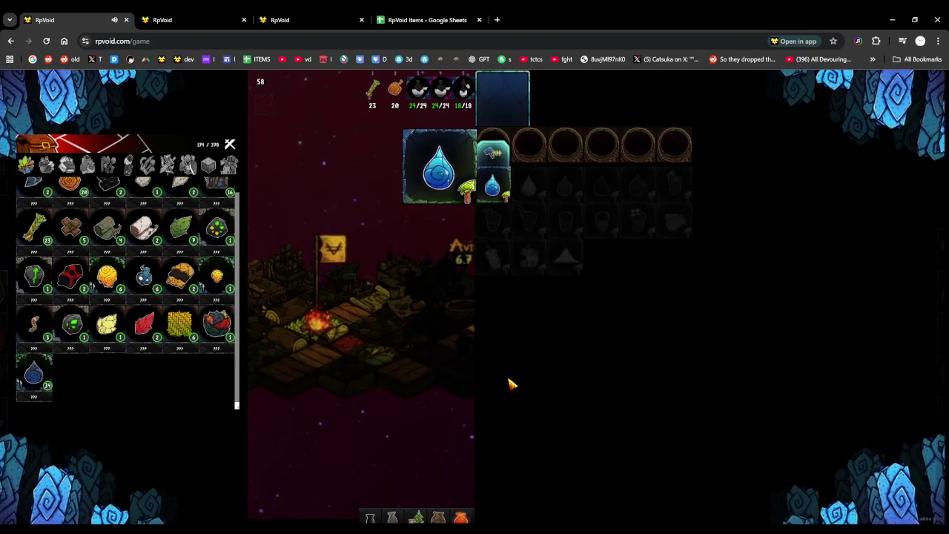
{"action": "left_click", "coordinate": [512, 385]}
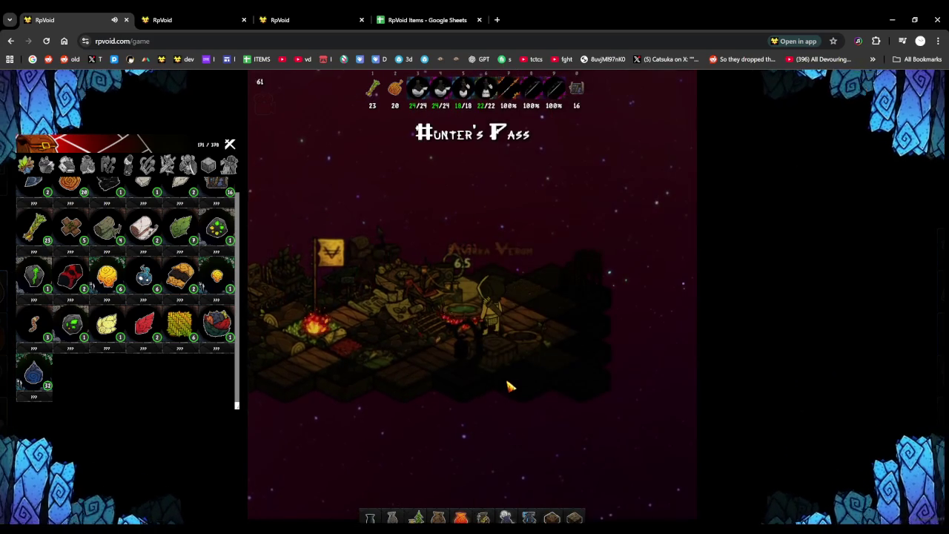
{"action": "key", "text": "a"}
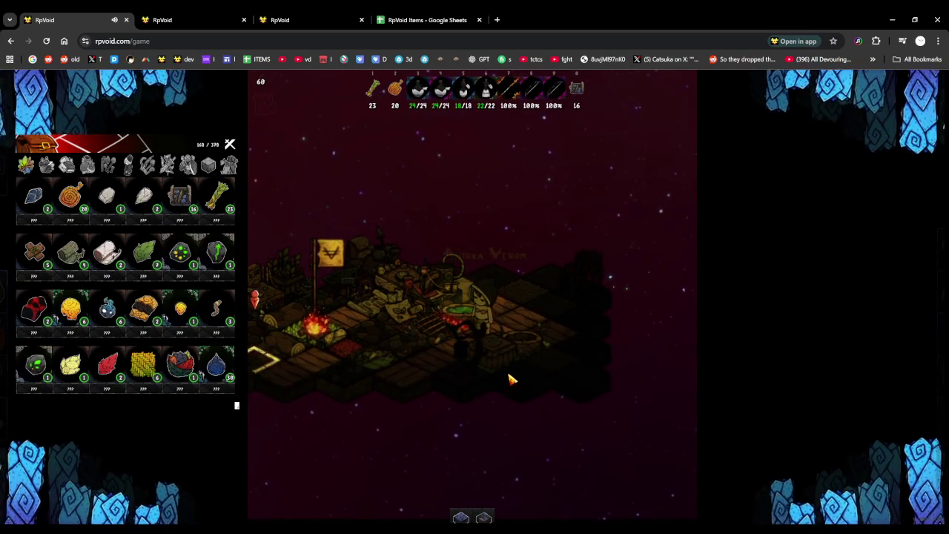
{"action": "key", "text": "a"}
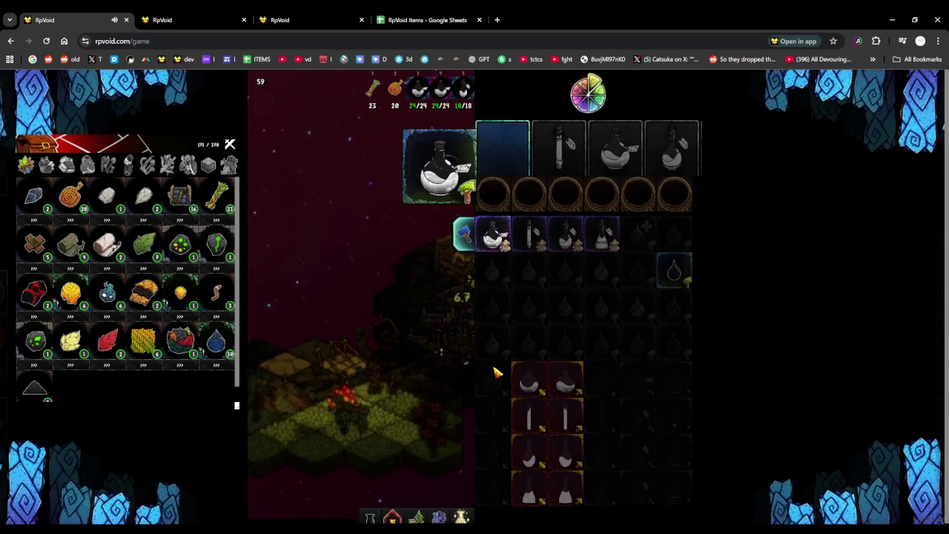
{"action": "left_click", "coordinate": [671, 276]}
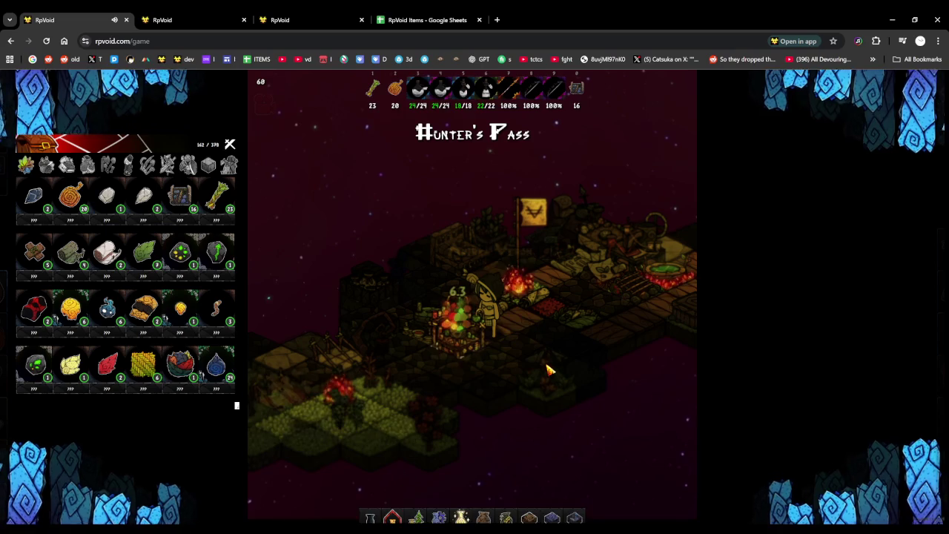
{"action": "left_click", "coordinate": [148, 163]}
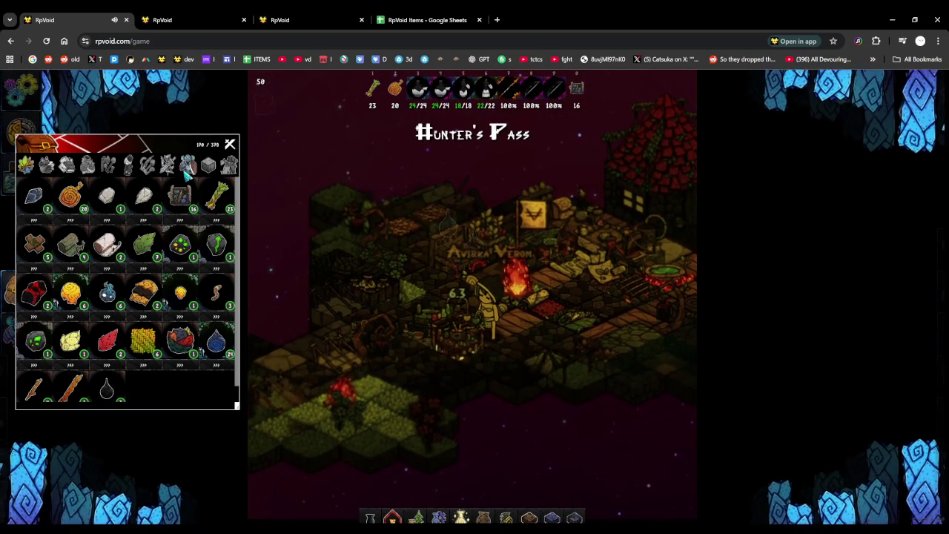
Try on the first outfit in the centred outfit panel, close it, and walk toward the lower-left grass
{"action": "key", "text": "c"}
{"action": "mouse_move", "coordinate": [137, 90]}
{"action": "left_mouse_down"}
{"action": "mouse_move", "coordinate": [438, 301]}
{"action": "mouse_move", "coordinate": [401, 255]}
{"action": "left_mouse_up"}
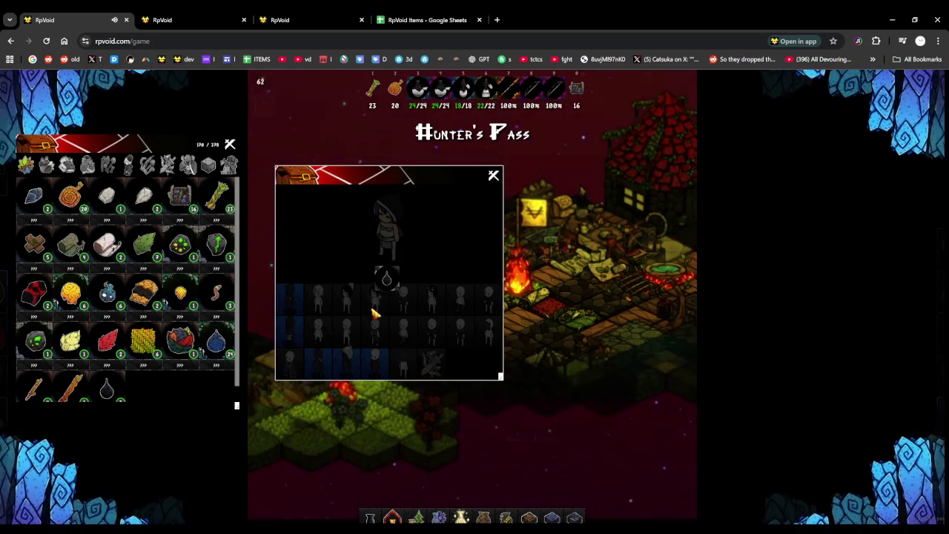
{"action": "left_click", "coordinate": [291, 295]}
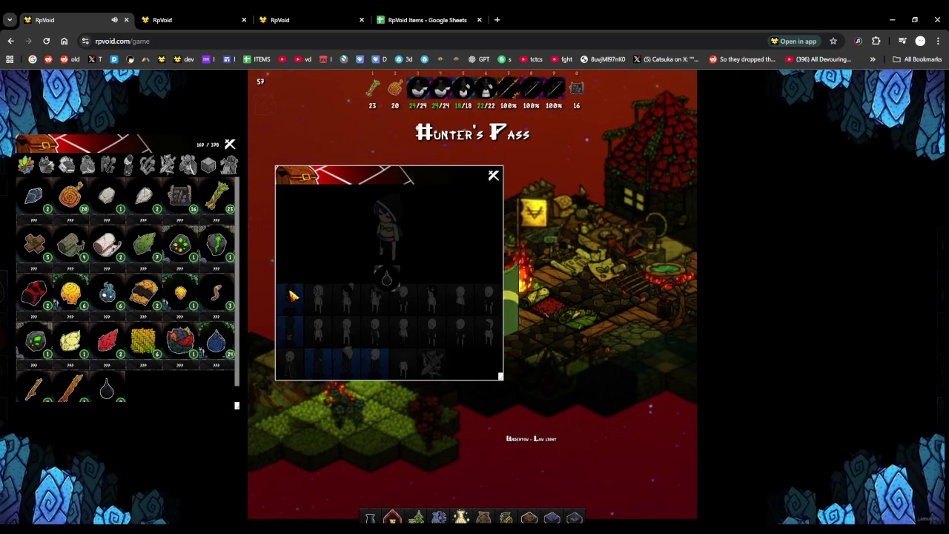
{"action": "left_click", "coordinate": [495, 175]}
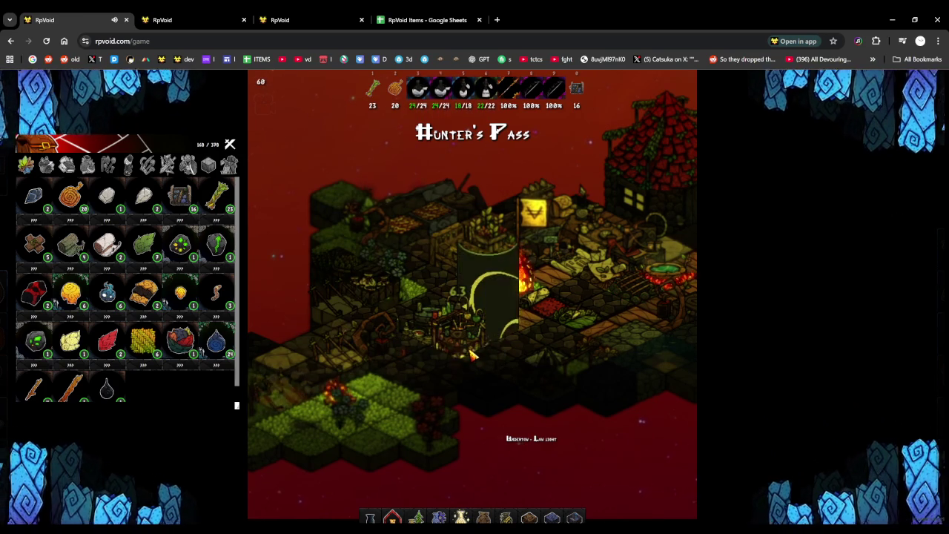
{"action": "left_click", "coordinate": [473, 359]}
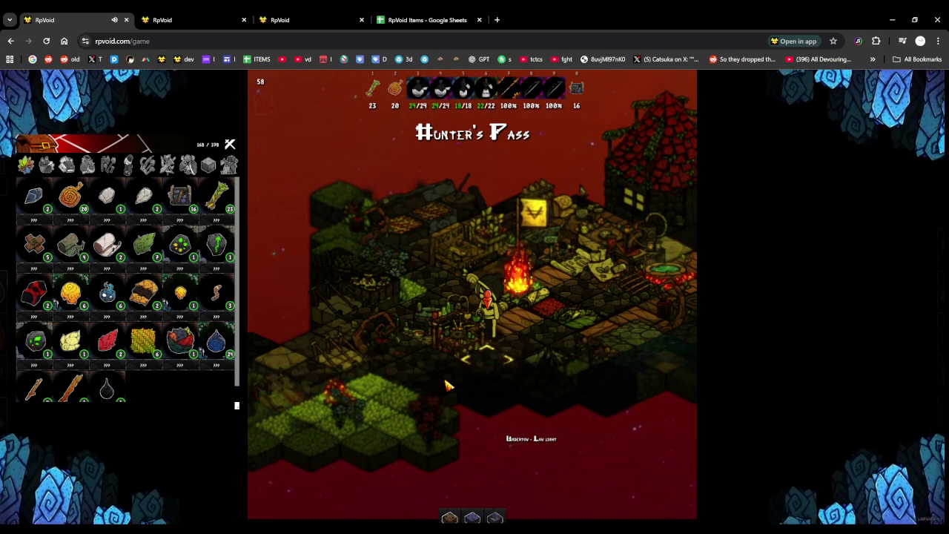
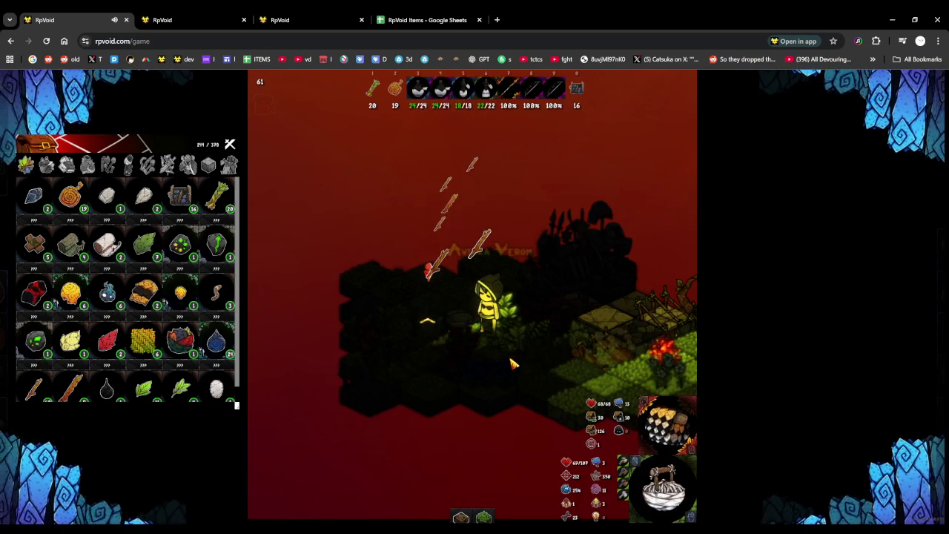
Walk the character to the village campfire and zoom in on the player
{"action": "left_click", "coordinate": [559, 358]}
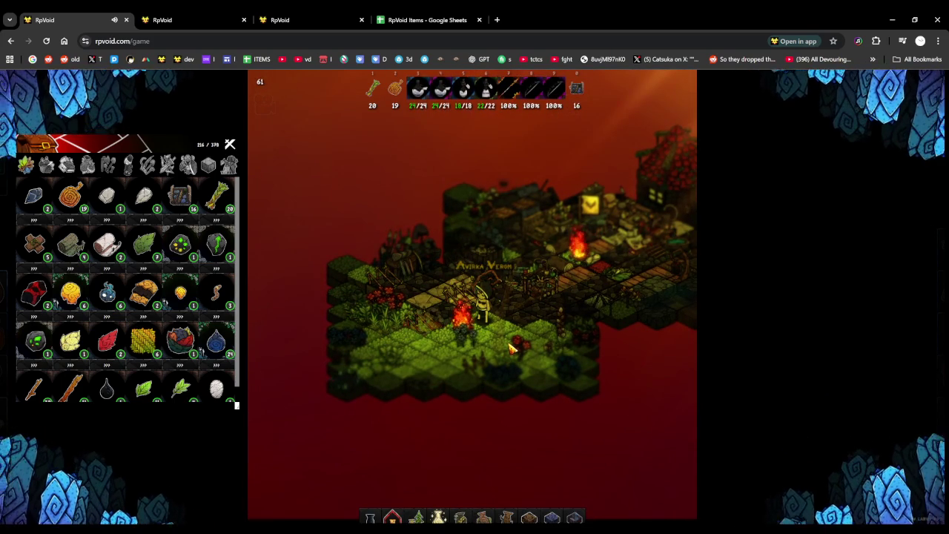
{"action": "scroll", "coordinate": [512, 347], "scroll_direction": "up", "scroll_amount": 3}
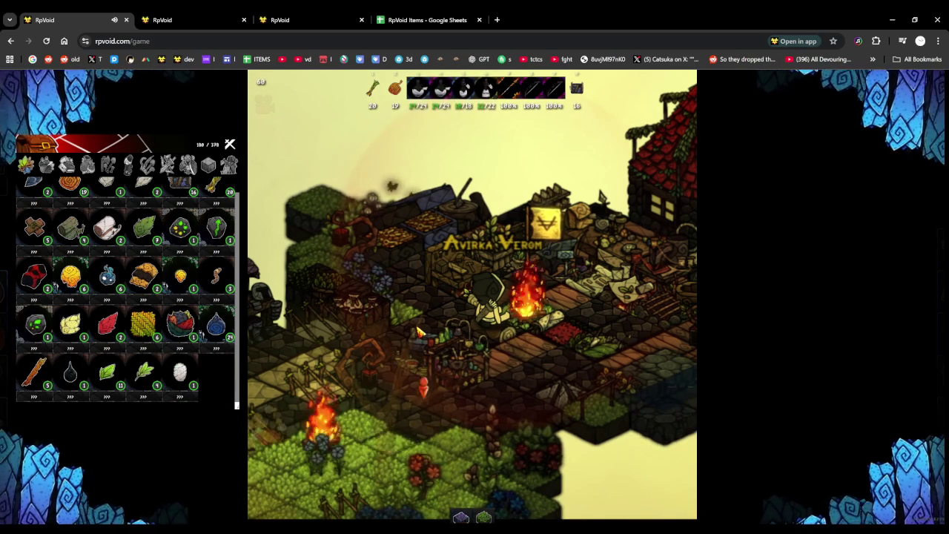
Walk the character down-left from the campfire to the island's edge, gathering sticks
{"action": "scroll", "coordinate": [419, 330], "scroll_direction": "down", "scroll_amount": 2}
{"action": "left_click", "coordinate": [405, 317]}
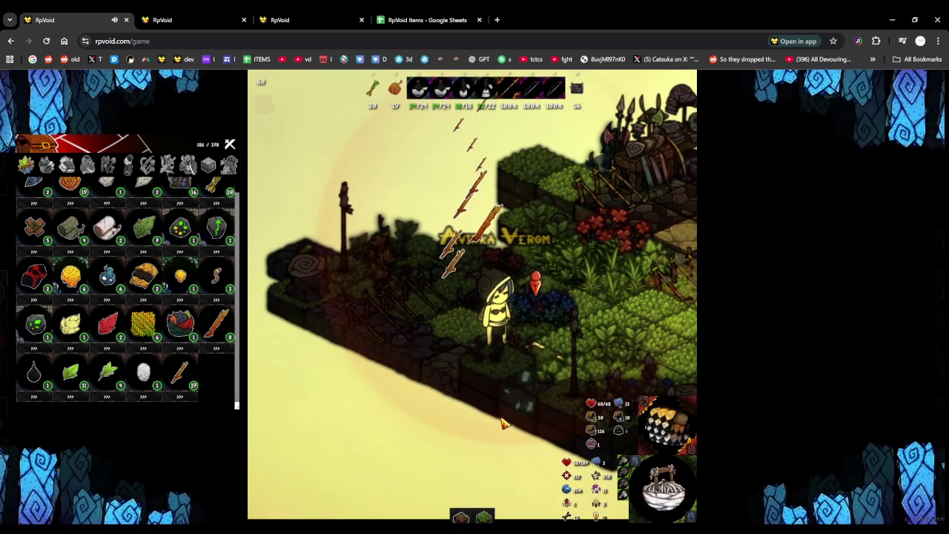
{"action": "scroll", "coordinate": [499, 412], "scroll_direction": "down", "scroll_amount": 2}
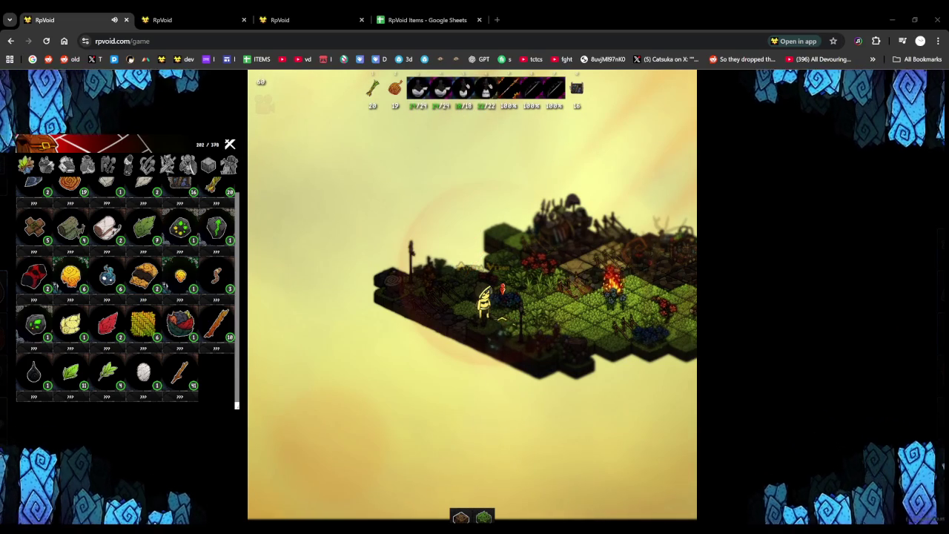
{"action": "key", "text": "alt+Tab"}
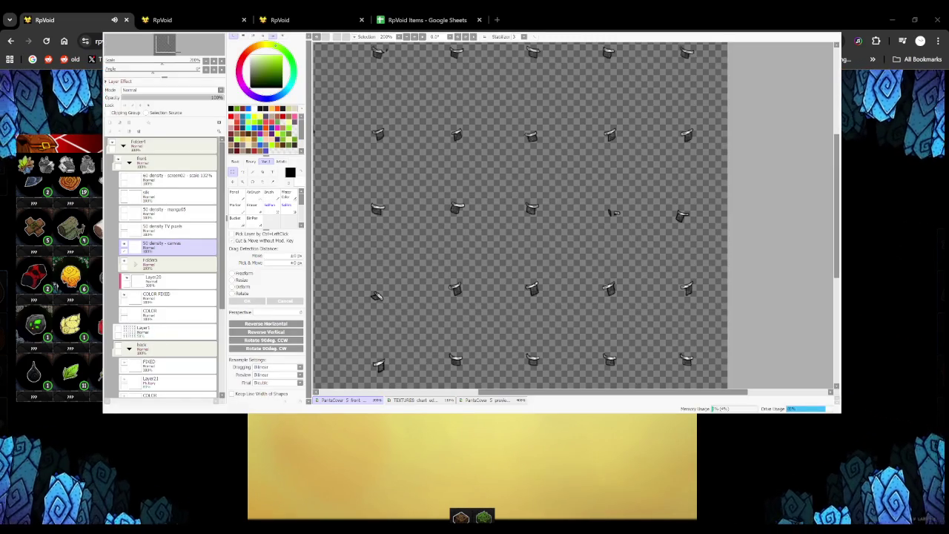
Make Layer1's blue base figures visible and pan to show the Attack, Hit and Focus rows
{"action": "scroll", "coordinate": [497, 222], "scroll_direction": "down", "scroll_amount": 4}
{"action": "scroll", "coordinate": [497, 222], "scroll_direction": "up", "scroll_amount": 2}
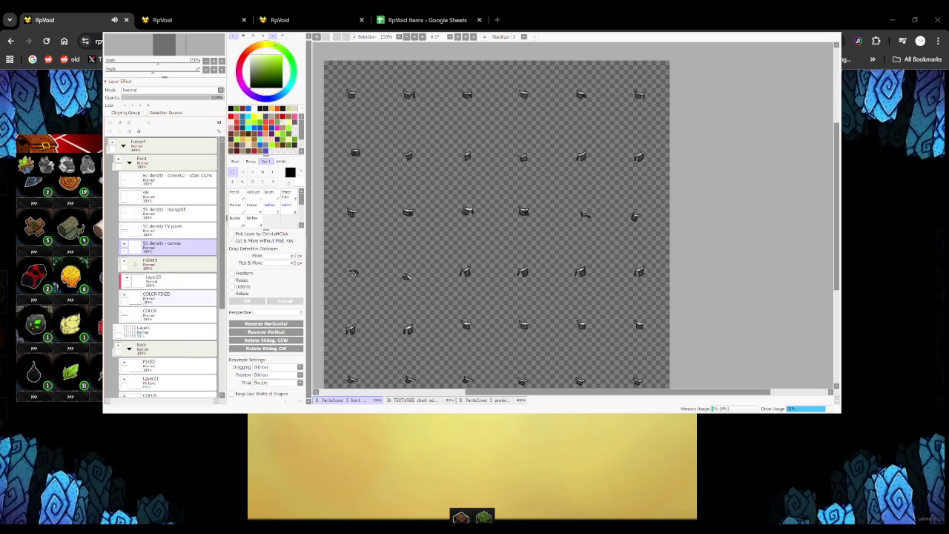
{"action": "left_click", "coordinate": [119, 332]}
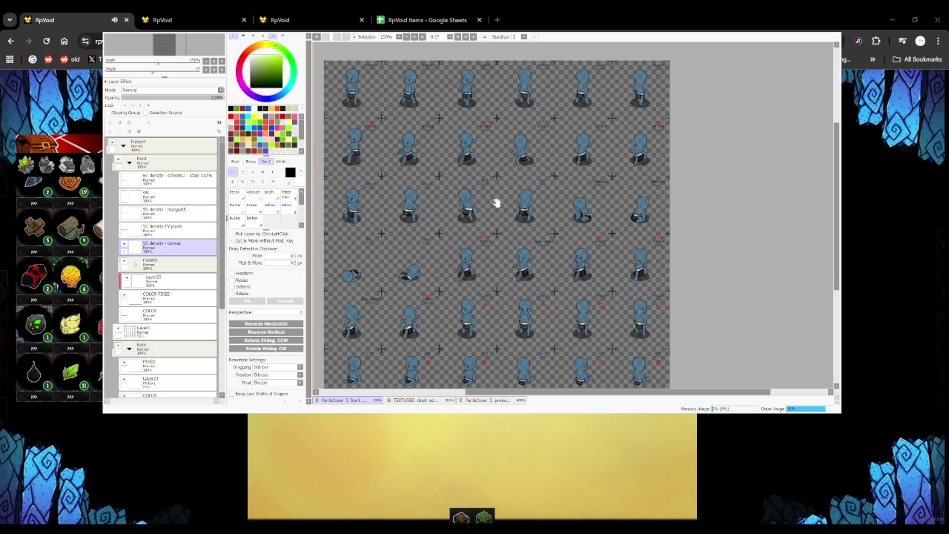
{"action": "left_click_drag", "start_coordinate": [496, 204], "coordinate": [486, 236]}
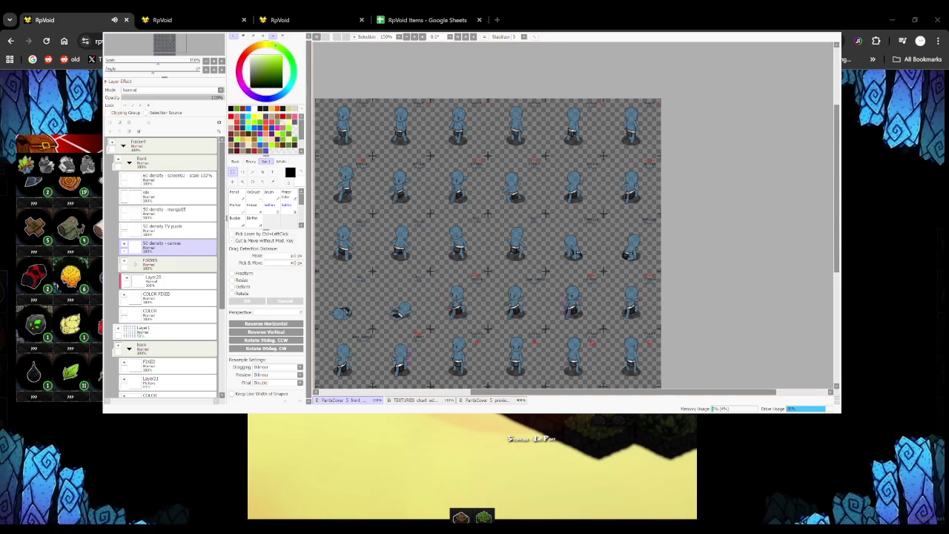
{"action": "mouse_move", "coordinate": [460, 207]}
{"action": "left_mouse_down"}
{"action": "mouse_move", "coordinate": [512, 210]}
{"action": "mouse_move", "coordinate": [509, 166]}
{"action": "mouse_move", "coordinate": [501, 272]}
{"action": "left_mouse_up"}
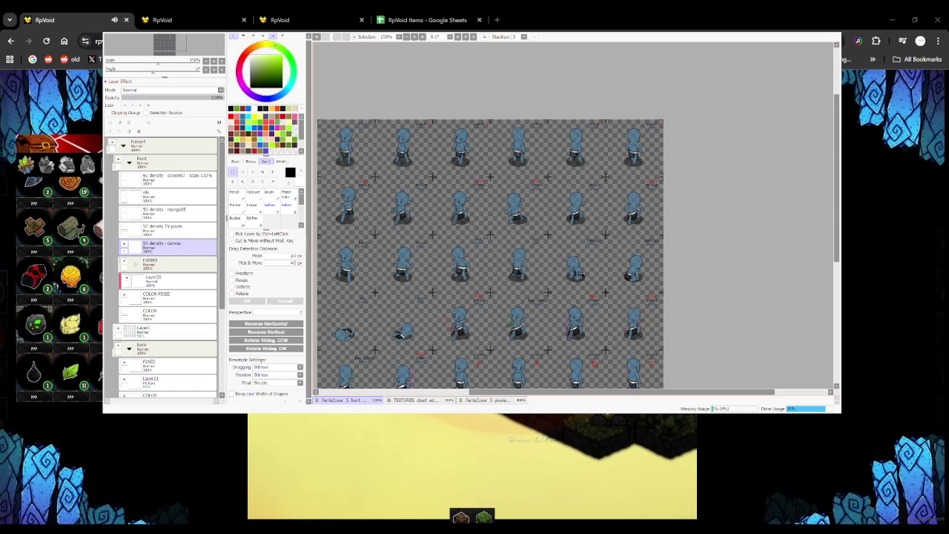
{"action": "scroll", "coordinate": [474, 215], "scroll_direction": "up", "scroll_amount": 3}
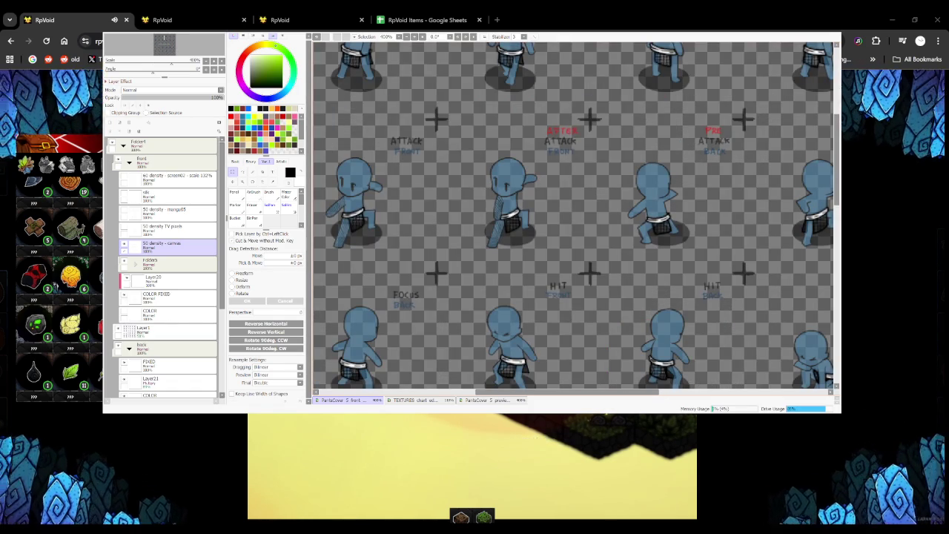
{"action": "scroll", "coordinate": [519, 215], "scroll_direction": "down", "scroll_amount": 2}
{"action": "scroll", "coordinate": [520, 215], "scroll_direction": "down", "scroll_amount": 2}
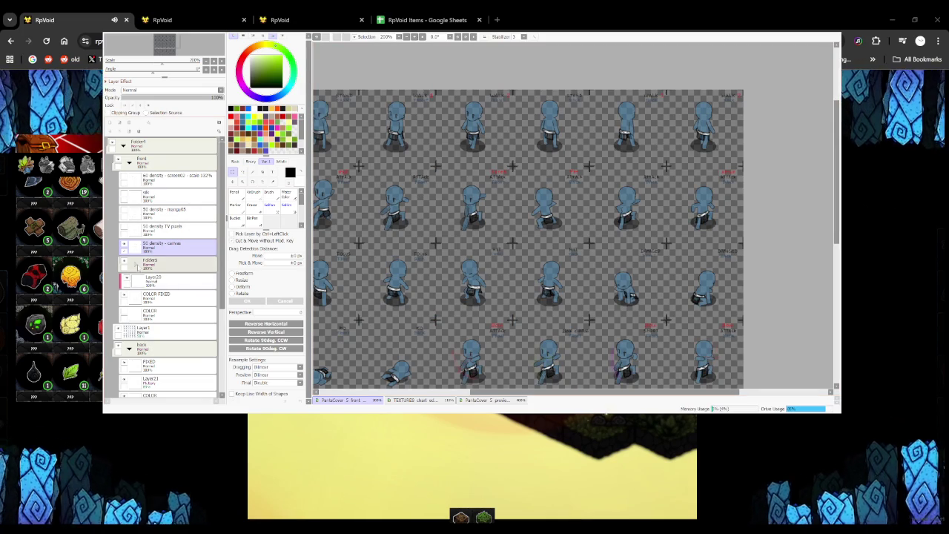
Activate the FIXED layer inside the expanded folder, with the Eraser and red colour chosen
{"action": "left_click", "coordinate": [135, 263]}
{"action": "left_click", "coordinate": [170, 314]}
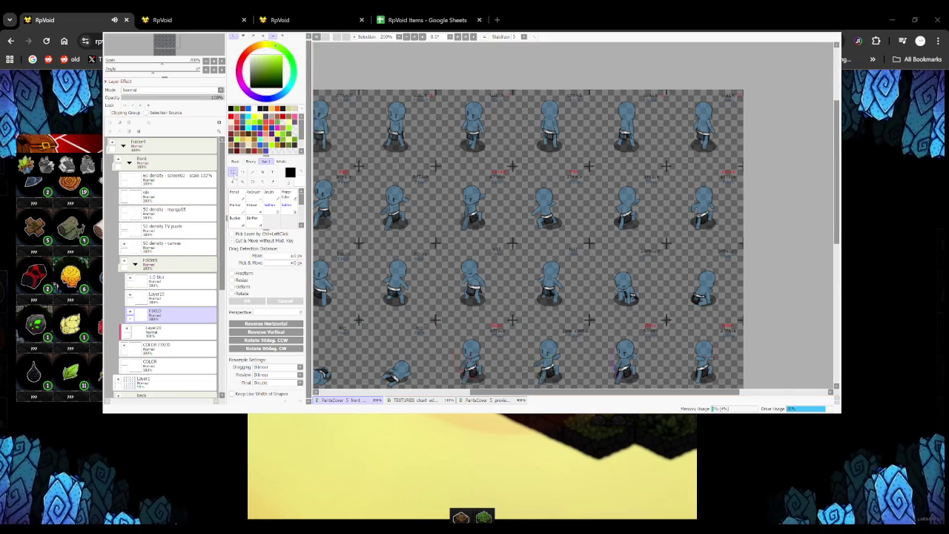
{"action": "left_click", "coordinate": [252, 218]}
{"action": "left_click", "coordinate": [231, 118]}
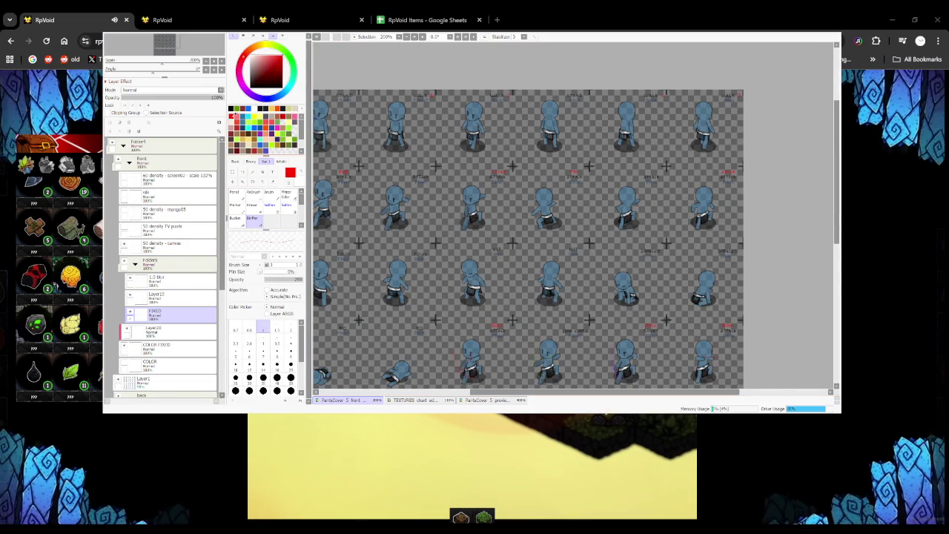
{"action": "scroll", "coordinate": [358, 170], "scroll_direction": "up", "scroll_amount": 2}
{"action": "scroll", "coordinate": [358, 170], "scroll_direction": "up", "scroll_amount": 3}
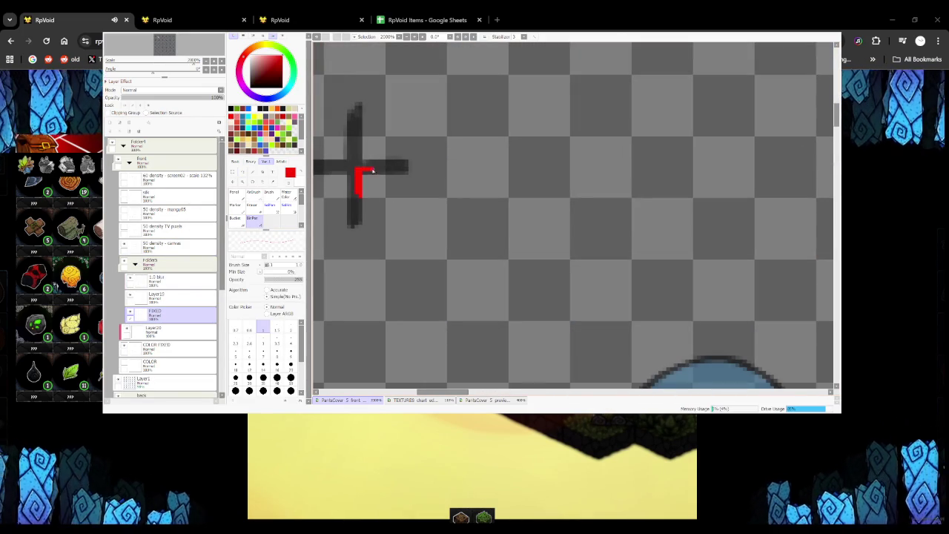
{"action": "scroll", "coordinate": [358, 172], "scroll_direction": "down", "scroll_amount": 3}
{"action": "scroll", "coordinate": [348, 189], "scroll_direction": "down", "scroll_amount": 1}
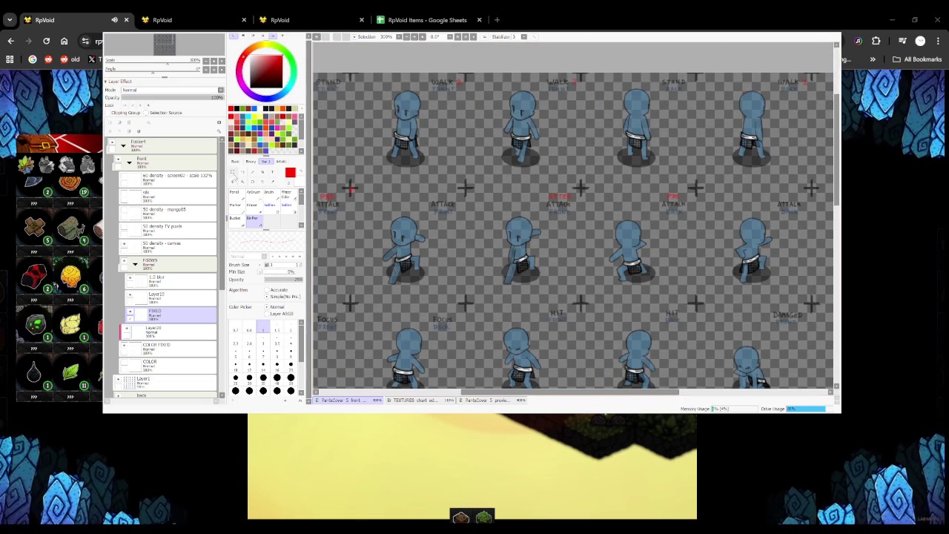
Deselect and add a new empty layer above FIXED
{"action": "key", "text": "ctrl"}
{"action": "key", "text": "ctrl+c"}
{"action": "key", "text": "ctrl+v"}
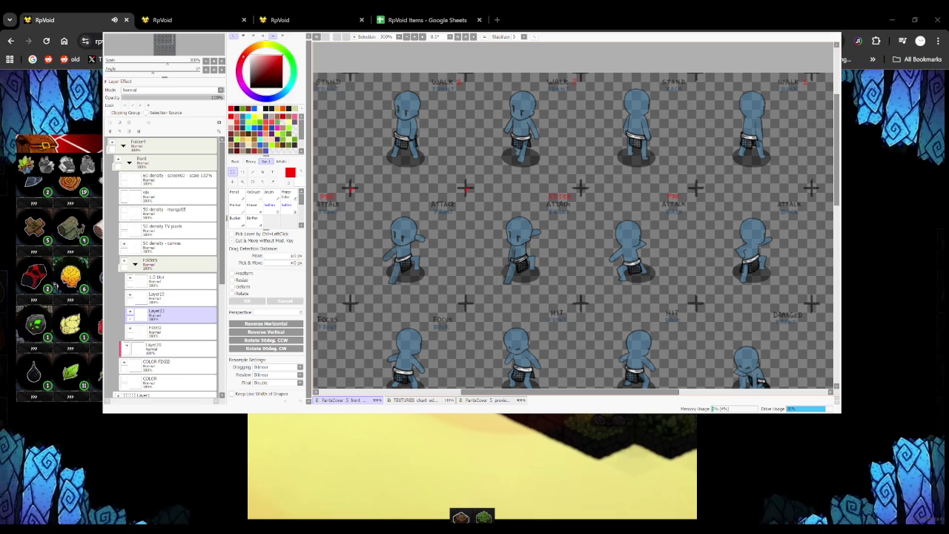
{"action": "scroll", "coordinate": [460, 269], "scroll_direction": "down", "scroll_amount": 2}
{"action": "scroll", "coordinate": [389, 149], "scroll_direction": "up", "scroll_amount": 1}
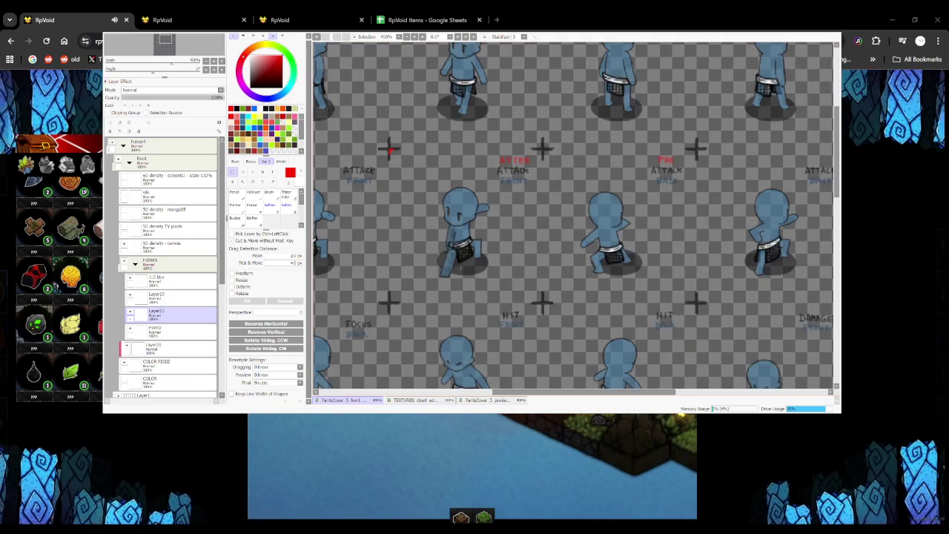
Reactivate FIXED and drop the selection around the front-attack sprite
{"action": "scroll", "coordinate": [389, 148], "scroll_direction": "up", "scroll_amount": 1}
{"action": "left_click", "coordinate": [170, 331]}
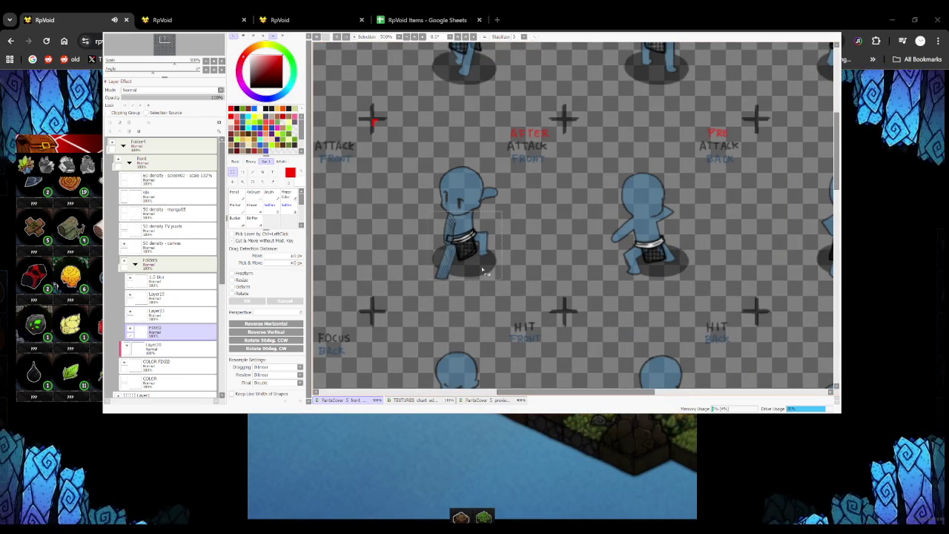
{"action": "key", "text": "ctrl+d"}
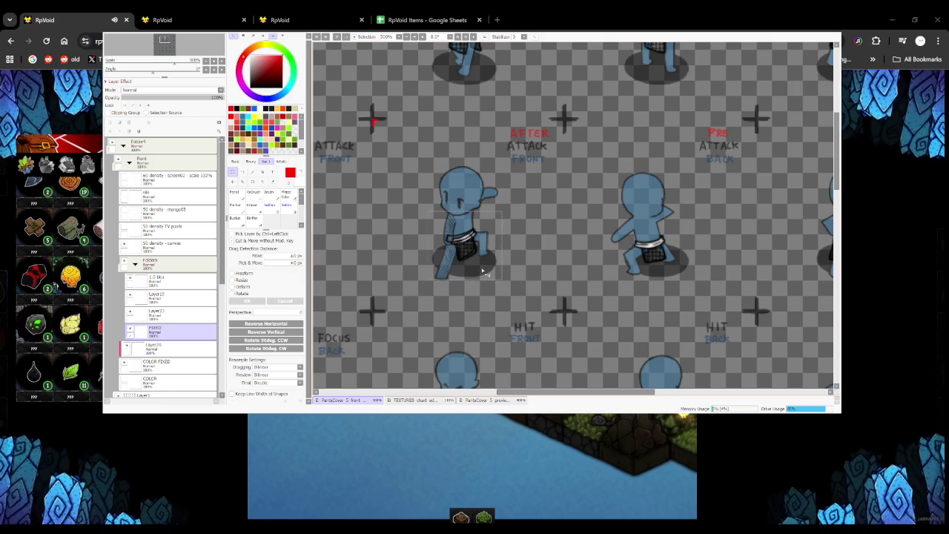
{"action": "scroll", "coordinate": [480, 267], "scroll_direction": "up", "scroll_amount": 2}
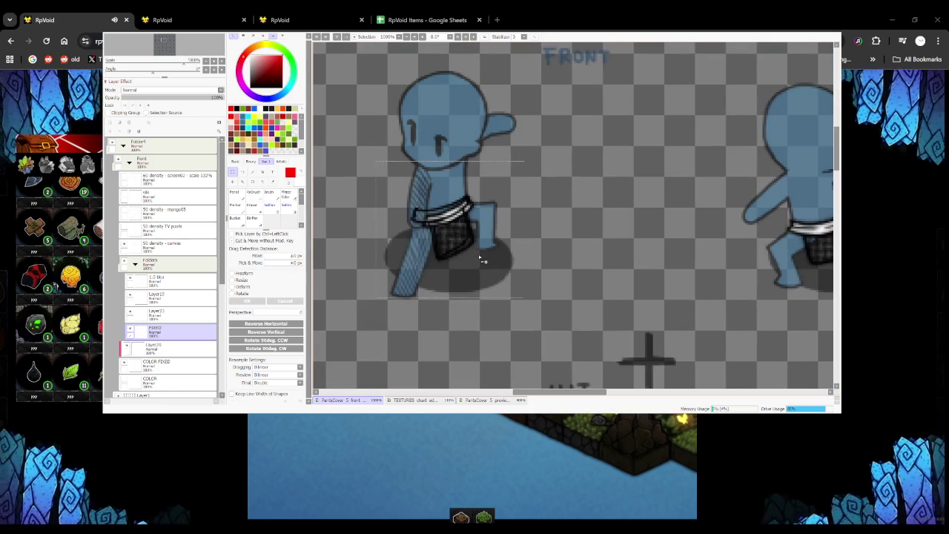
Switch from a black hard Pencil to the Move/Transform tool
{"action": "key", "text": "n"}
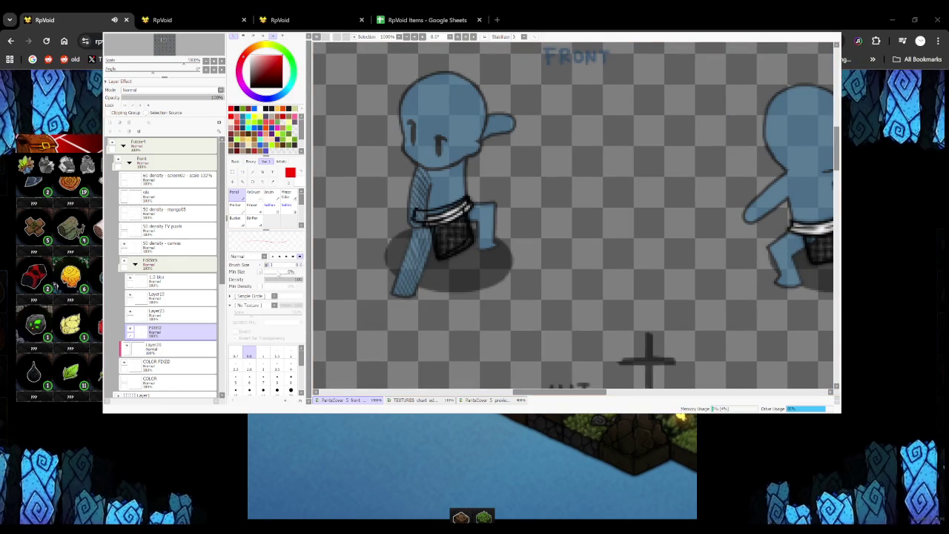
{"action": "scroll", "coordinate": [420, 207], "scroll_direction": "up", "scroll_amount": 1}
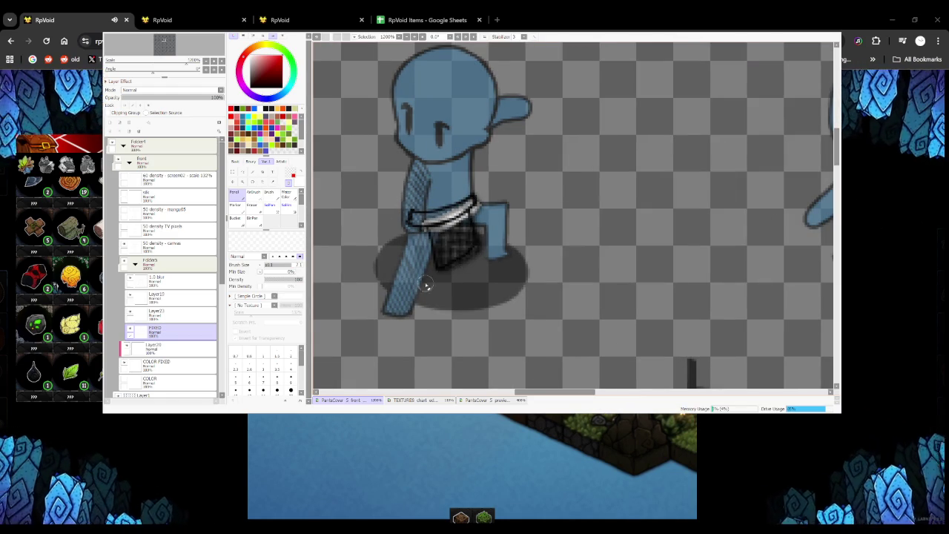
{"action": "key", "text": "minus"}
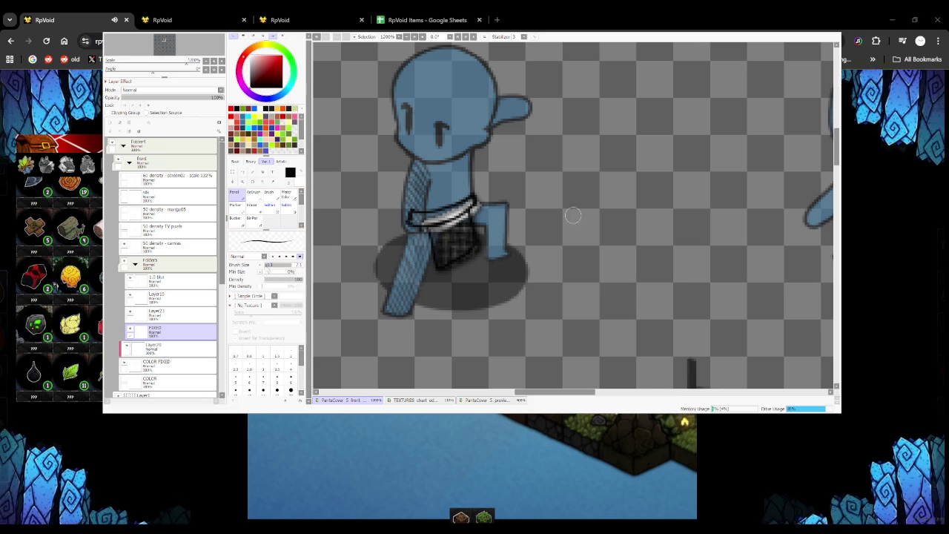
{"action": "scroll", "coordinate": [449, 236], "scroll_direction": "down", "scroll_amount": 1}
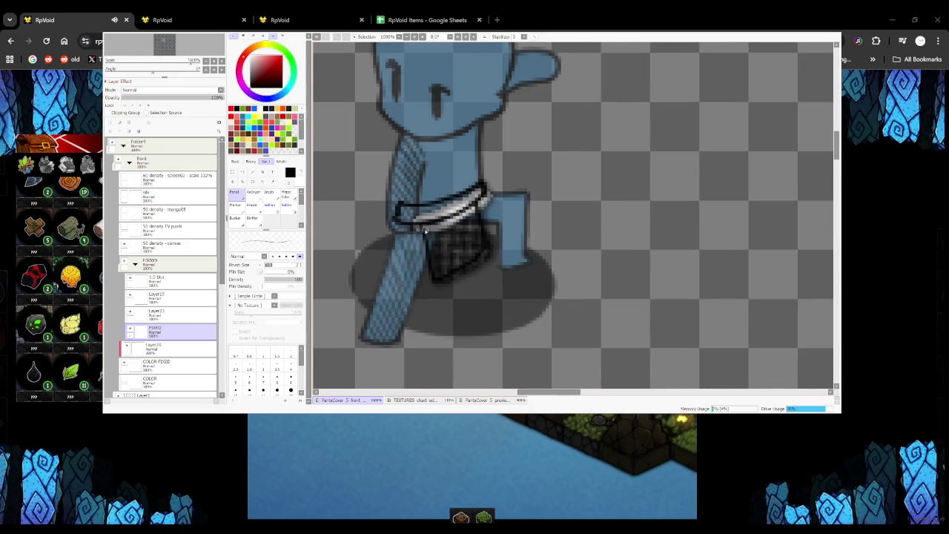
{"action": "scroll", "coordinate": [445, 238], "scroll_direction": "down", "scroll_amount": 2}
{"action": "key", "text": "ctrl+t"}
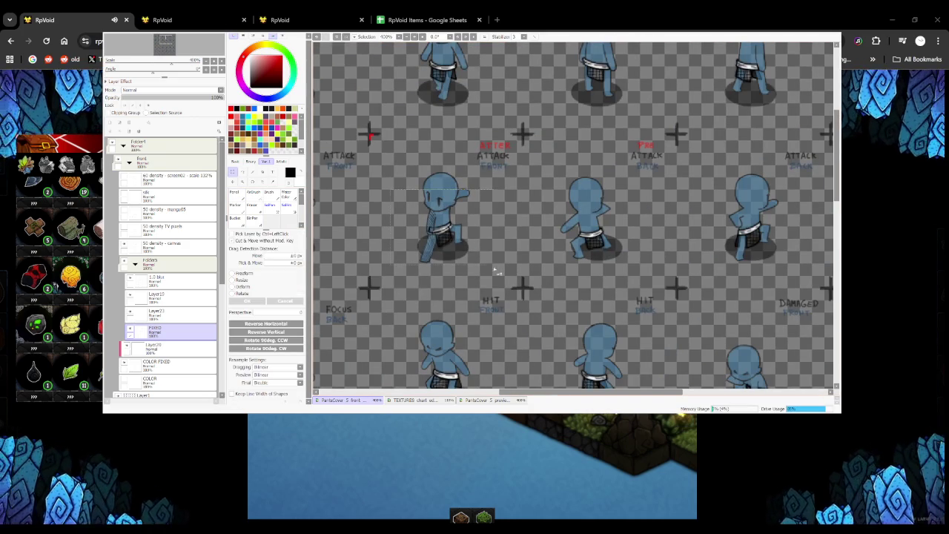
{"action": "scroll", "coordinate": [171, 267], "scroll_direction": "down", "scroll_amount": 1}
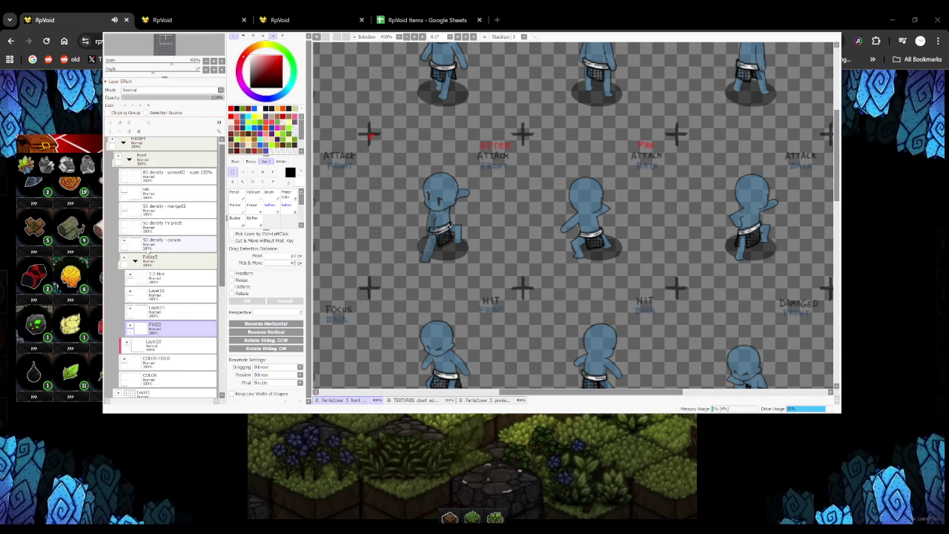
Fade Layer73 to 37% opacity and return to the FIXED layer
{"action": "scroll", "coordinate": [575, 215], "scroll_direction": "down", "scroll_amount": 3}
{"action": "scroll", "coordinate": [576, 215], "scroll_direction": "up", "scroll_amount": 4}
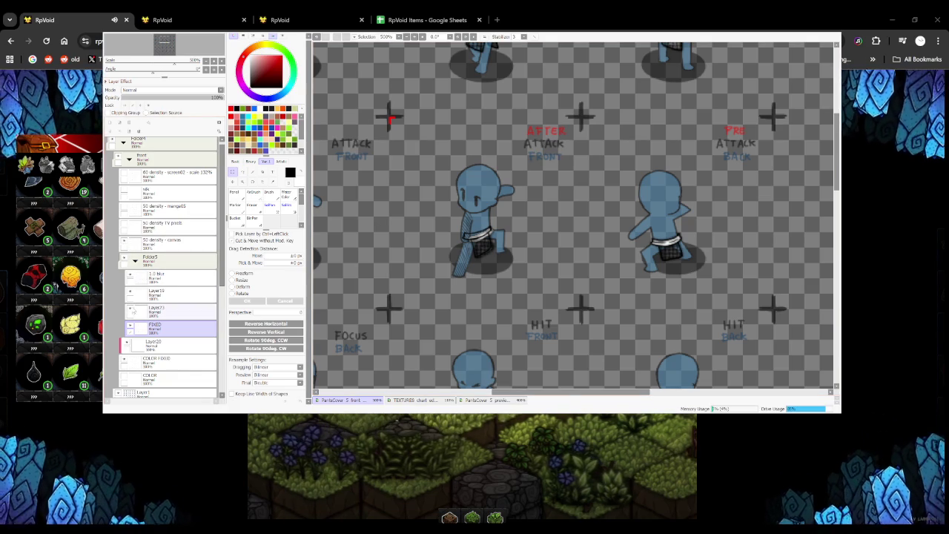
{"action": "left_click", "coordinate": [170, 311]}
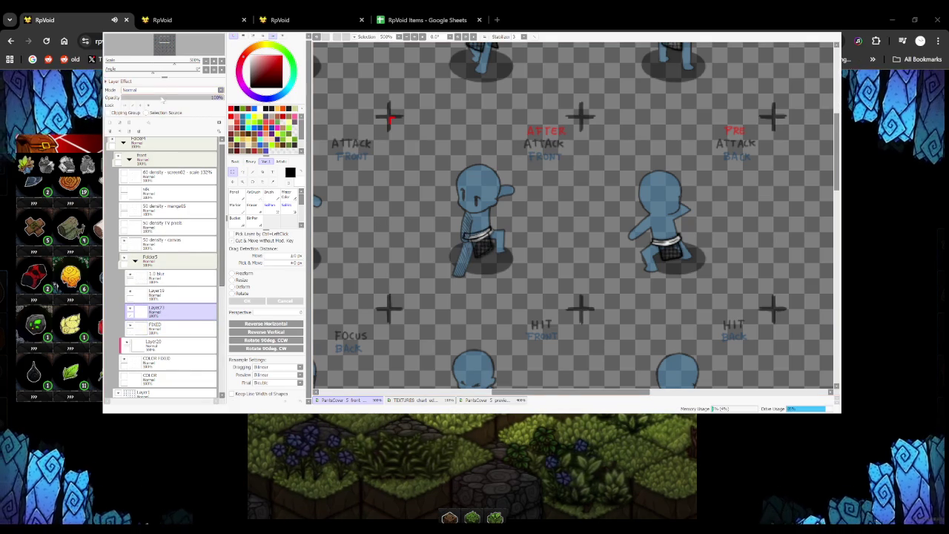
{"action": "left_click", "coordinate": [159, 97]}
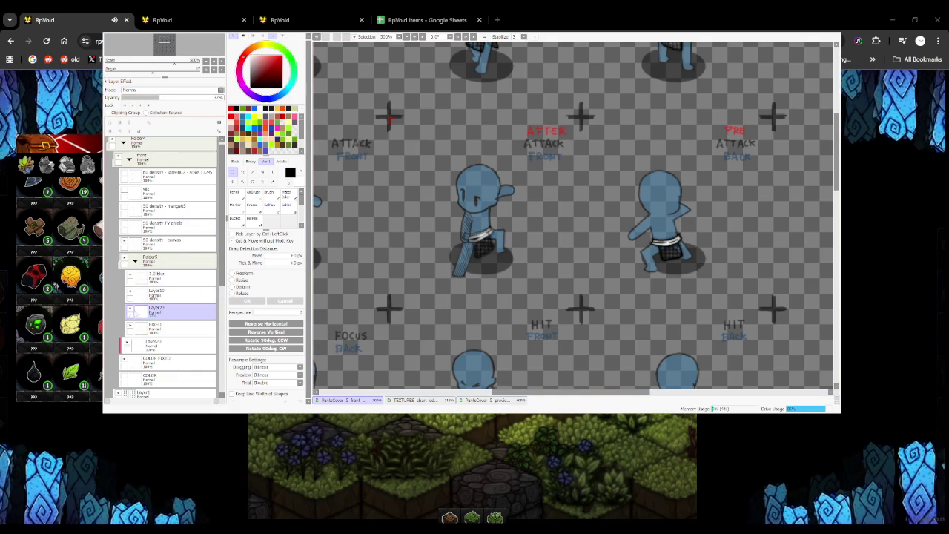
{"action": "left_click", "coordinate": [171, 327]}
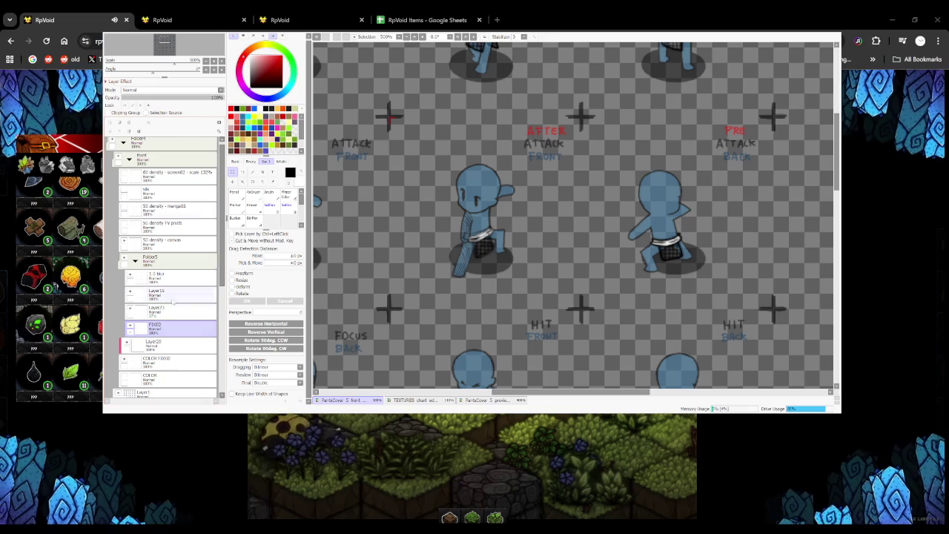
{"action": "key", "text": "n"}
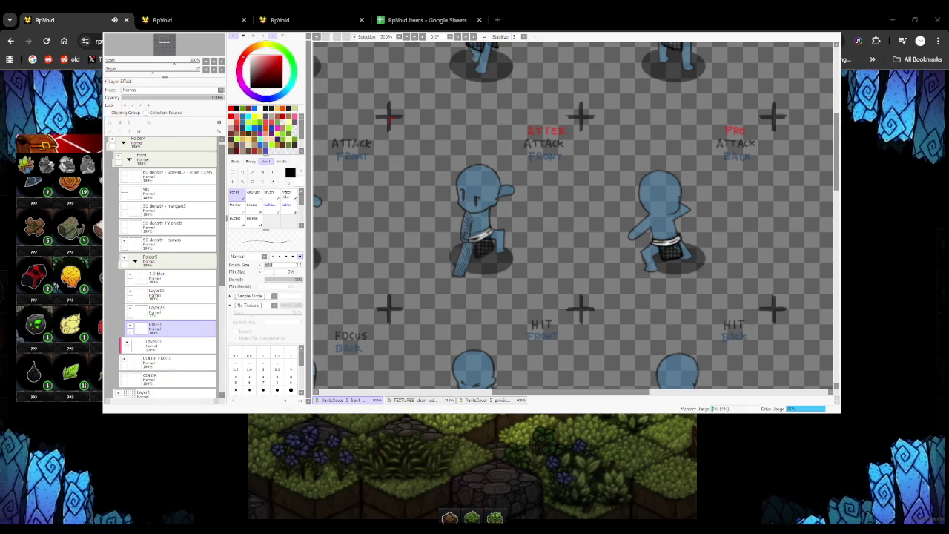
{"action": "left_click_drag", "start_coordinate": [419, 256], "coordinate": [541, 226]}
{"action": "scroll", "coordinate": [506, 245], "scroll_direction": "up", "scroll_amount": 3}
{"action": "key", "text": "ctrl+z"}
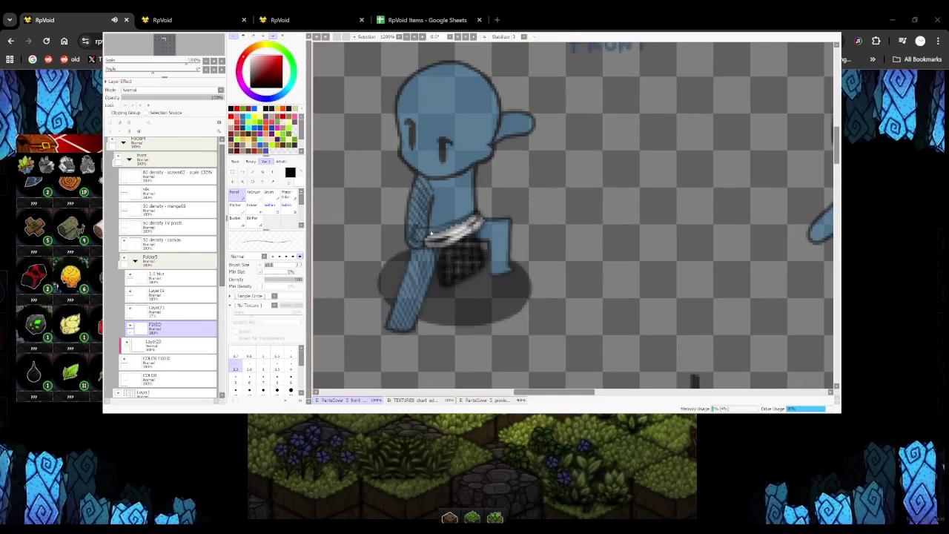
Remove the old shorts and white waistband on the COLOR and COLOR FIXED layers
{"action": "left_click", "coordinate": [163, 380]}
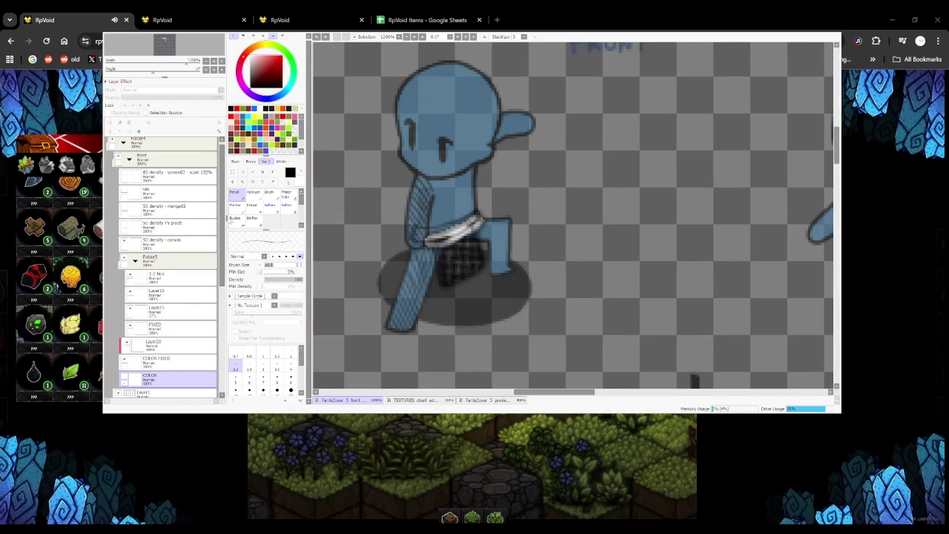
{"action": "key", "text": "ctrl+t"}
{"action": "scroll", "coordinate": [447, 259], "scroll_direction": "down", "scroll_amount": 2}
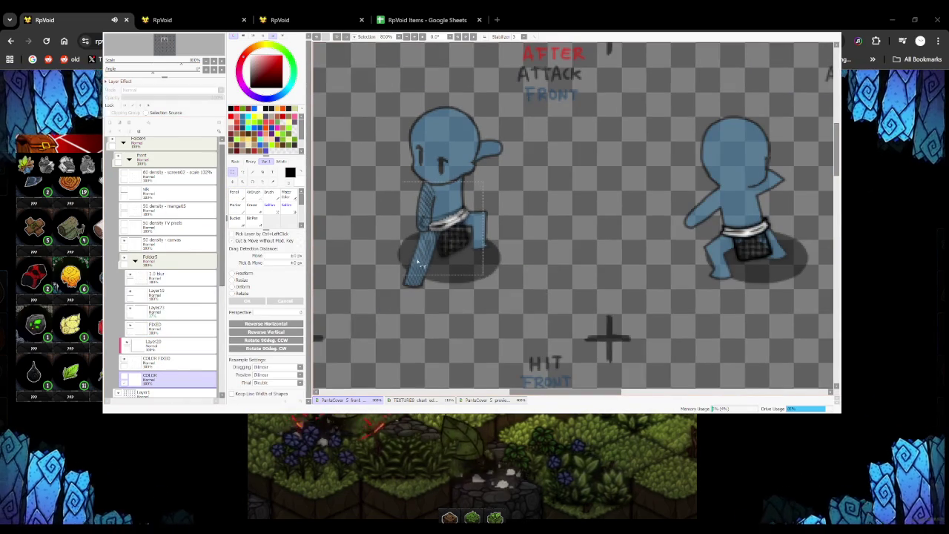
{"action": "key", "text": "Return"}
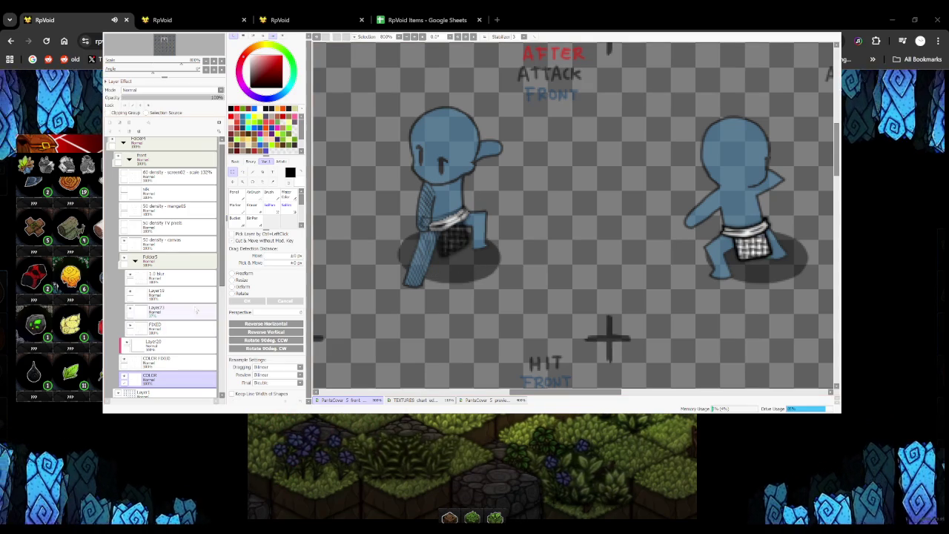
{"action": "left_click", "coordinate": [167, 361]}
{"action": "key", "text": "ctrl+z"}
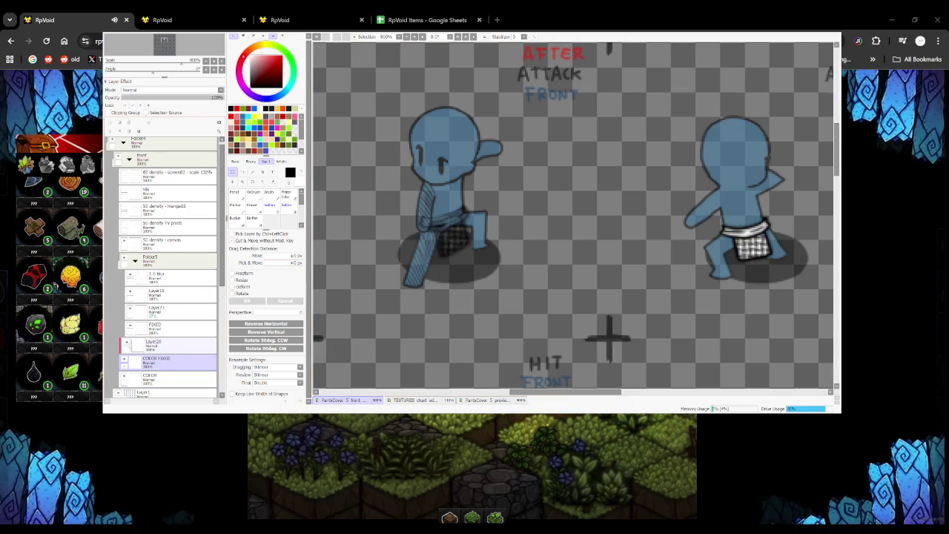
Clear the old shorts shading from the leg area on the 1.0 blur layer
{"action": "left_click", "coordinate": [153, 347]}
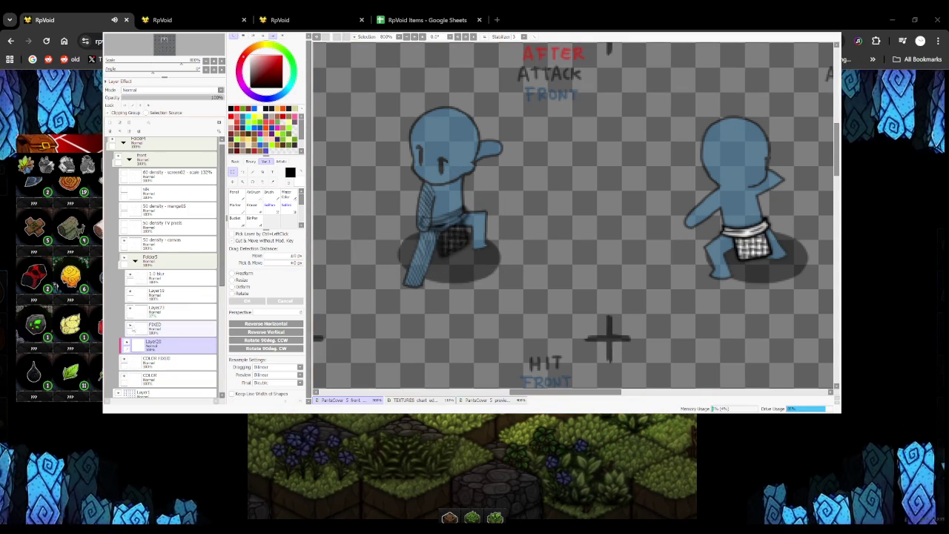
{"action": "left_click", "coordinate": [163, 241]}
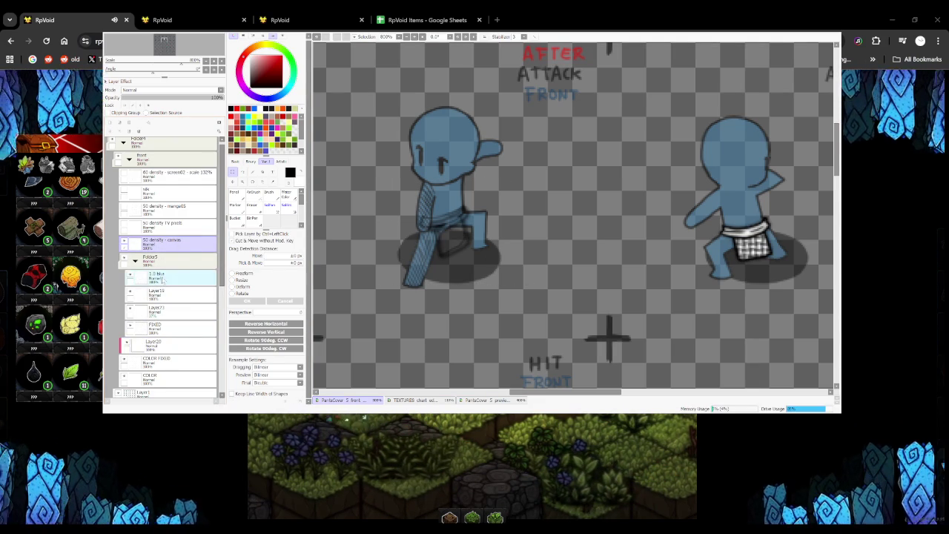
{"action": "left_click", "coordinate": [173, 278]}
{"action": "key", "text": "ctrl+d"}
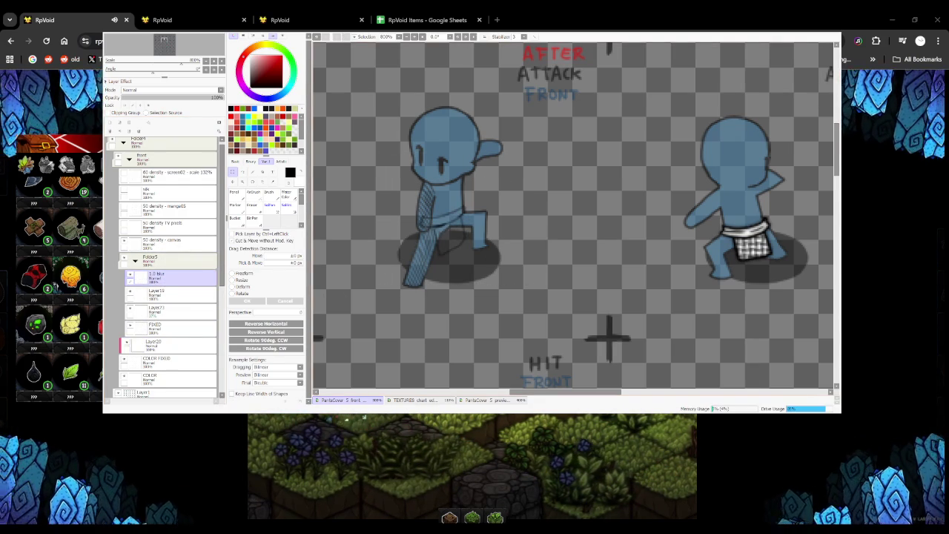
{"action": "key", "text": "ctrl+z"}
{"action": "key", "text": "ctrl+d"}
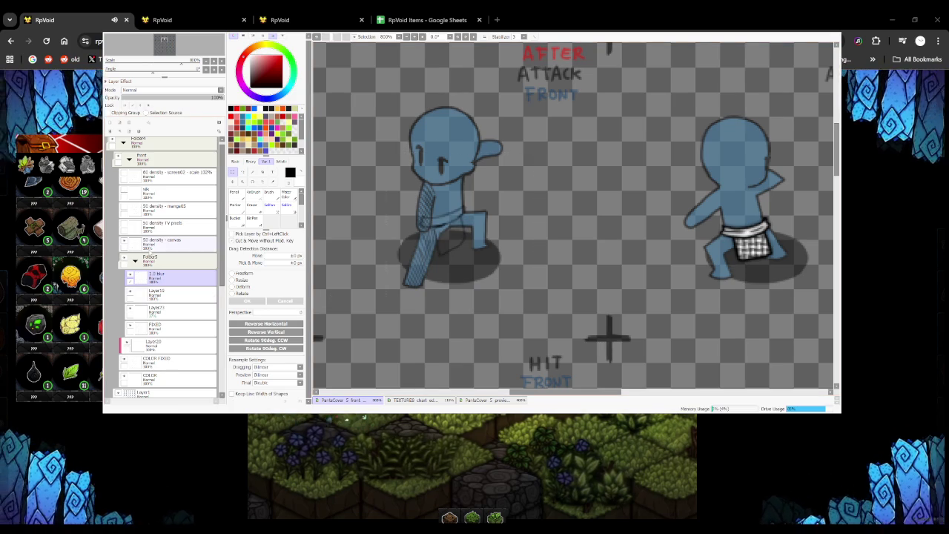
On FIXED, pencil the loincloth outline: hip waist line, flap down the leg, right-leg line
{"action": "left_click", "coordinate": [165, 327]}
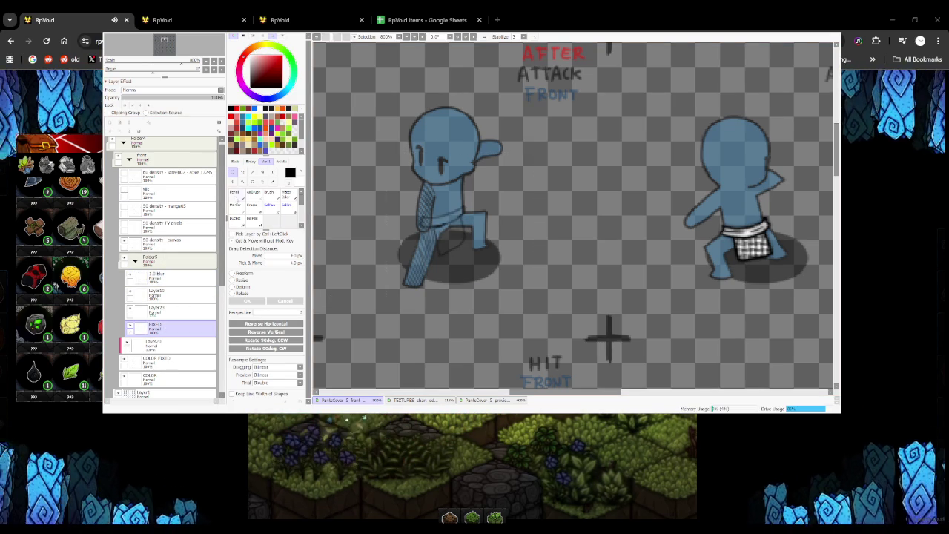
{"action": "key", "text": "n"}
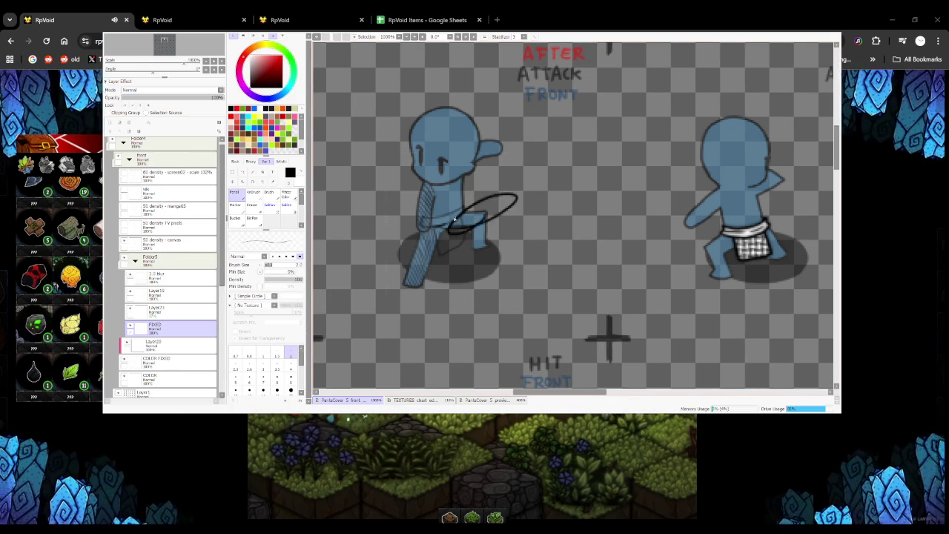
{"action": "scroll", "coordinate": [420, 235], "scroll_direction": "up", "scroll_amount": 1}
{"action": "scroll", "coordinate": [420, 235], "scroll_direction": "up", "scroll_amount": 1}
{"action": "mouse_move", "coordinate": [459, 228]}
{"action": "left_mouse_down"}
{"action": "mouse_move", "coordinate": [521, 188]}
{"action": "mouse_move", "coordinate": [416, 205]}
{"action": "mouse_move", "coordinate": [411, 231]}
{"action": "mouse_move", "coordinate": [445, 326]}
{"action": "left_mouse_up"}
{"action": "key", "text": "ctrl+z"}
{"action": "mouse_move", "coordinate": [419, 237]}
{"action": "left_mouse_down"}
{"action": "mouse_move", "coordinate": [442, 328]}
{"action": "mouse_move", "coordinate": [519, 291]}
{"action": "left_mouse_up"}
{"action": "key", "text": "ctrl+z"}
{"action": "mouse_move", "coordinate": [439, 326]}
{"action": "left_mouse_down"}
{"action": "mouse_move", "coordinate": [514, 282]}
{"action": "mouse_move", "coordinate": [519, 249]}
{"action": "left_mouse_up"}
{"action": "left_click_drag", "start_coordinate": [514, 213], "coordinate": [524, 275]}
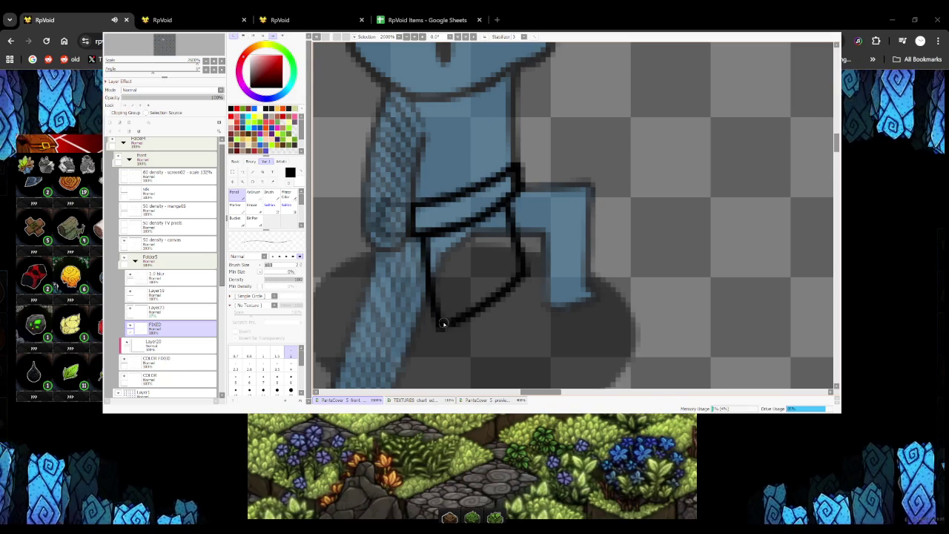
{"action": "scroll", "coordinate": [445, 318], "scroll_direction": "down", "scroll_amount": 4}
{"action": "scroll", "coordinate": [453, 300], "scroll_direction": "down", "scroll_amount": 3}
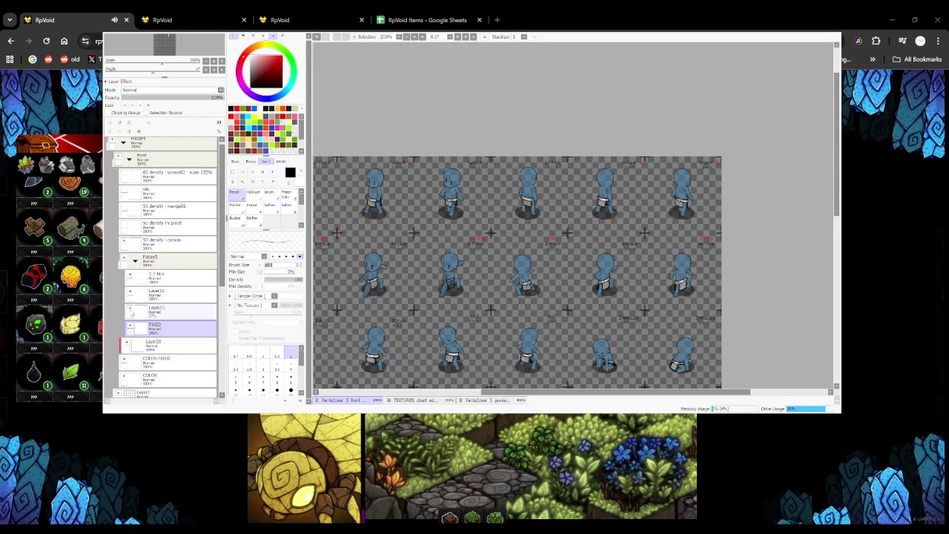
Delete the unneeded Layer71 layer
{"action": "key", "text": "ctrl+e"}
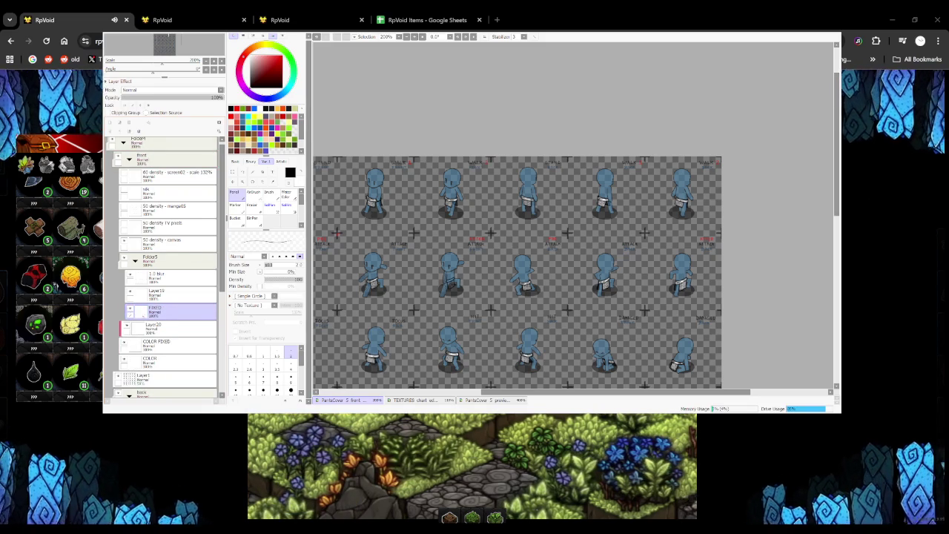
{"action": "key", "text": "ctrl+t"}
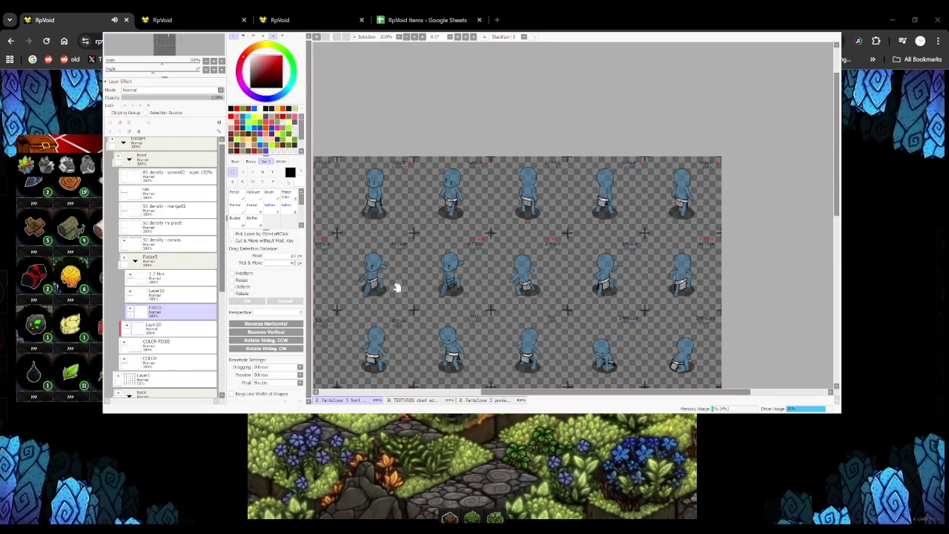
{"action": "scroll", "coordinate": [534, 244], "scroll_direction": "down", "scroll_amount": 2}
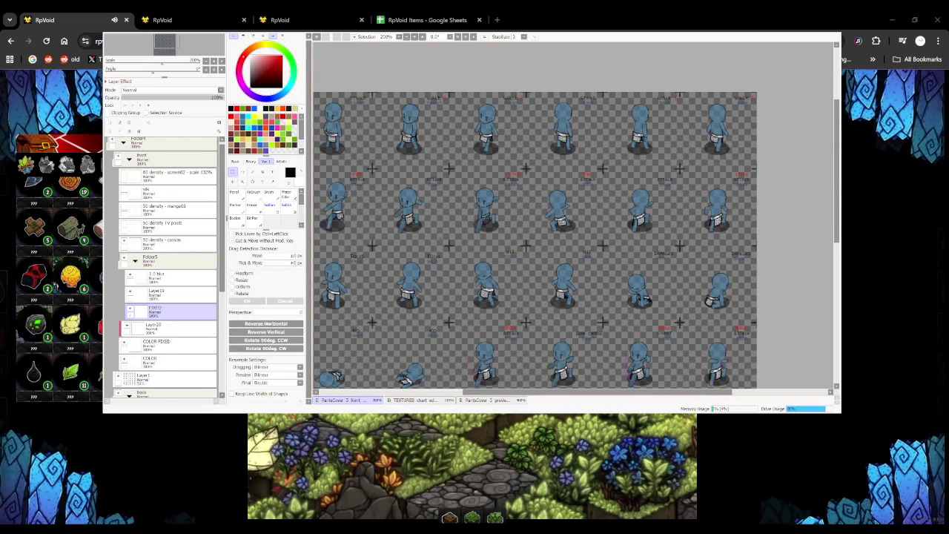
{"action": "scroll", "coordinate": [574, 215], "scroll_direction": "up", "scroll_amount": 1}
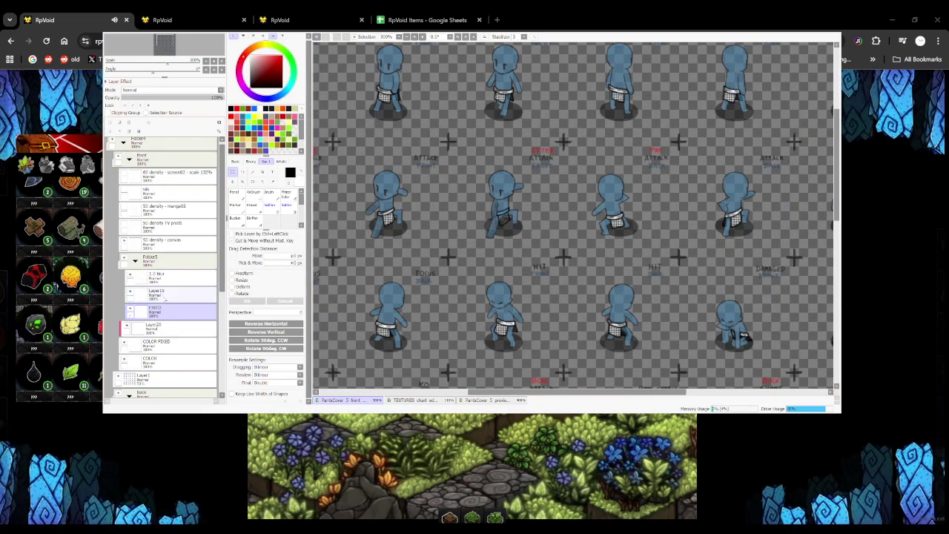
Select Layer19 with the Pencil tool
{"action": "left_click", "coordinate": [171, 293]}
{"action": "left_click", "coordinate": [234, 192]}
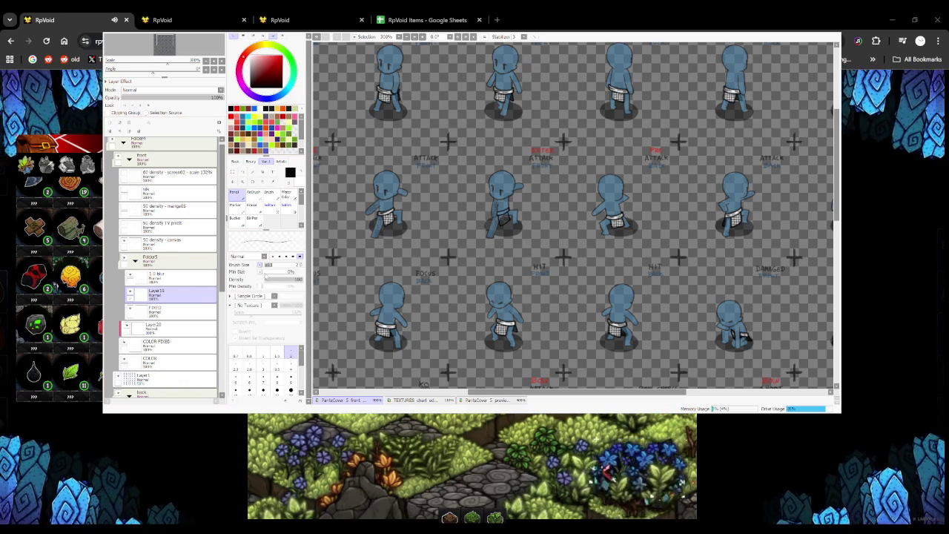
{"action": "scroll", "coordinate": [498, 205], "scroll_direction": "up", "scroll_amount": 3}
{"action": "scroll", "coordinate": [499, 205], "scroll_direction": "up", "scroll_amount": 2}
{"action": "scroll", "coordinate": [465, 294], "scroll_direction": "down", "scroll_amount": 2}
{"action": "scroll", "coordinate": [452, 278], "scroll_direction": "down", "scroll_amount": 3}
{"action": "scroll", "coordinate": [445, 267], "scroll_direction": "down", "scroll_amount": 3}
{"action": "scroll", "coordinate": [442, 265], "scroll_direction": "up", "scroll_amount": 2}
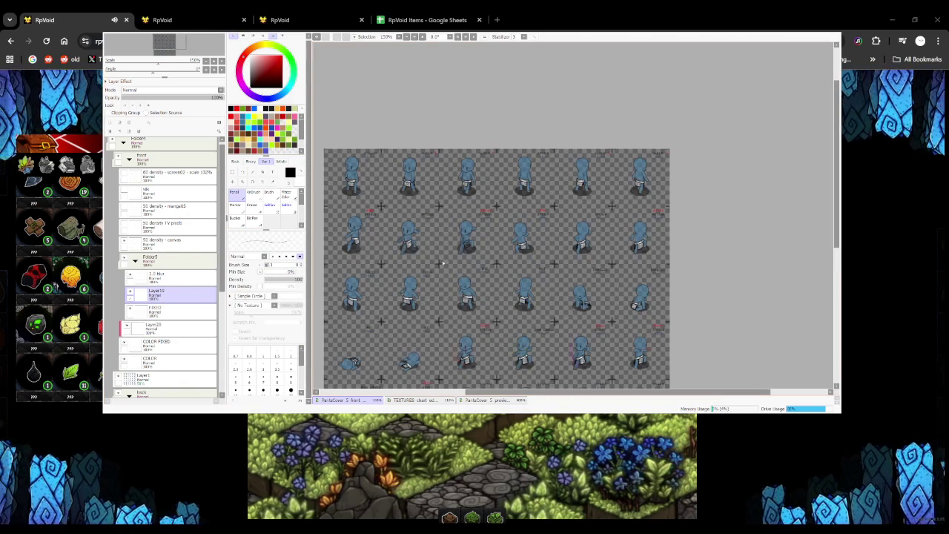
{"action": "scroll", "coordinate": [443, 265], "scroll_direction": "up", "scroll_amount": 2}
Select FIXED's transparent area by colour, then paint the loincloth white on COLOR
{"action": "left_click", "coordinate": [175, 308]}
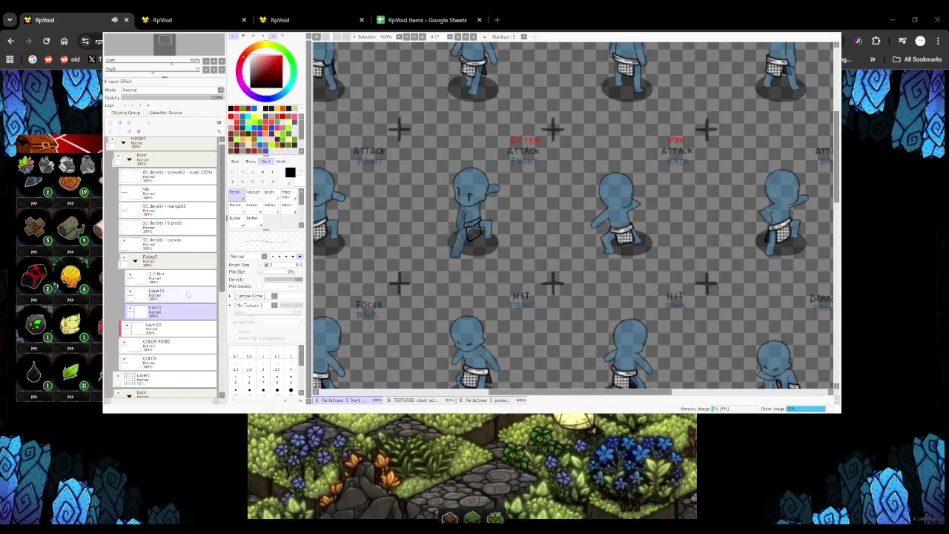
{"action": "left_click", "coordinate": [252, 171]}
{"action": "left_click", "coordinate": [479, 287]}
{"action": "key", "text": "ctrl+d"}
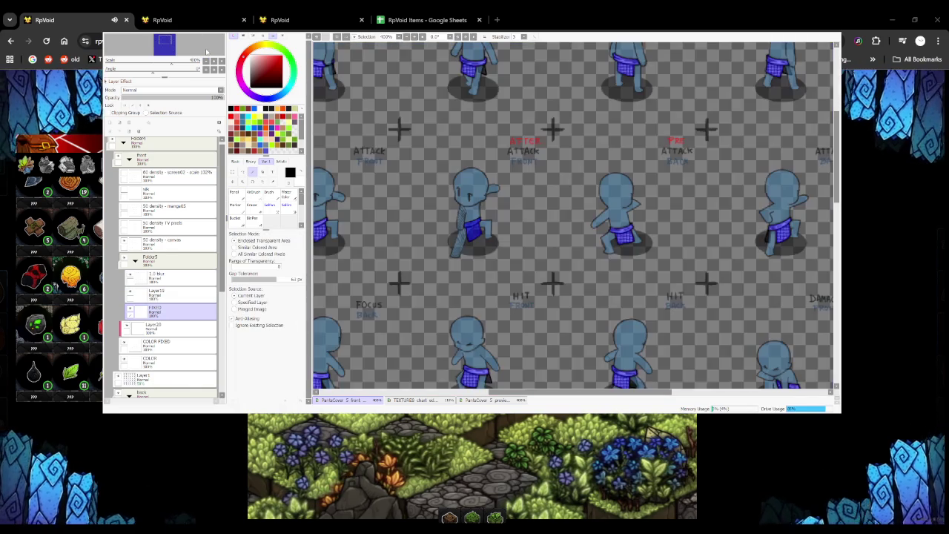
{"action": "left_click", "coordinate": [170, 361]}
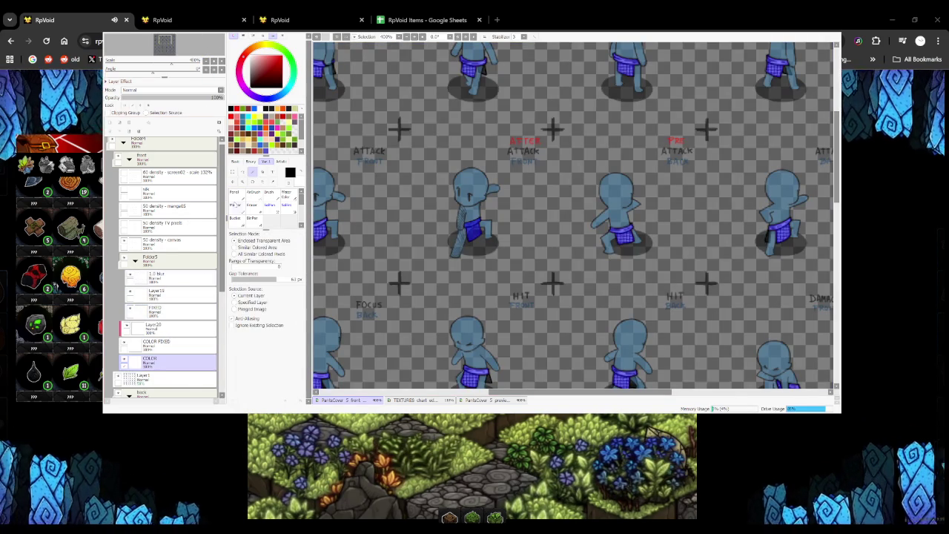
{"action": "key", "text": "n"}
{"action": "left_click_drag", "start_coordinate": [465, 226], "coordinate": [476, 236]}
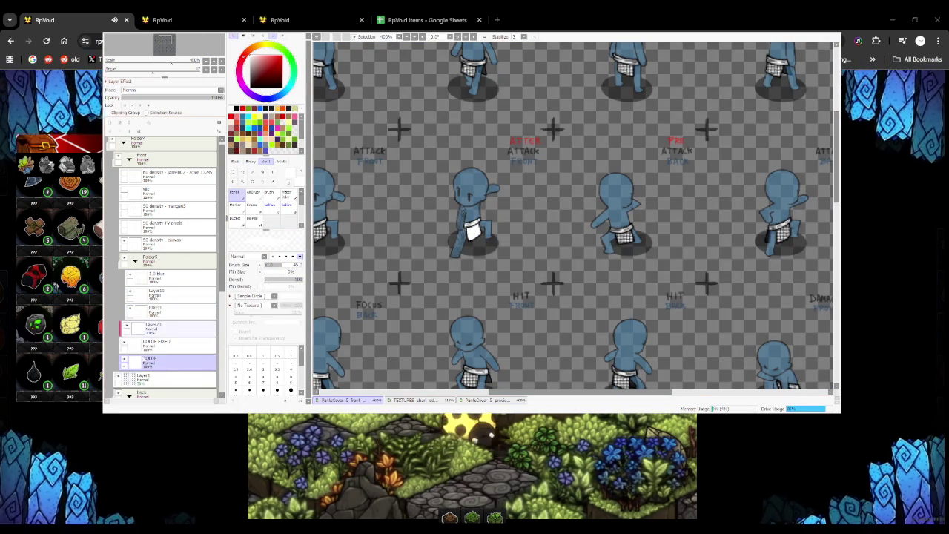
Paint a thin blue belt along the loincloth's waistband on COLOR FIXED
{"action": "left_click", "coordinate": [155, 343]}
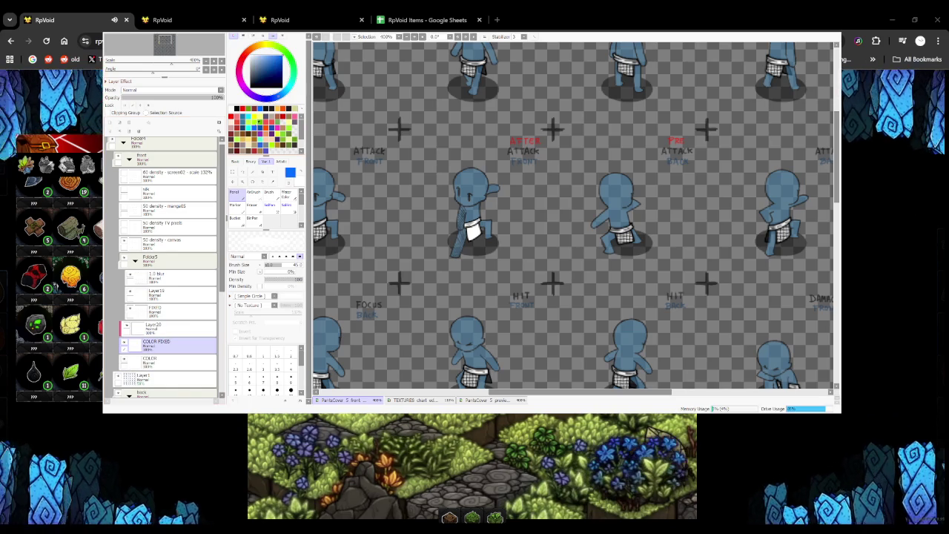
{"action": "left_click", "coordinate": [264, 265]}
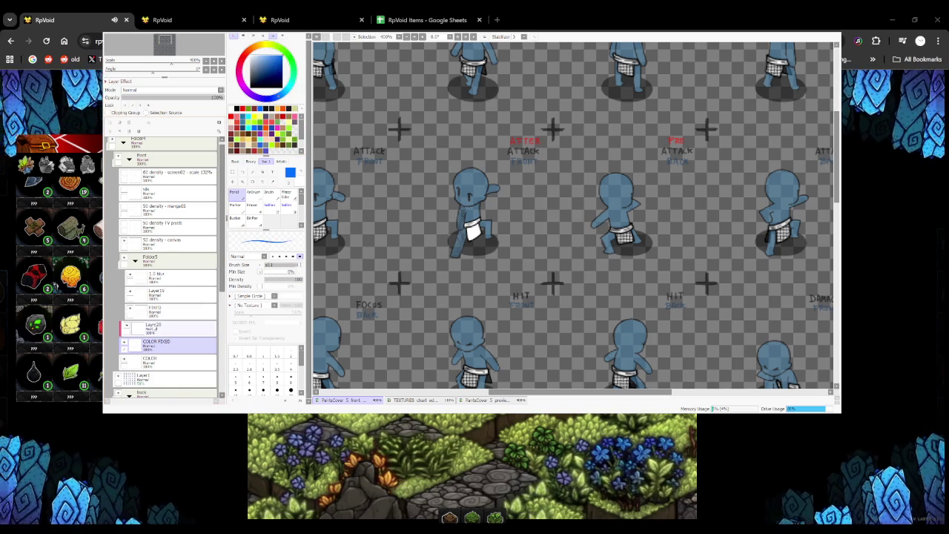
{"action": "scroll", "coordinate": [483, 217], "scroll_direction": "up", "scroll_amount": 5}
{"action": "left_click_drag", "start_coordinate": [443, 261], "coordinate": [512, 225]}
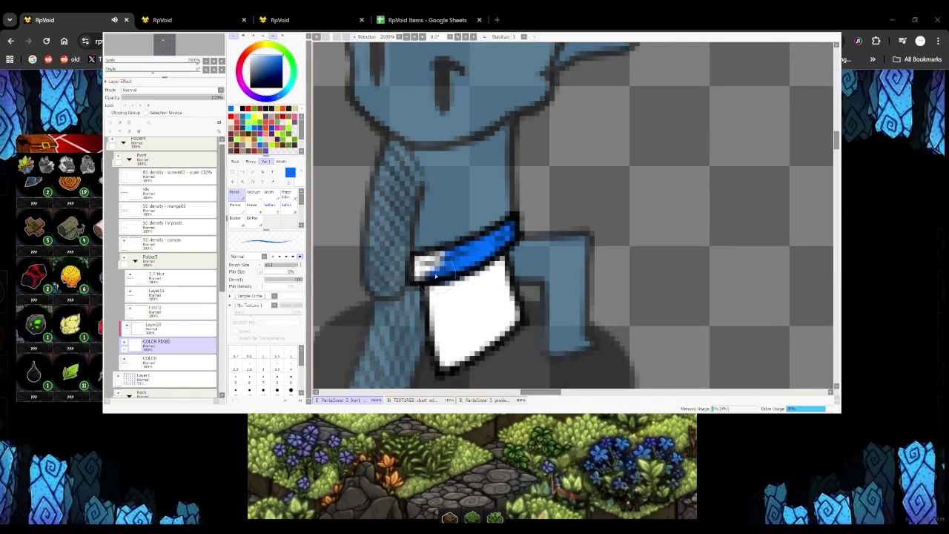
{"action": "mouse_move", "coordinate": [413, 273]}
{"action": "left_mouse_down"}
{"action": "mouse_move", "coordinate": [436, 273]}
{"action": "mouse_move", "coordinate": [419, 260]}
{"action": "mouse_move", "coordinate": [428, 263]}
{"action": "left_mouse_up"}
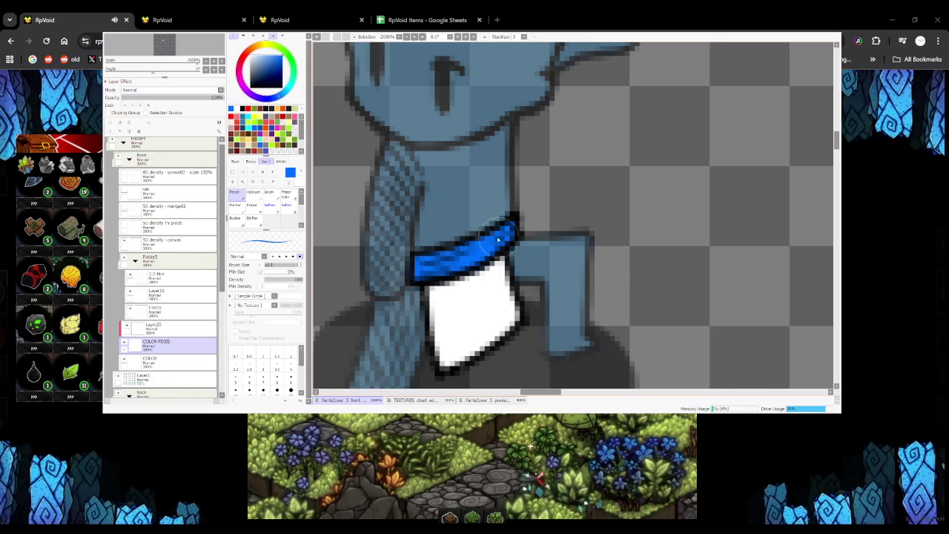
{"action": "scroll", "coordinate": [442, 265], "scroll_direction": "down", "scroll_amount": 3}
{"action": "left_click", "coordinate": [175, 327]}
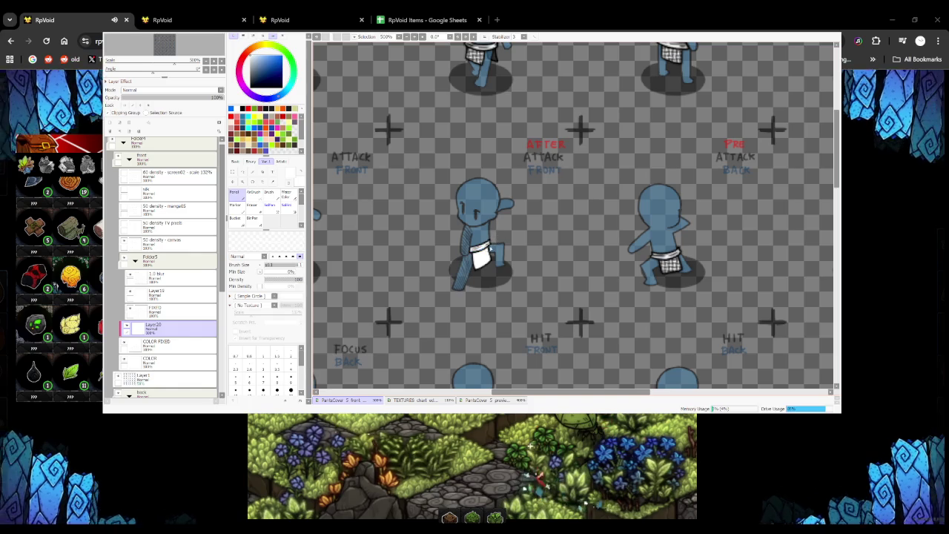
{"action": "scroll", "coordinate": [489, 245], "scroll_direction": "down", "scroll_amount": 4}
{"action": "scroll", "coordinate": [470, 259], "scroll_direction": "down", "scroll_amount": 2}
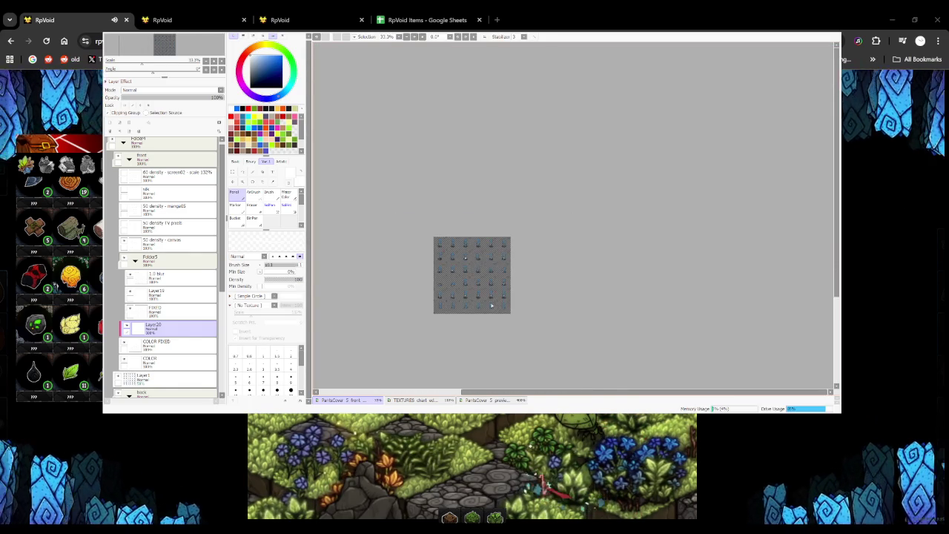
{"action": "scroll", "coordinate": [464, 273], "scroll_direction": "up", "scroll_amount": 2}
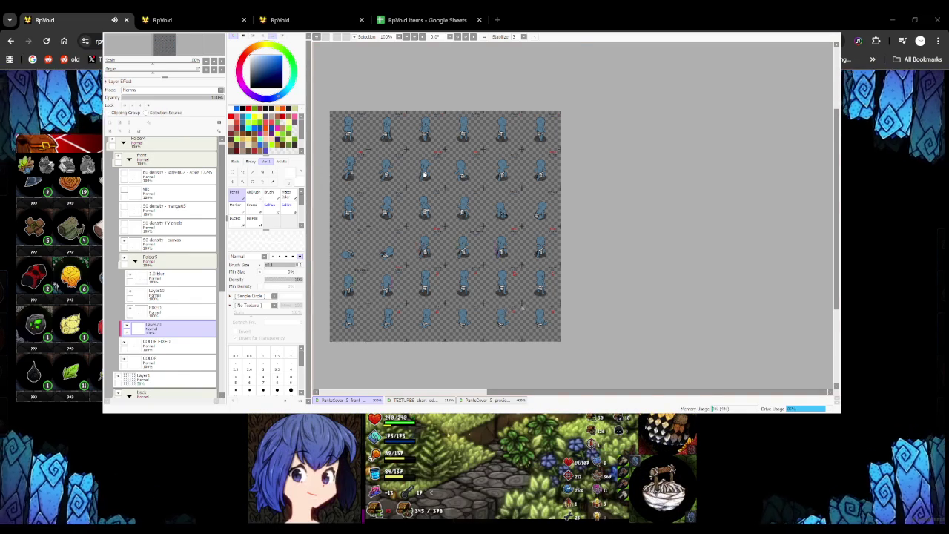
{"action": "scroll", "coordinate": [489, 269], "scroll_direction": "up", "scroll_amount": 2}
{"action": "scroll", "coordinate": [520, 263], "scroll_direction": "up", "scroll_amount": 2}
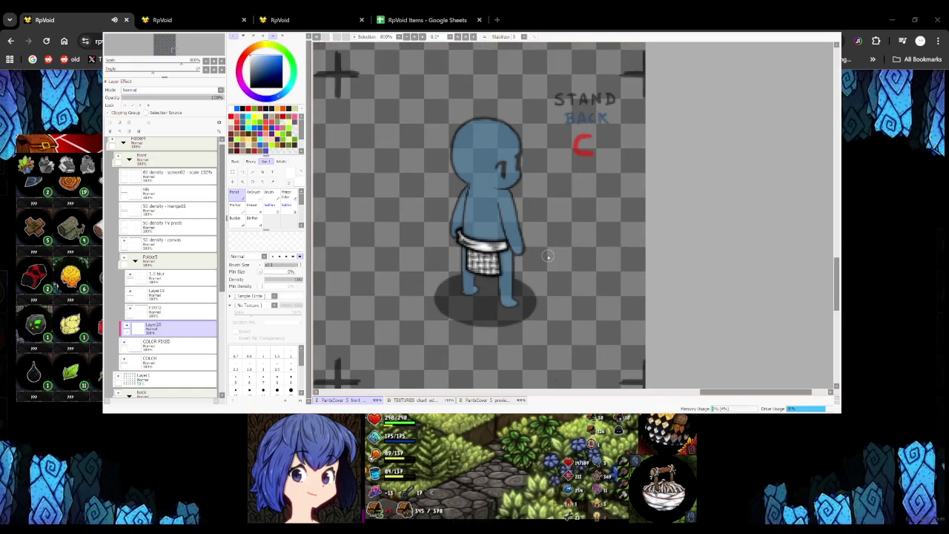
{"action": "left_click", "coordinate": [166, 279]}
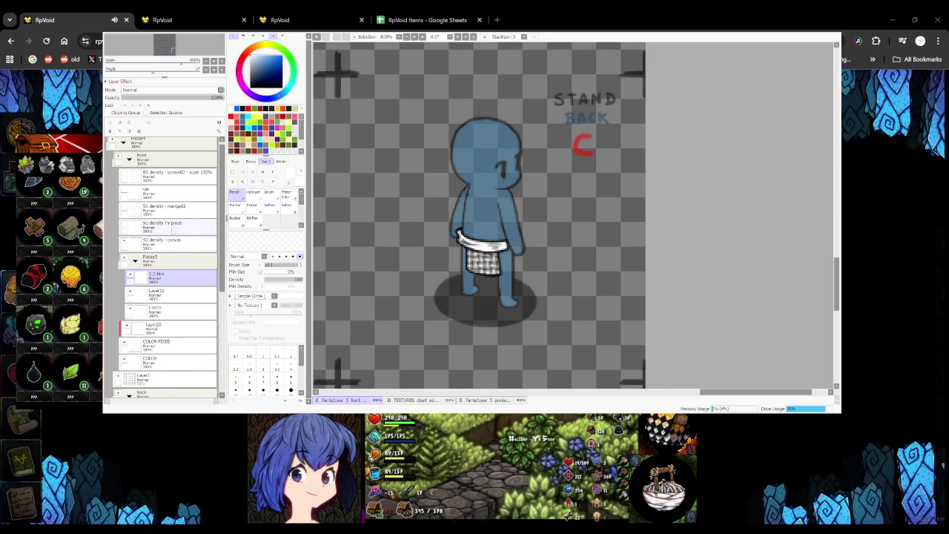
{"action": "left_click", "coordinate": [167, 313]}
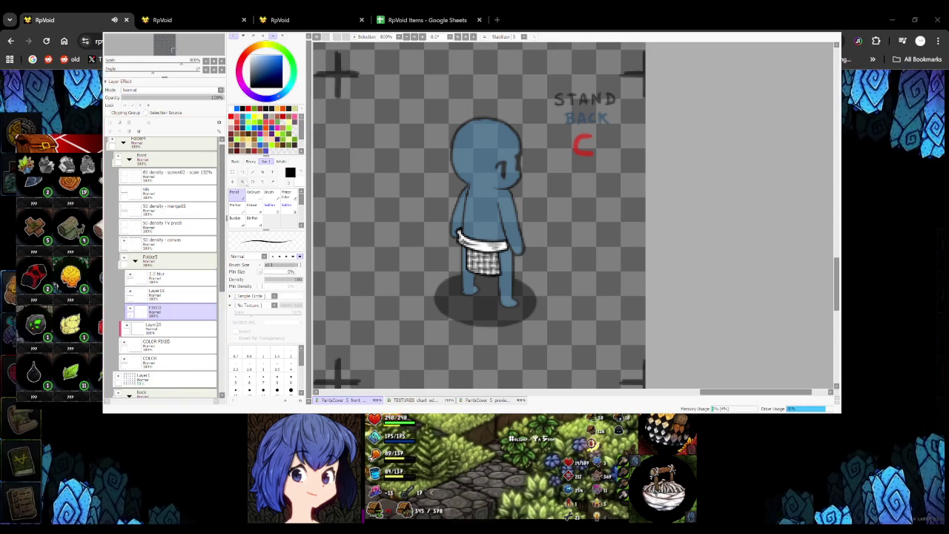
{"action": "scroll", "coordinate": [538, 246], "scroll_direction": "up", "scroll_amount": 3}
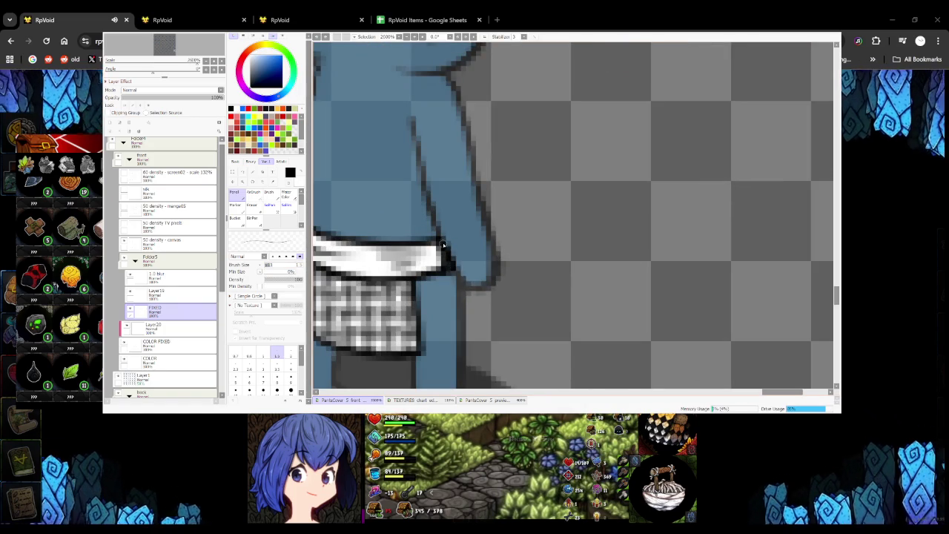
{"action": "scroll", "coordinate": [449, 267], "scroll_direction": "down", "scroll_amount": 5}
{"action": "scroll", "coordinate": [448, 253], "scroll_direction": "down", "scroll_amount": 1}
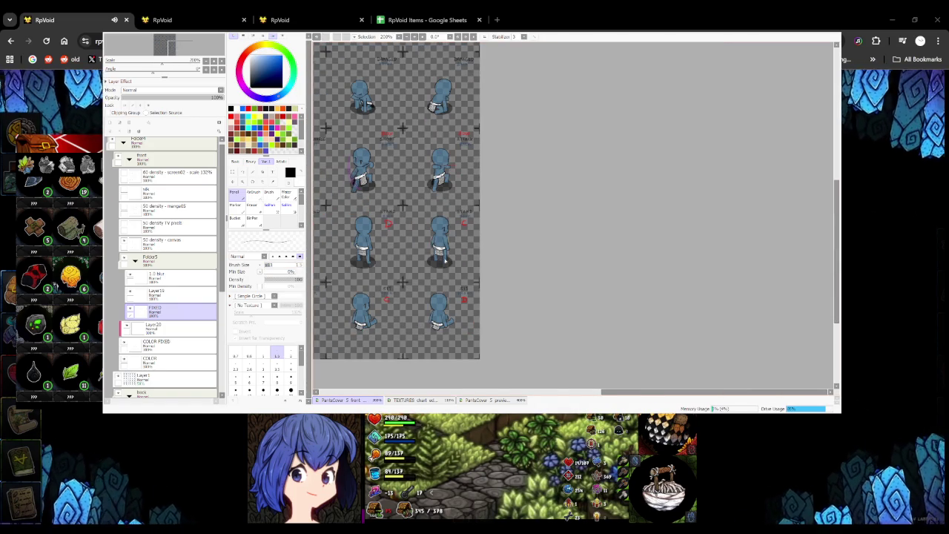
{"action": "scroll", "coordinate": [367, 250], "scroll_direction": "up", "scroll_amount": 4}
{"action": "scroll", "coordinate": [356, 238], "scroll_direction": "up", "scroll_amount": 2}
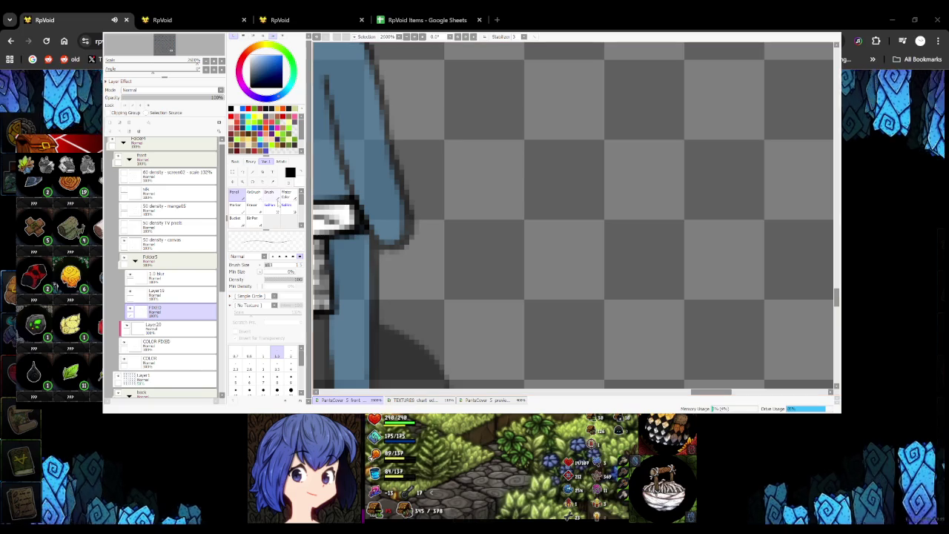
{"action": "scroll", "coordinate": [354, 219], "scroll_direction": "down", "scroll_amount": 4}
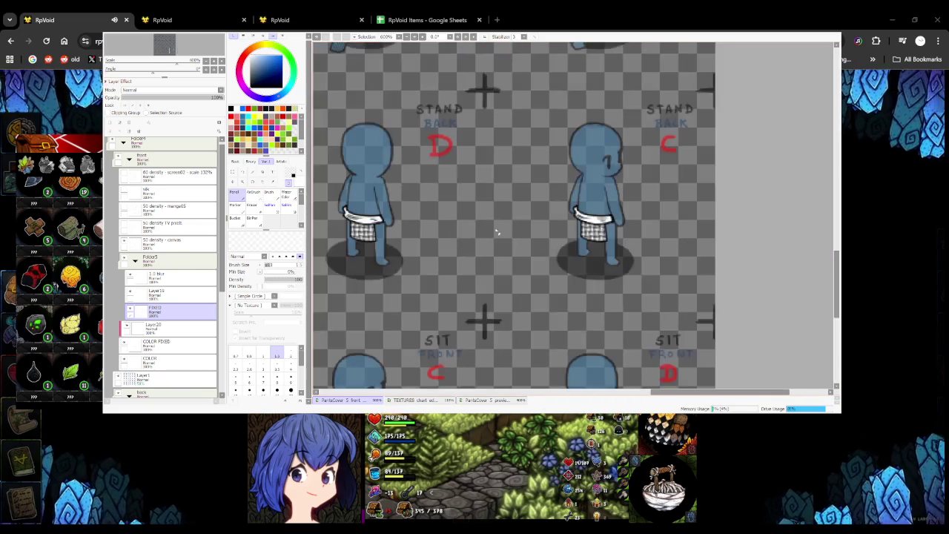
{"action": "scroll", "coordinate": [552, 223], "scroll_direction": "up", "scroll_amount": 2}
{"action": "scroll", "coordinate": [554, 234], "scroll_direction": "up", "scroll_amount": 2}
{"action": "scroll", "coordinate": [552, 226], "scroll_direction": "down", "scroll_amount": 2}
{"action": "scroll", "coordinate": [496, 210], "scroll_direction": "down", "scroll_amount": 5}
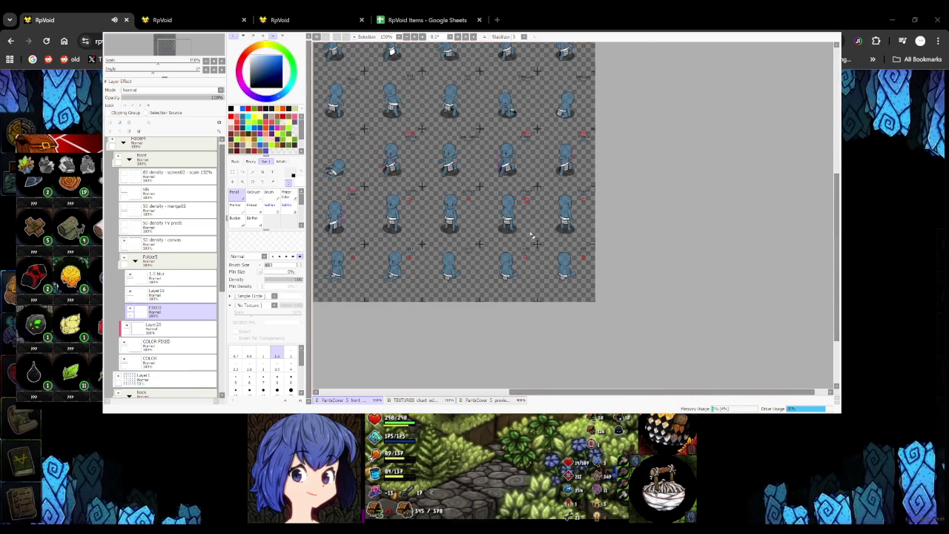
{"action": "scroll", "coordinate": [583, 231], "scroll_direction": "up", "scroll_amount": 4}
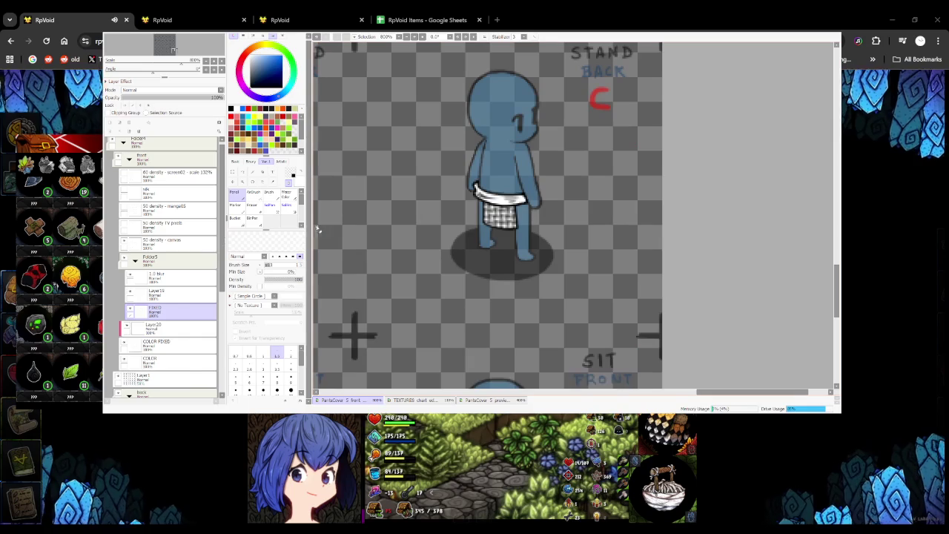
{"action": "left_click", "coordinate": [171, 361]}
{"action": "scroll", "coordinate": [531, 214], "scroll_direction": "up", "scroll_amount": 2}
{"action": "scroll", "coordinate": [531, 214], "scroll_direction": "up", "scroll_amount": 2}
{"action": "scroll", "coordinate": [531, 212], "scroll_direction": "down", "scroll_amount": 4}
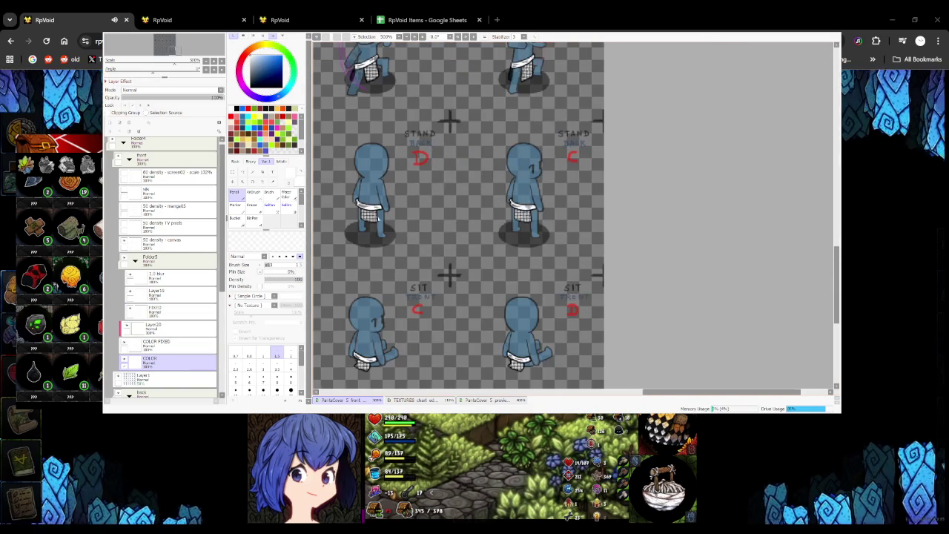
{"action": "scroll", "coordinate": [363, 194], "scroll_direction": "up", "scroll_amount": 4}
{"action": "scroll", "coordinate": [410, 209], "scroll_direction": "down", "scroll_amount": 4}
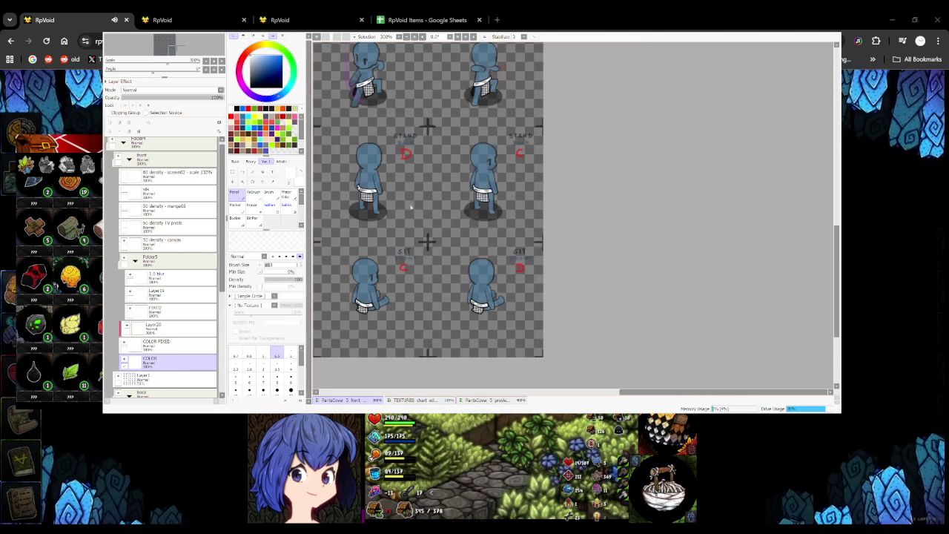